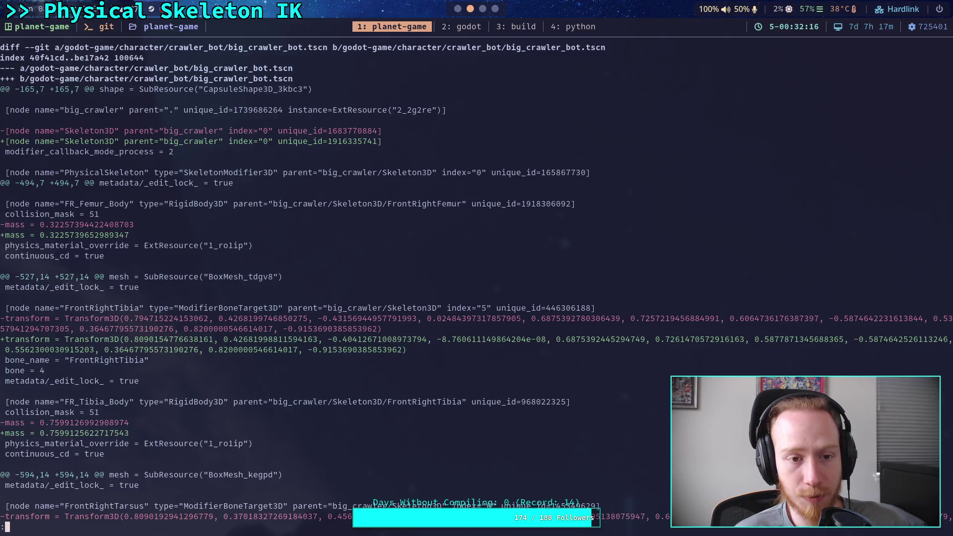
Quit the pager and stage big_crawler_bot.tscn with git add.
{"action": "type", "text": "qgit add god"}
{"action": "key", "text": "Tab"}
{"action": "type", "text": "c"}
{"action": "key", "text": "Tab"}
{"action": "type", "text": "c"}
{"action": "key", "text": "Tab"}
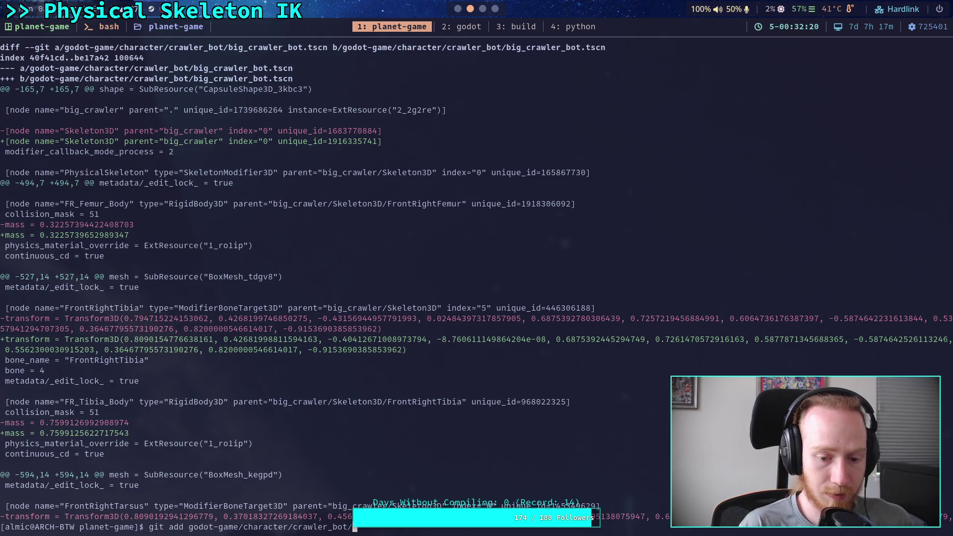
{"action": "type", "text": "big_crawler_bot.tscn"}
{"action": "key", "text": "Return"}
Show the git diff of the crawler_bot folder, then switch to the Godot editor.
{"action": "type", "text": "git diff god"}
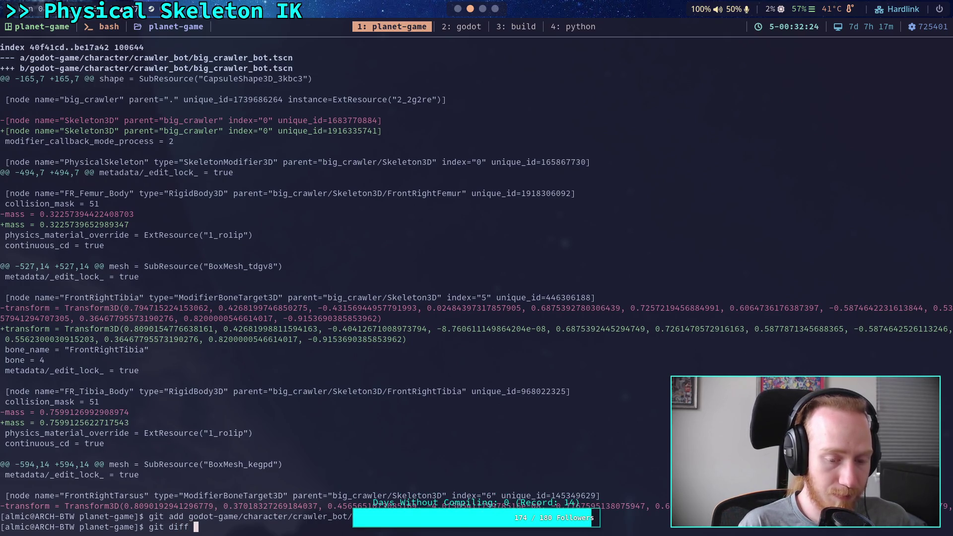
{"action": "key", "text": "Tab"}
{"action": "type", "text": "c"}
{"action": "key", "text": "Tab"}
{"action": "type", "text": "c"}
{"action": "key", "text": "Tab"}
{"action": "key", "text": "Return"}
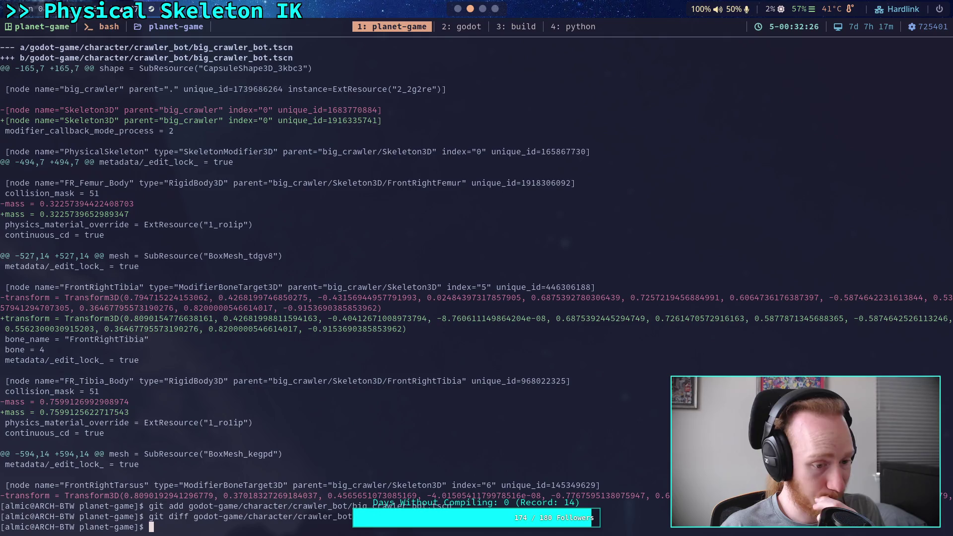
{"action": "key", "text": "super+2"}
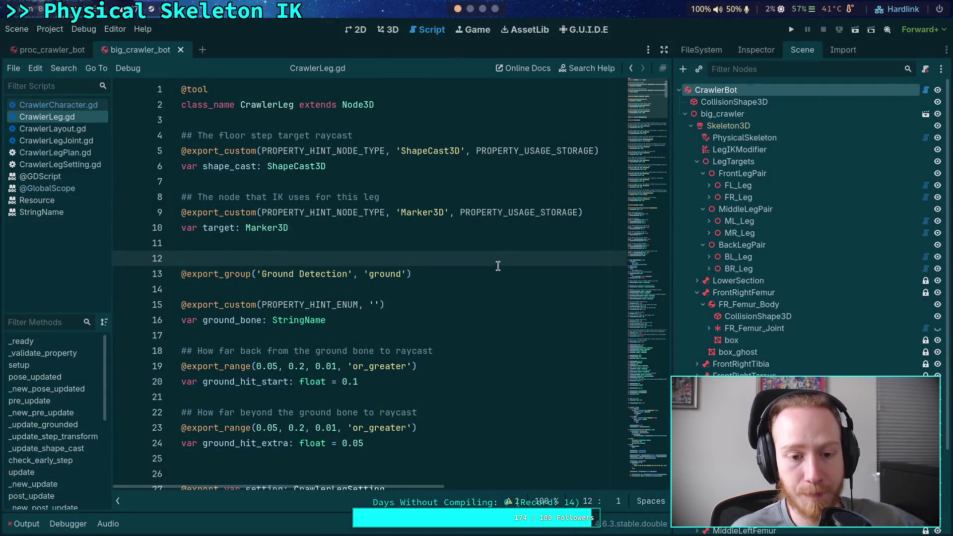
Scroll through CrawlerLeg.gd and widen the code area.
{"action": "left_click", "coordinate": [498, 266]}
{"action": "scroll", "coordinate": [499, 266], "scroll_direction": "down", "scroll_amount": 2}
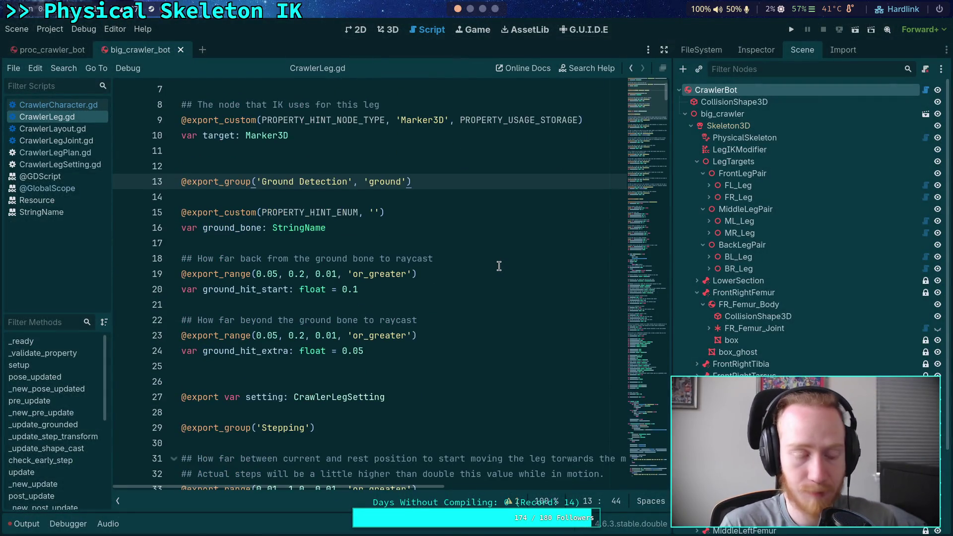
{"action": "scroll", "coordinate": [526, 313], "scroll_direction": "down", "scroll_amount": 6}
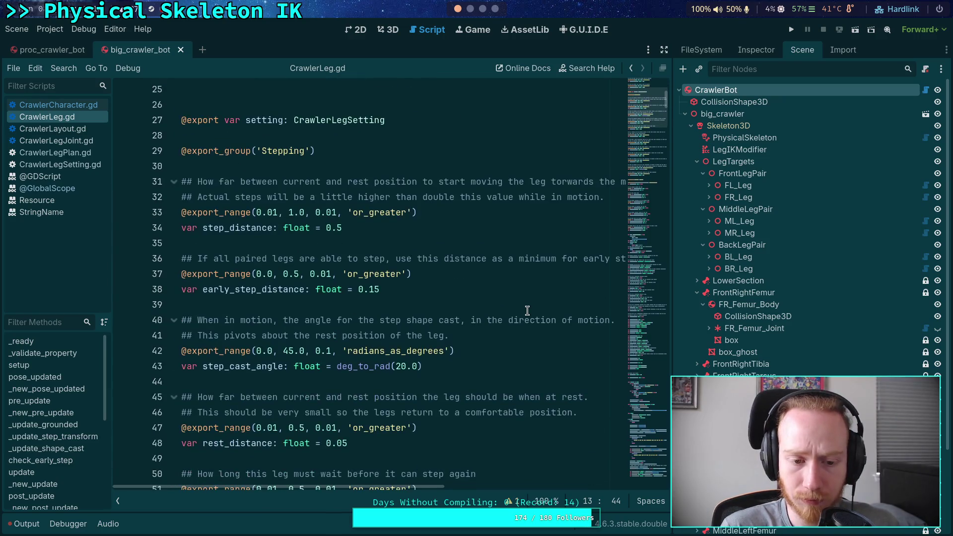
{"action": "left_click", "coordinate": [697, 281]}
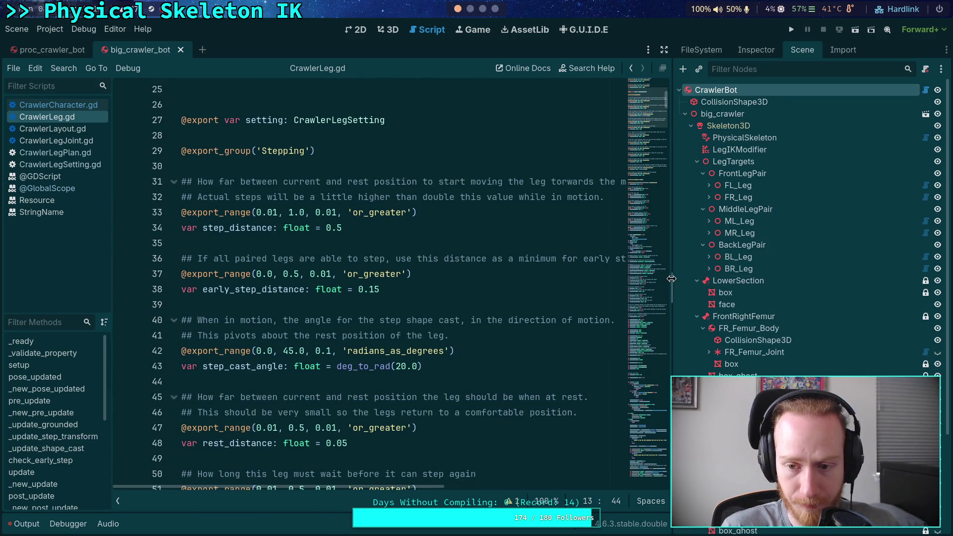
{"action": "left_click_drag", "start_coordinate": [670, 278], "coordinate": [711, 278]}
{"action": "left_click", "coordinate": [737, 281]}
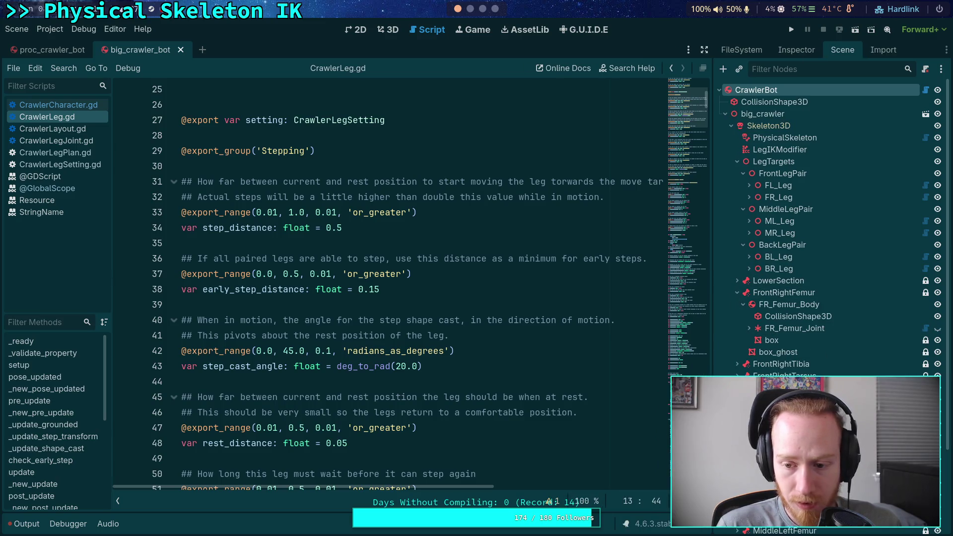
Select FL_Leg and list the resource options for its empty Setting in the Inspector.
{"action": "left_click", "coordinate": [779, 186]}
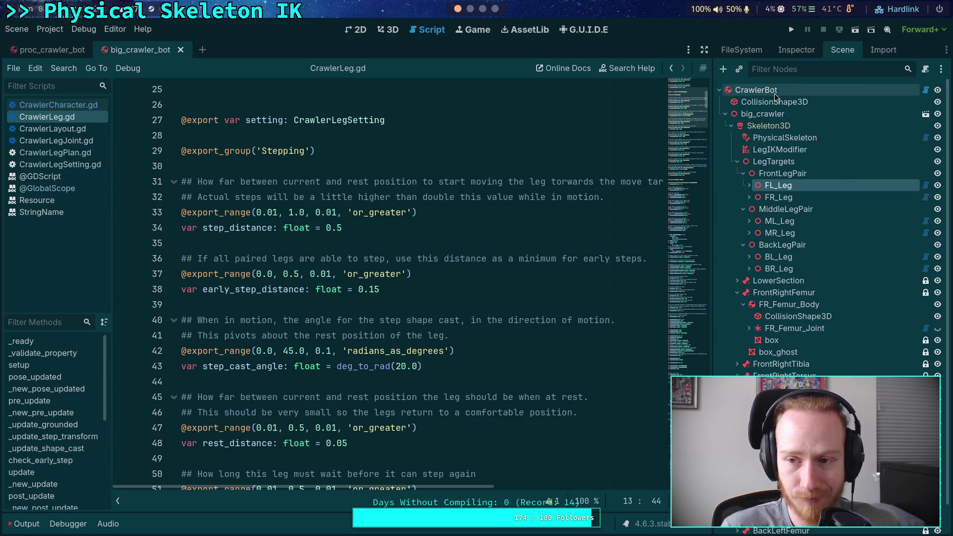
{"action": "left_click", "coordinate": [808, 55]}
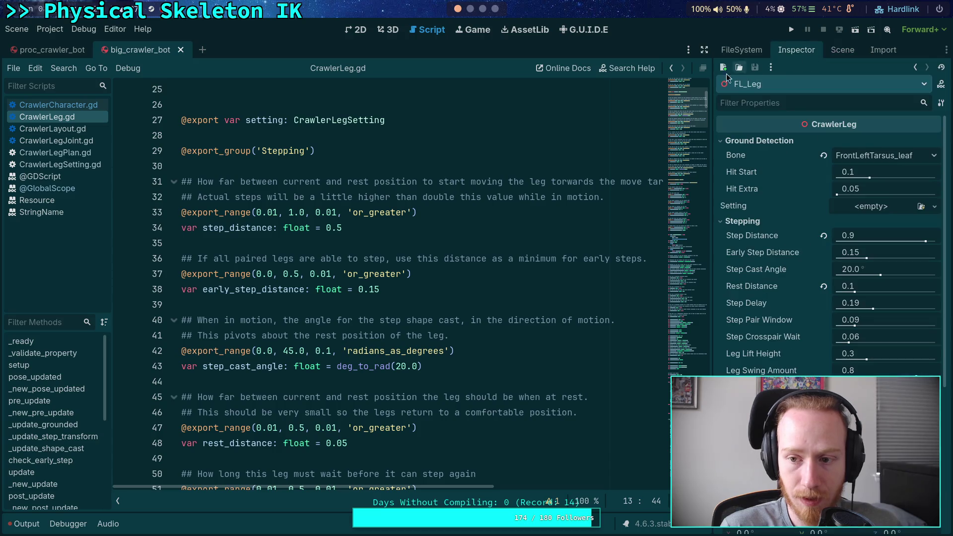
{"action": "left_click", "coordinate": [58, 29]}
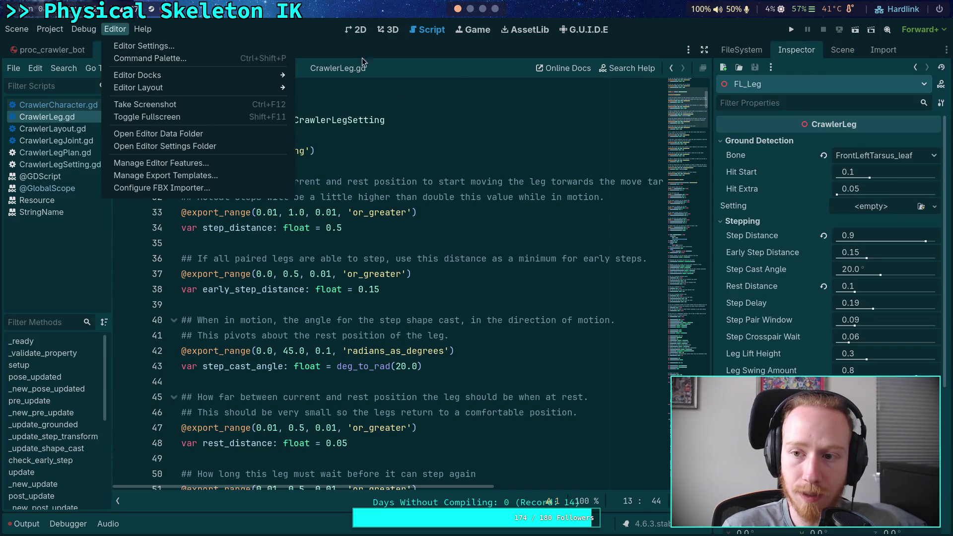
{"action": "left_click", "coordinate": [763, 189]}
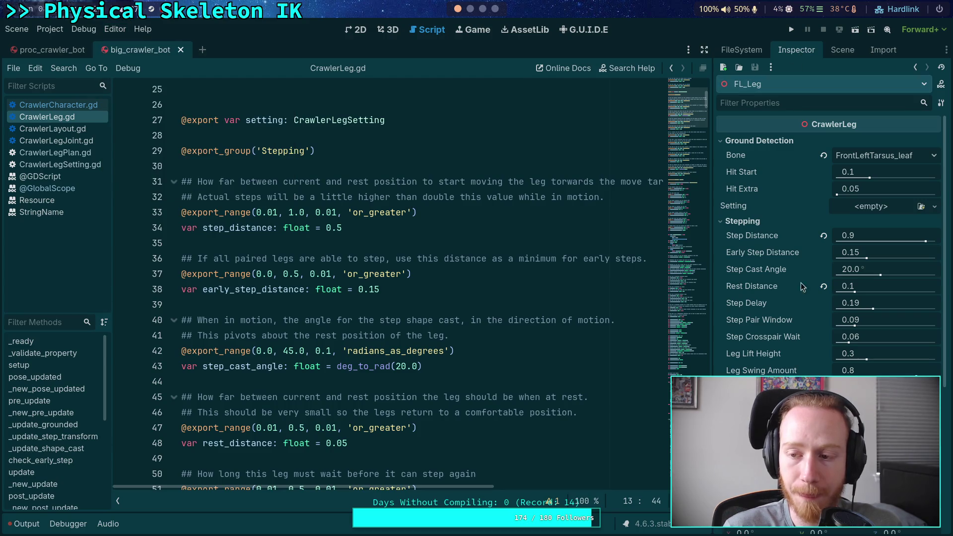
{"action": "left_click", "coordinate": [868, 207]}
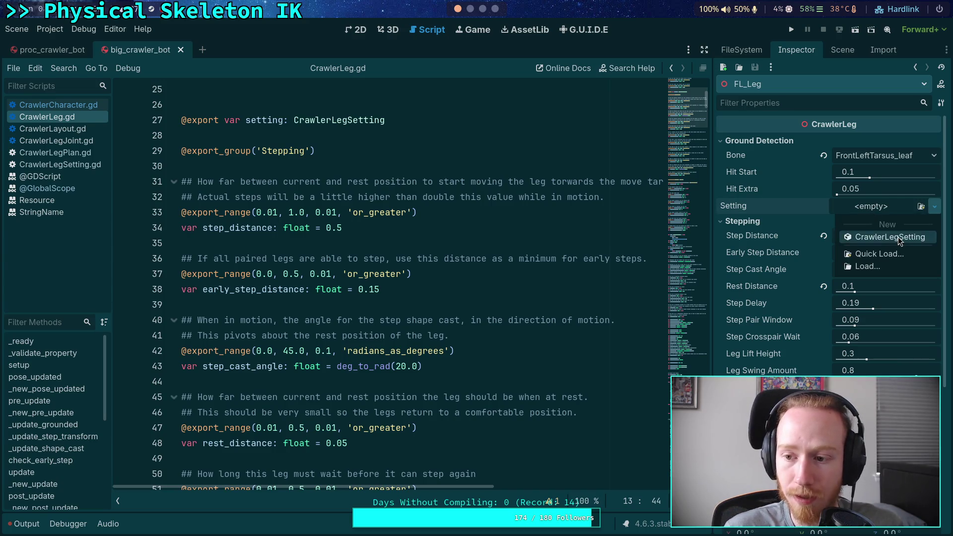
Create a new CrawlerLegSetting with Step Distance 0.9 and Rest Distance 0.1.
{"action": "left_click", "coordinate": [873, 238]}
{"action": "scroll", "coordinate": [804, 219], "scroll_direction": "down", "scroll_amount": 4}
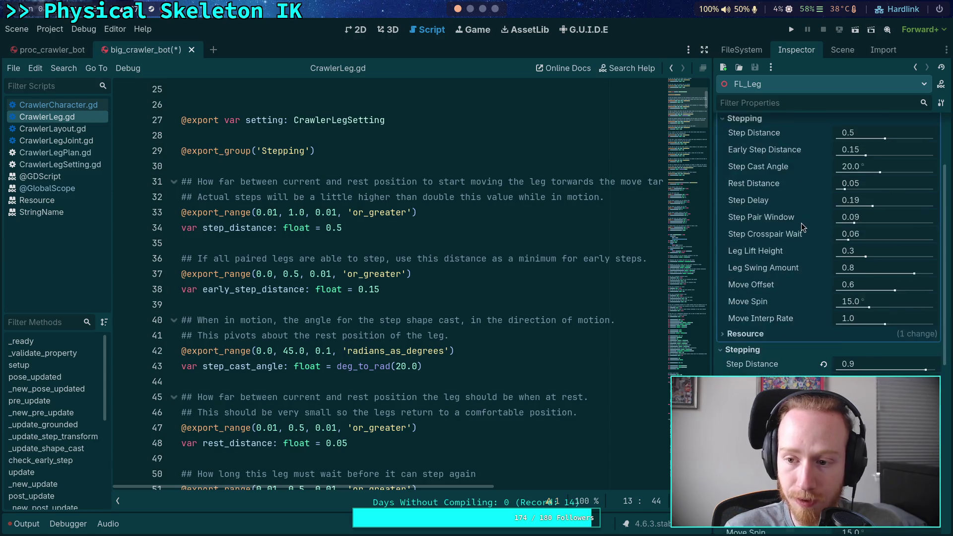
{"action": "left_click", "coordinate": [885, 135]}
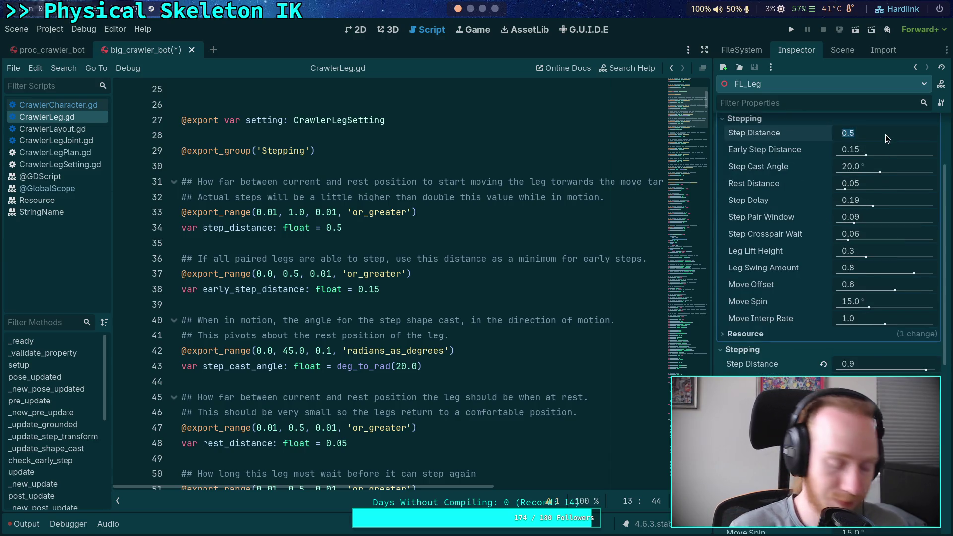
{"action": "type", "text": "0.9"}
{"action": "key", "text": "Return"}
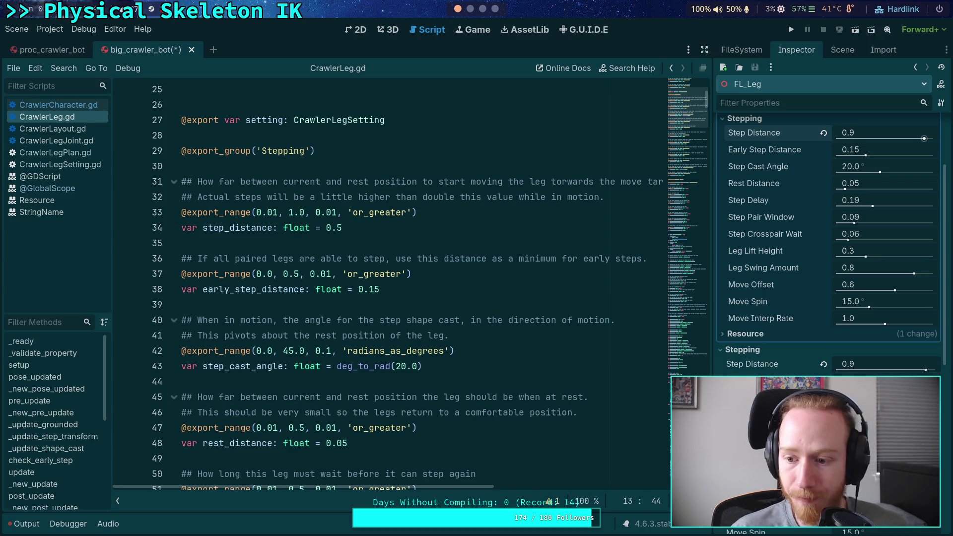
{"action": "left_click", "coordinate": [874, 187]}
{"action": "key", "text": "BackSpace"}
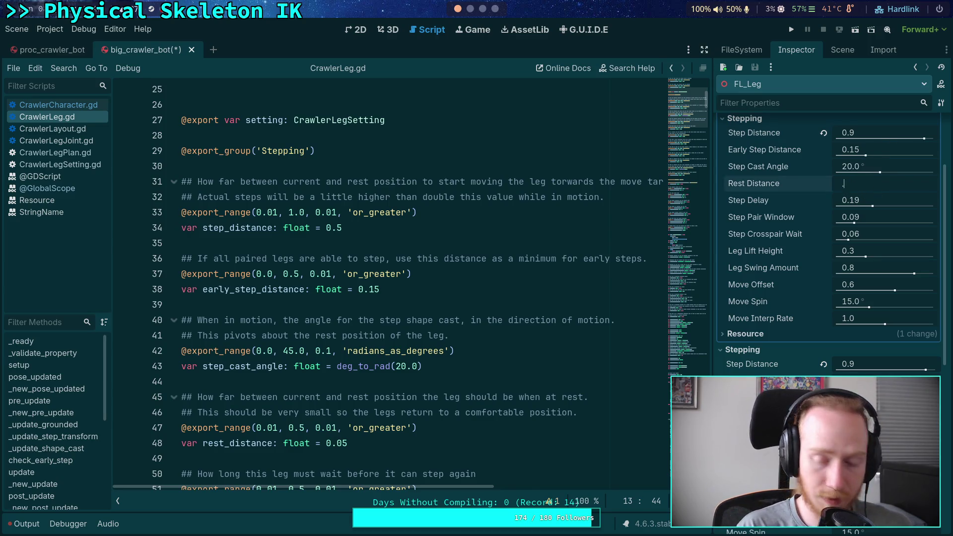
{"action": "type", "text": ".01"}
{"action": "key", "text": "BackSpace"}
{"action": "key", "text": "BackSpace"}
{"action": "type", "text": "1"}
{"action": "key", "text": "Return"}
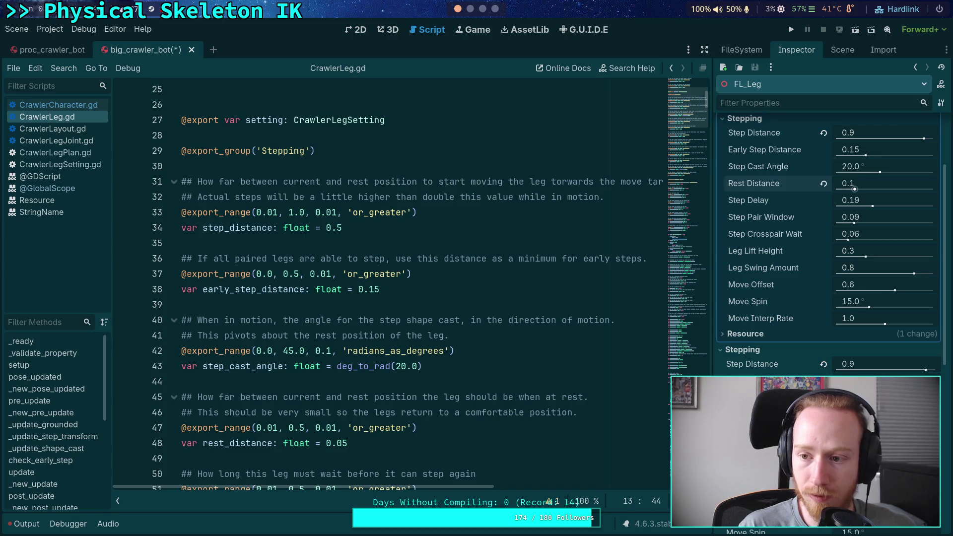
Set Move Offset to 0.5 and save the setting as FrontLeg.
{"action": "scroll", "coordinate": [868, 206], "scroll_direction": "down", "scroll_amount": 3}
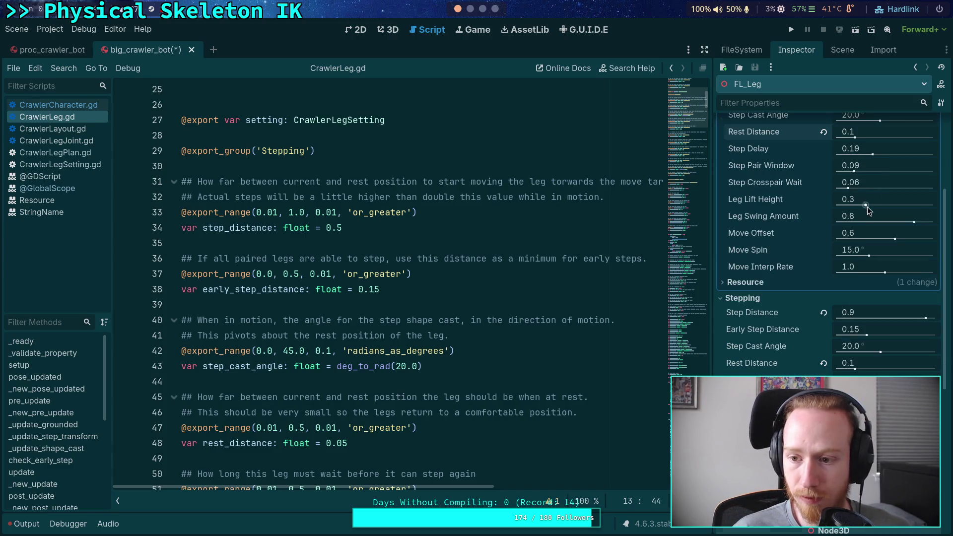
{"action": "left_click", "coordinate": [866, 238]}
{"action": "type", "text": ".6"}
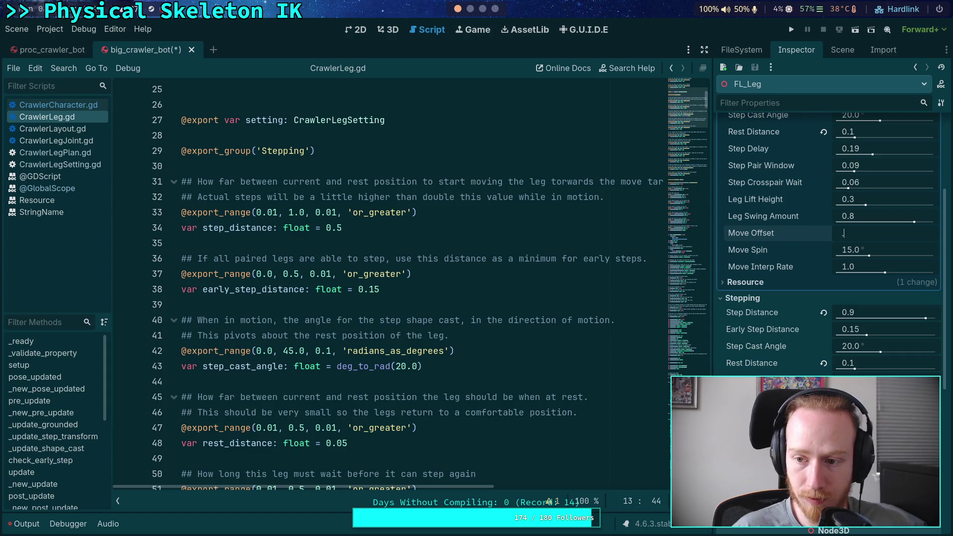
{"action": "key", "text": "Return"}
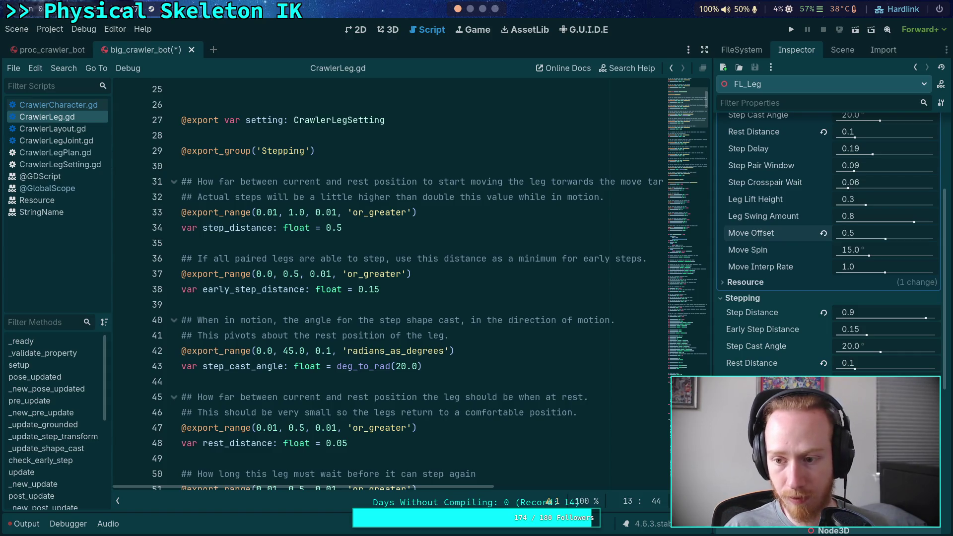
{"action": "left_click", "coordinate": [759, 280]}
{"action": "scroll", "coordinate": [759, 278], "scroll_direction": "up", "scroll_amount": 5}
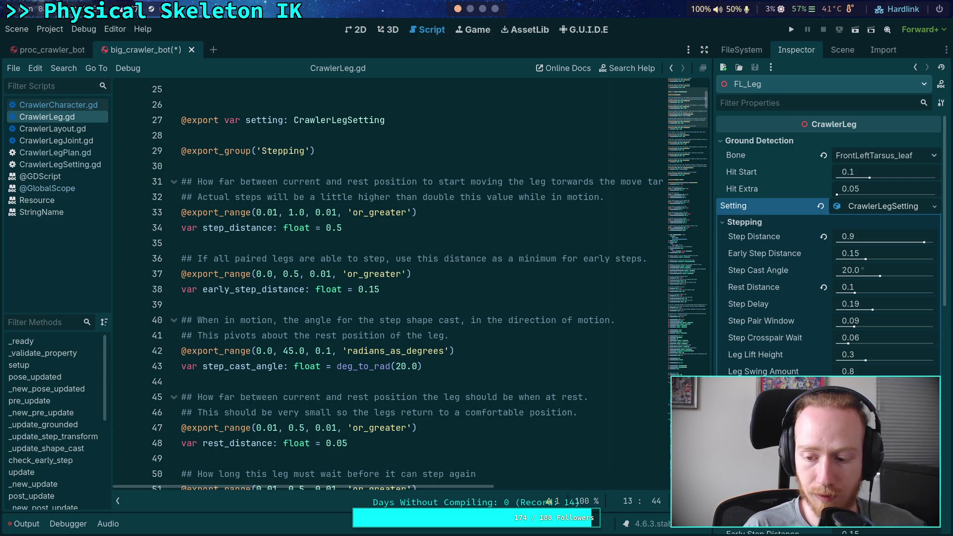
{"action": "key", "text": "ctrl+z"}
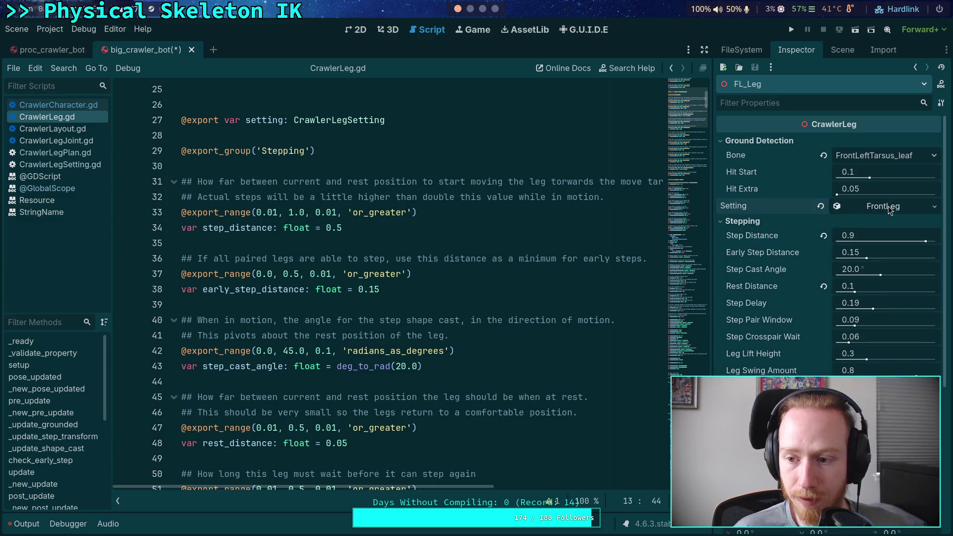
Check that FrontLeg is stored as front_leg_setting.tres in the Inspector.
{"action": "left_click", "coordinate": [934, 206]}
{"action": "key", "text": "Escape"}
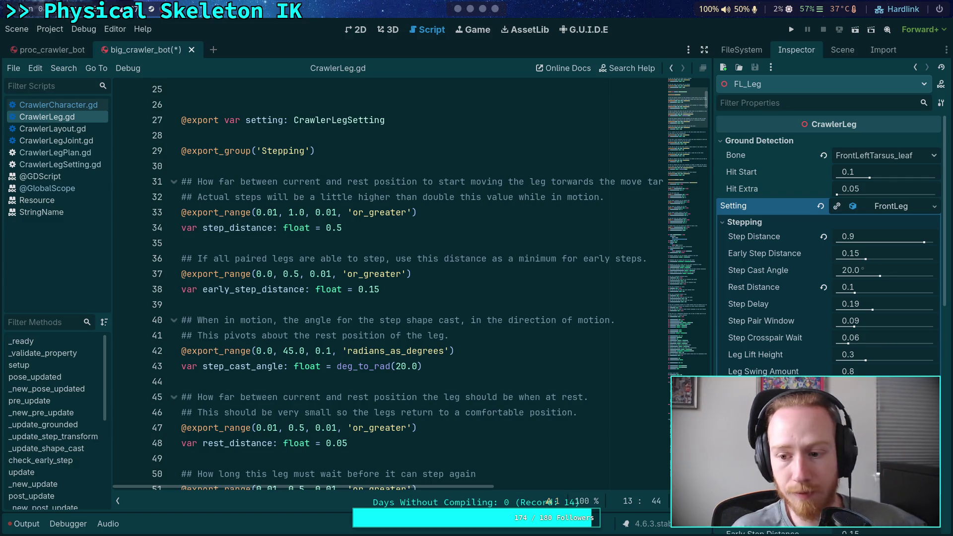
{"action": "scroll", "coordinate": [736, 291], "scroll_direction": "down", "scroll_amount": 4}
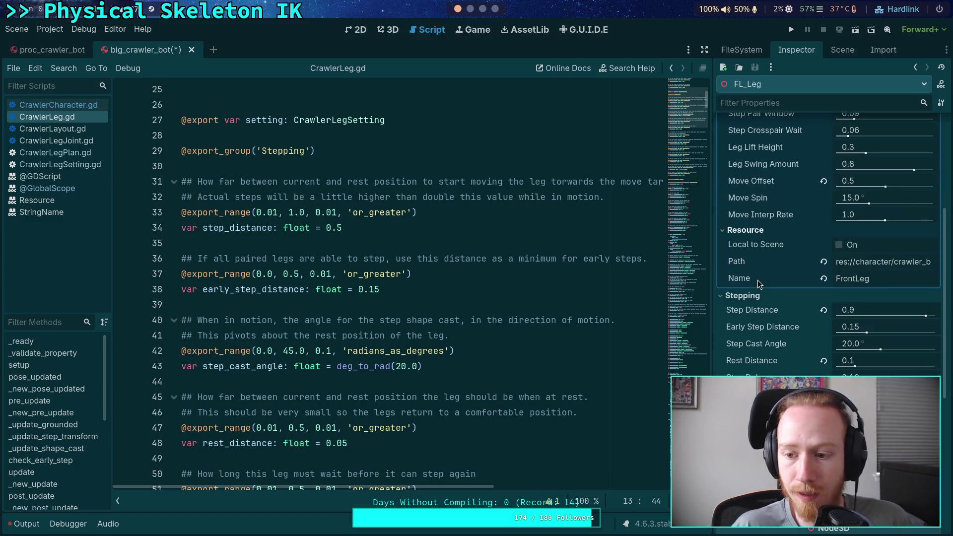
{"action": "scroll", "coordinate": [787, 243], "scroll_direction": "up", "scroll_amount": 5}
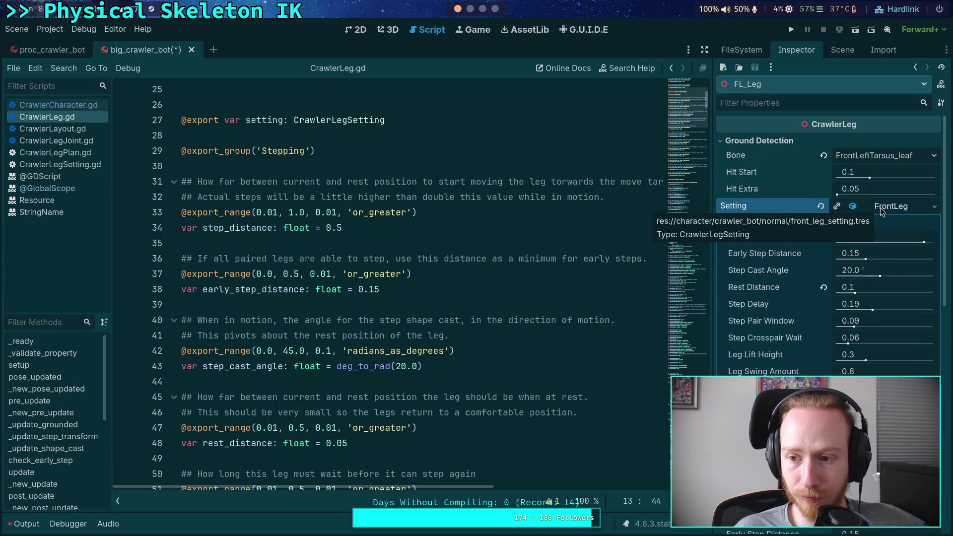
Select the Ground Detection export lines 13–24 in CrawlerLeg.gd.
{"action": "mouse_move", "coordinate": [769, 290]}
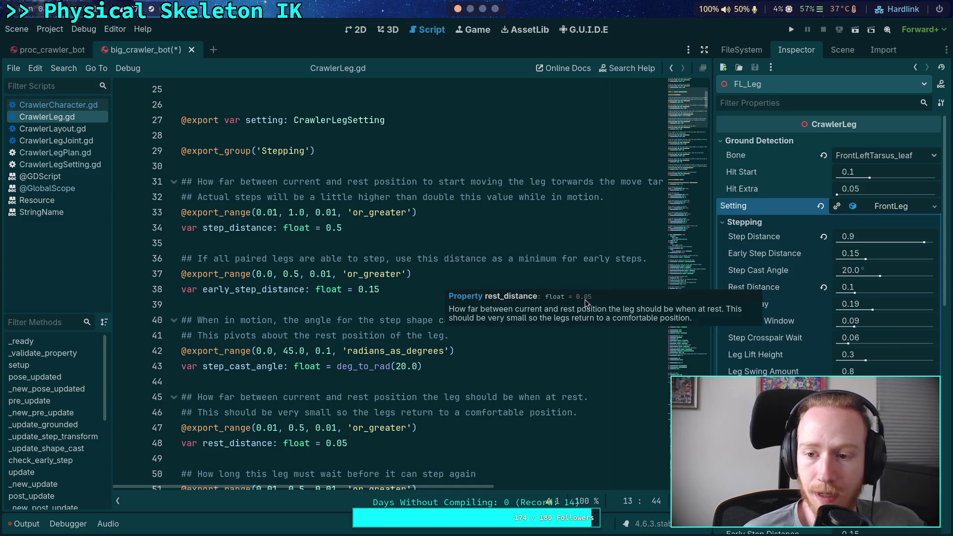
{"action": "scroll", "coordinate": [281, 221], "scroll_direction": "up", "scroll_amount": 5}
{"action": "scroll", "coordinate": [281, 222], "scroll_direction": "up", "scroll_amount": 1}
{"action": "left_click_drag", "start_coordinate": [418, 351], "coordinate": [131, 183]}
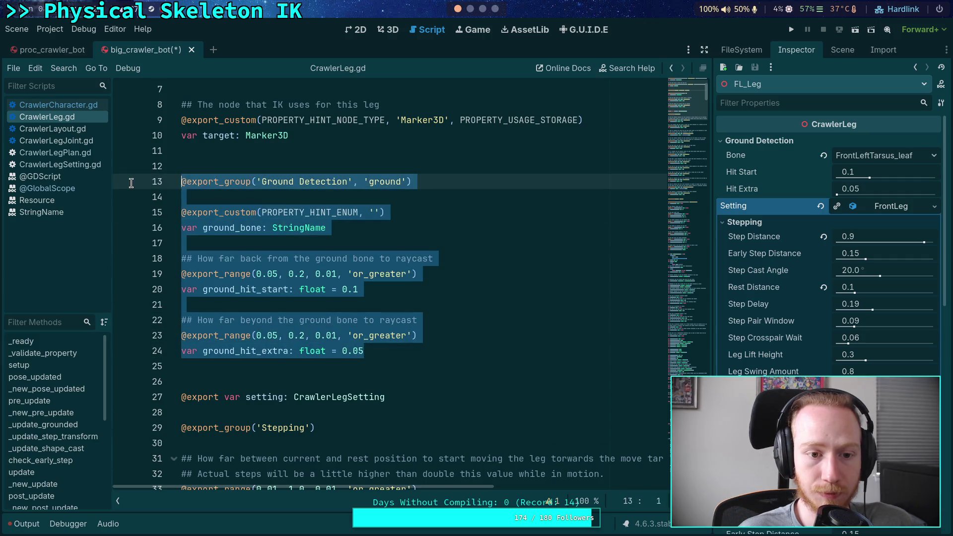
{"action": "right_click", "coordinate": [239, 192]}
{"action": "left_click", "coordinate": [296, 258]}
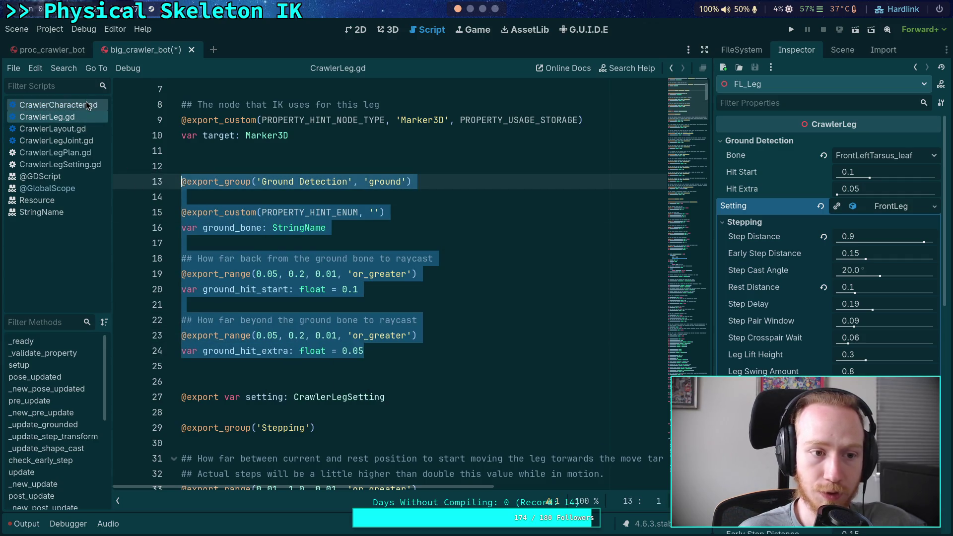
{"action": "key", "text": "Down"}
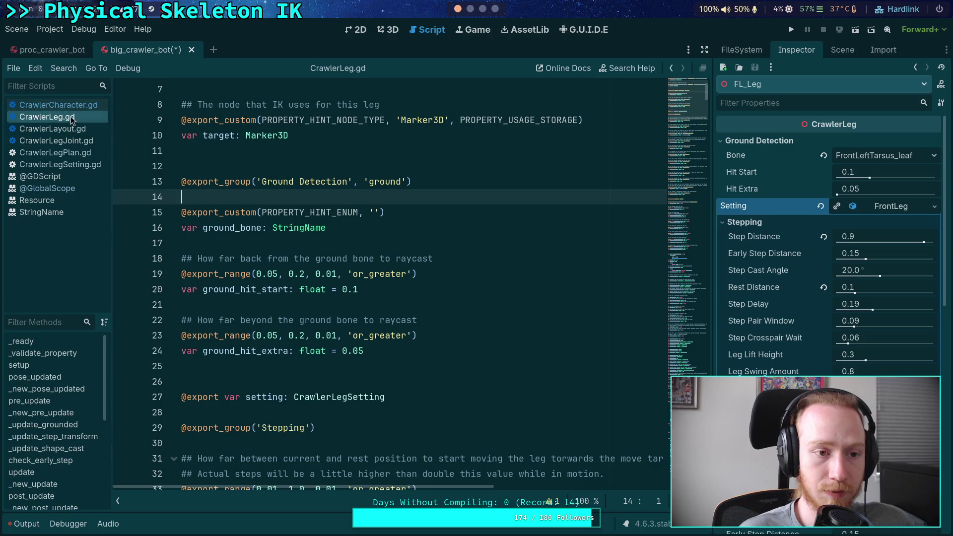
{"action": "left_click", "coordinate": [60, 164]}
{"action": "scroll", "coordinate": [224, 139], "scroll_direction": "up", "scroll_amount": 10}
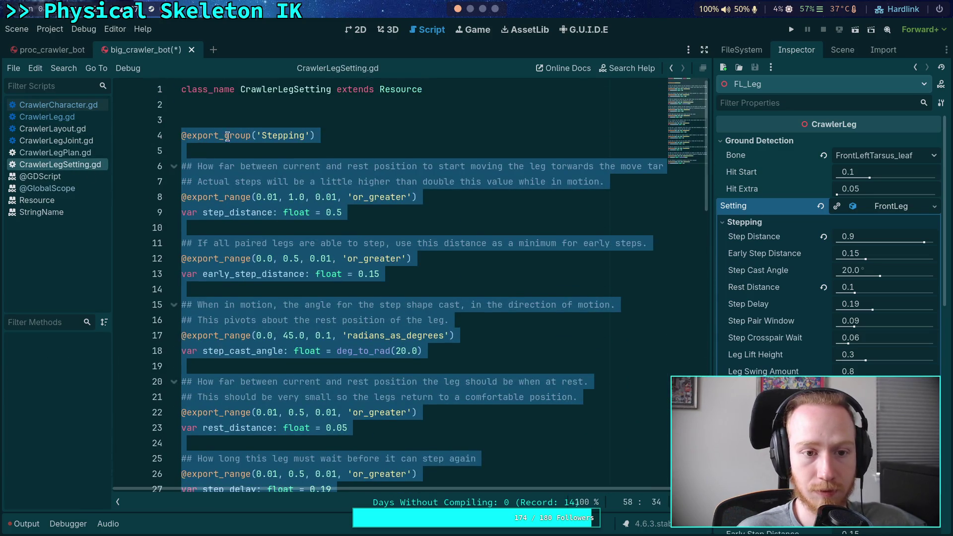
{"action": "left_click", "coordinate": [223, 120]}
{"action": "key", "text": "Up"}
{"action": "key", "text": "Return"}
{"action": "key", "text": "ctrl+v"}
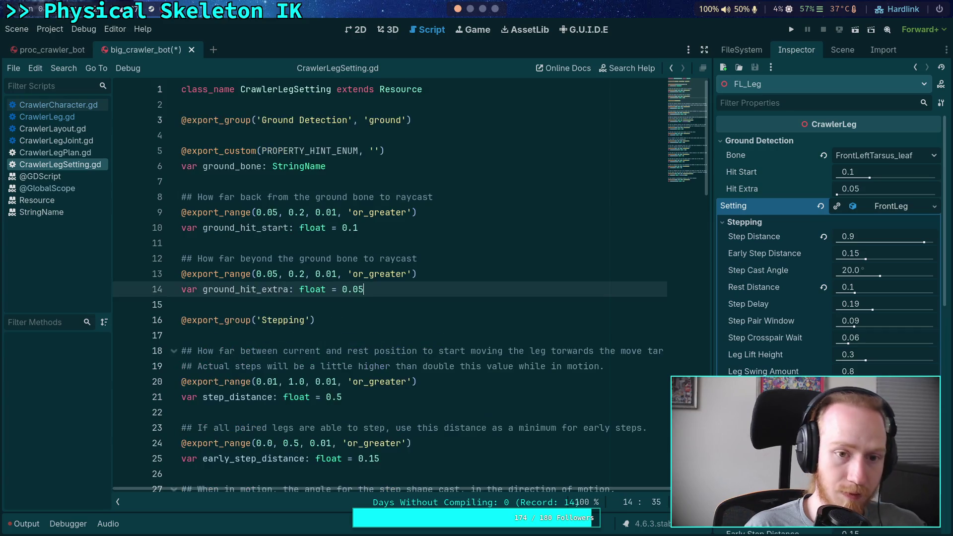
{"action": "key", "text": "Return"}
Save CrawlerLegSetting.gd and expand FrontLeg's Ground Detection group (Bone, Hit Start, Hit Extra).
{"action": "left_click", "coordinate": [330, 208]}
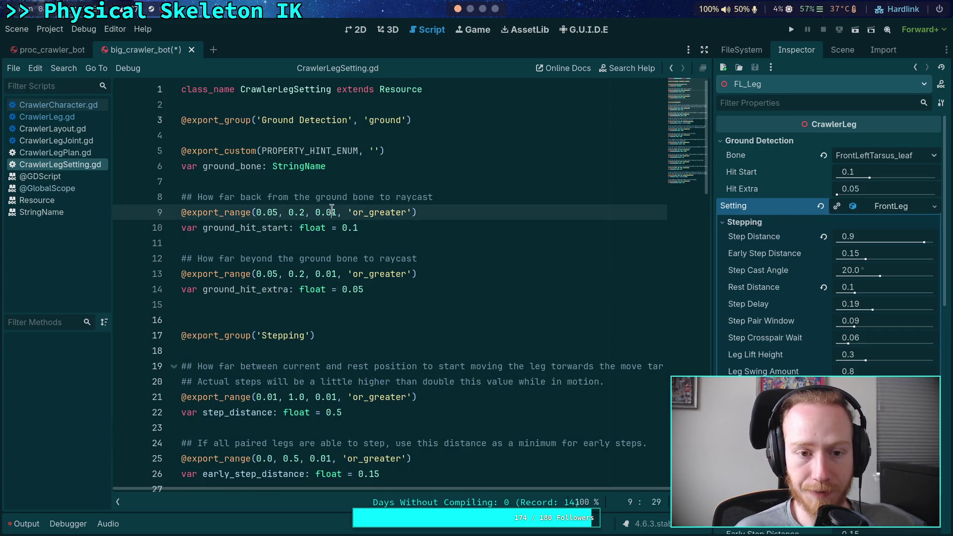
{"action": "key", "text": "ctrl+s"}
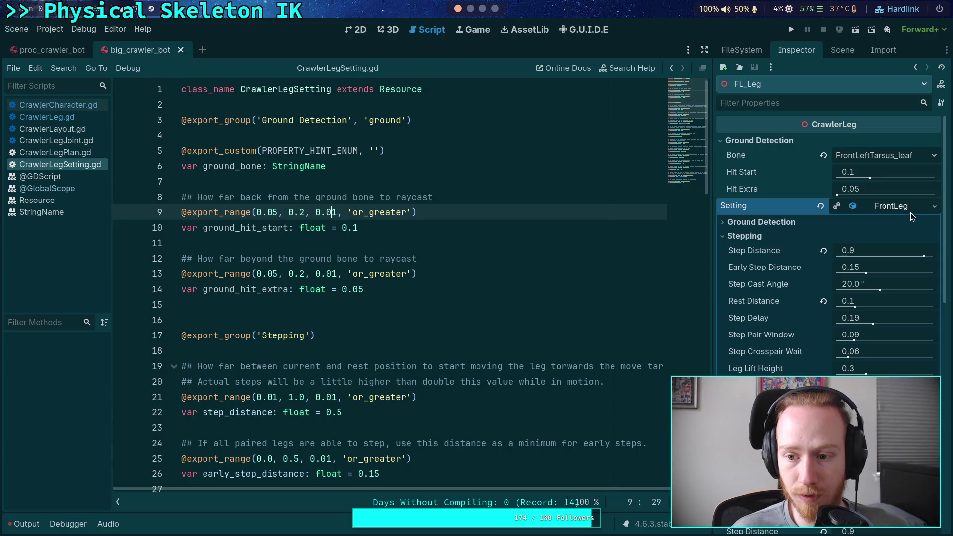
{"action": "left_click", "coordinate": [761, 223]}
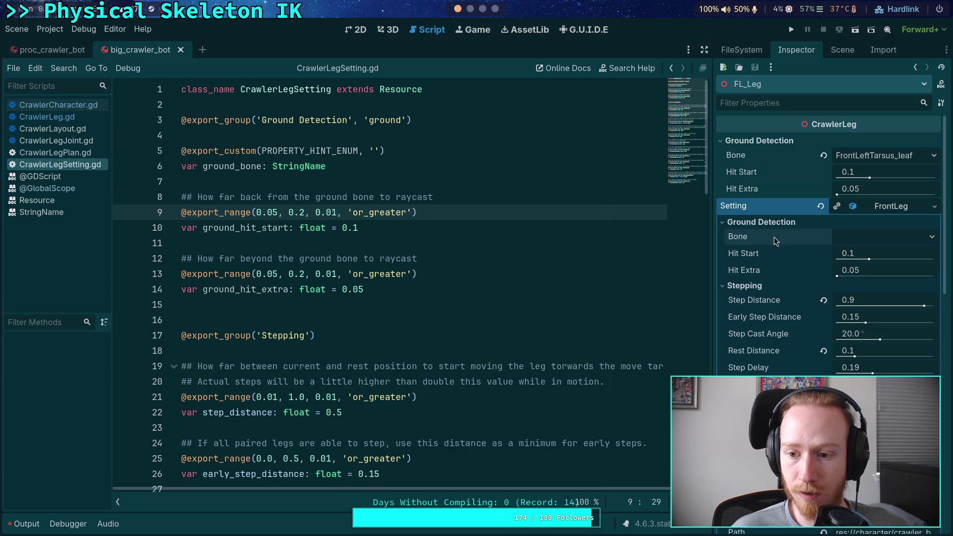
{"action": "left_click", "coordinate": [369, 227]}
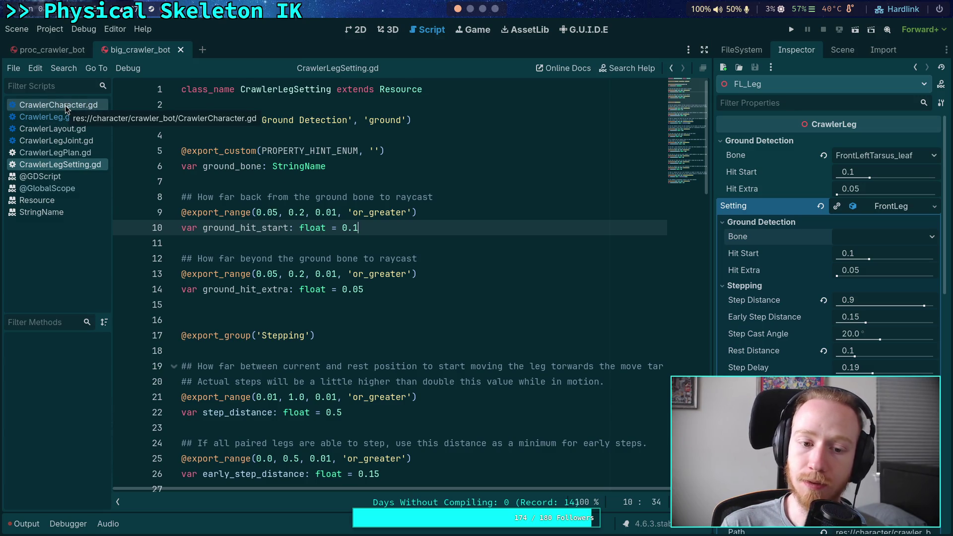
{"action": "left_click", "coordinate": [65, 119]}
Search CrawlerLeg.gd for ground_bone and step through its matches.
{"action": "left_click", "coordinate": [400, 180]}
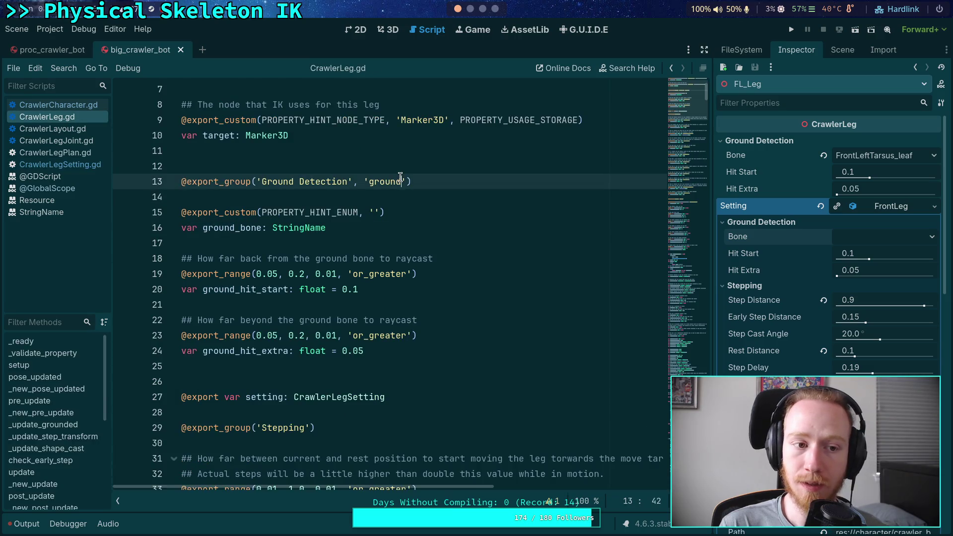
{"action": "key", "text": "ctrl+f"}
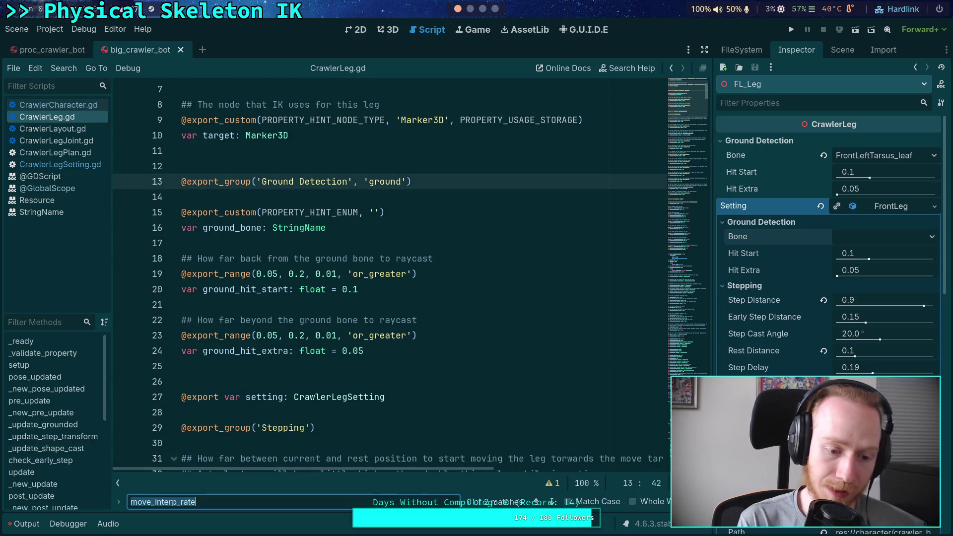
{"action": "type", "text": "ground_bone"}
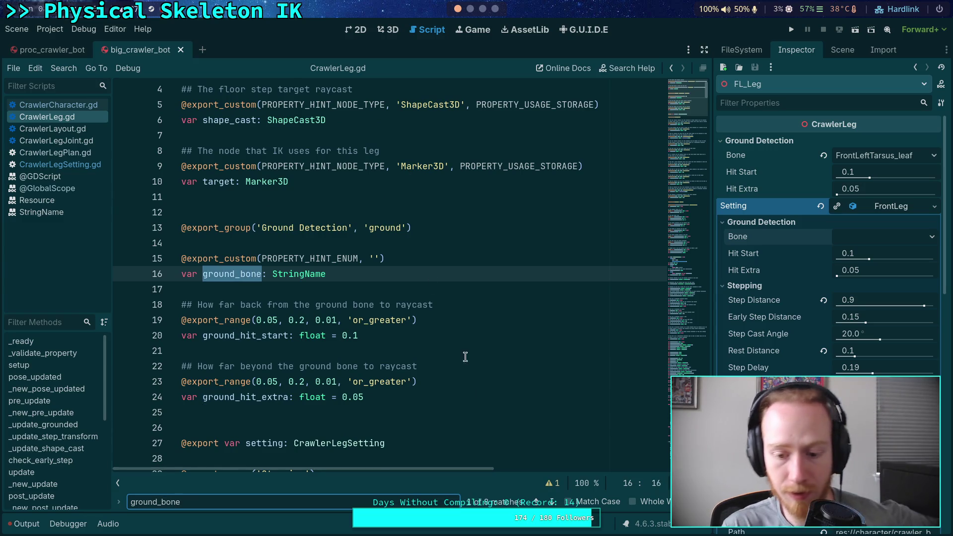
{"action": "left_click", "coordinate": [551, 502]}
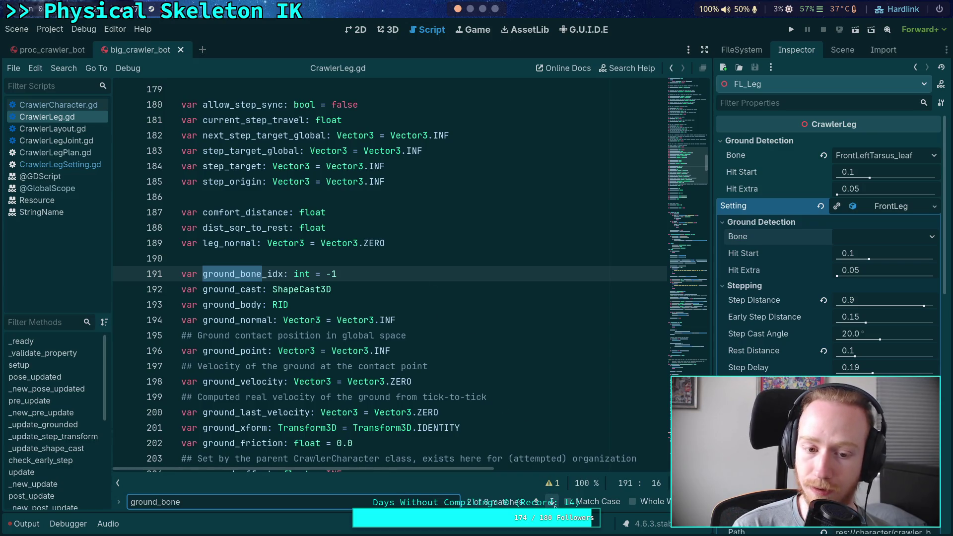
{"action": "left_click", "coordinate": [552, 502]}
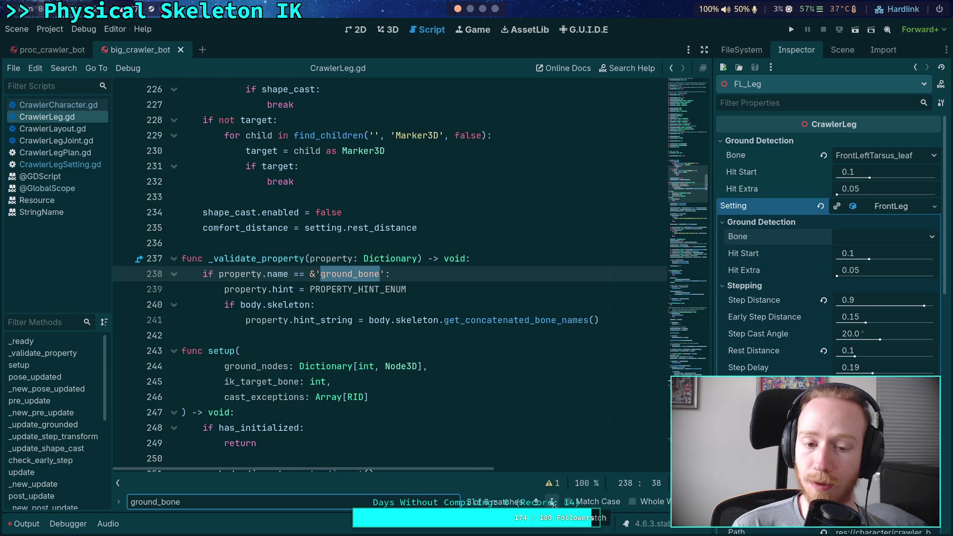
{"action": "left_click", "coordinate": [552, 502]}
{"action": "left_click", "coordinate": [552, 502]}
{"action": "left_click", "coordinate": [552, 502]}
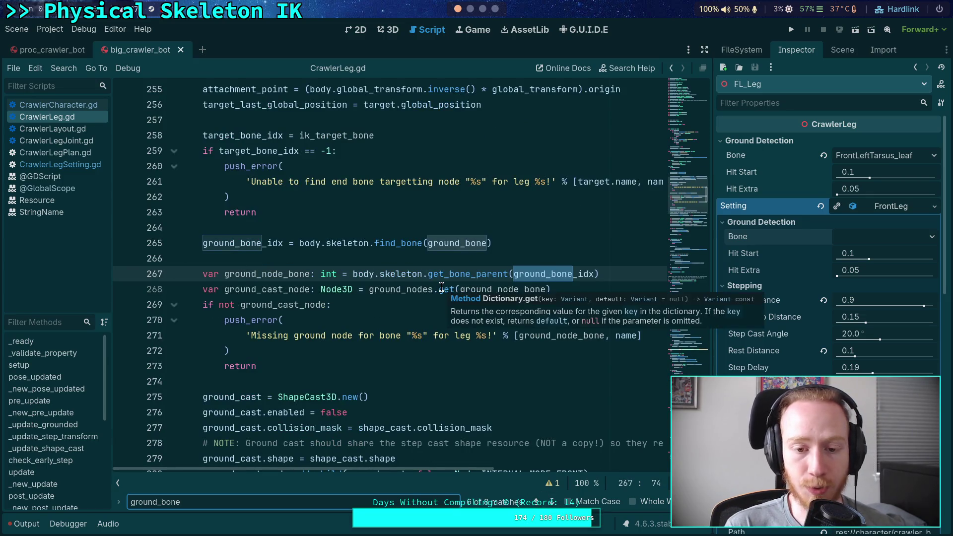
Highlight ground_bone_idx in the find_bone lookup on line 265.
{"action": "double_click", "coordinate": [249, 244]}
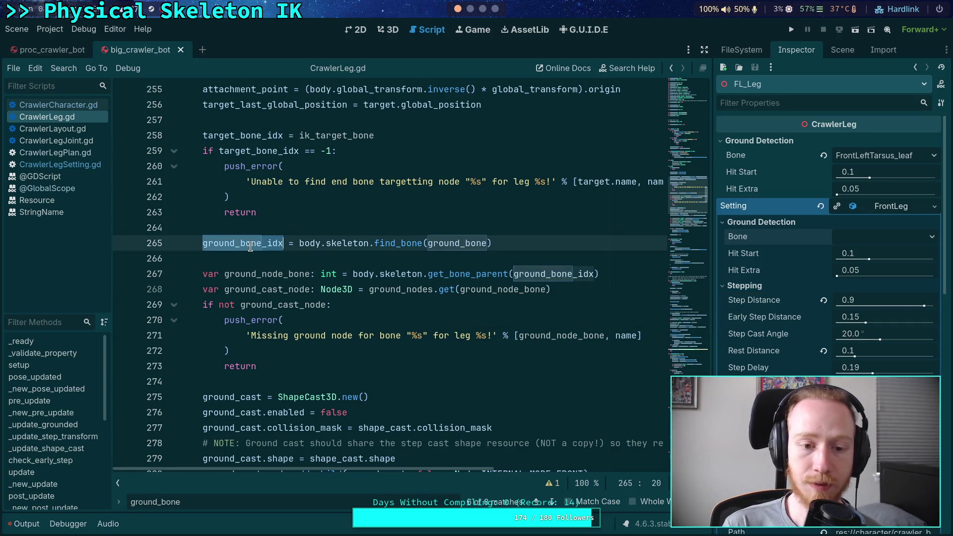
{"action": "left_click", "coordinate": [383, 255]}
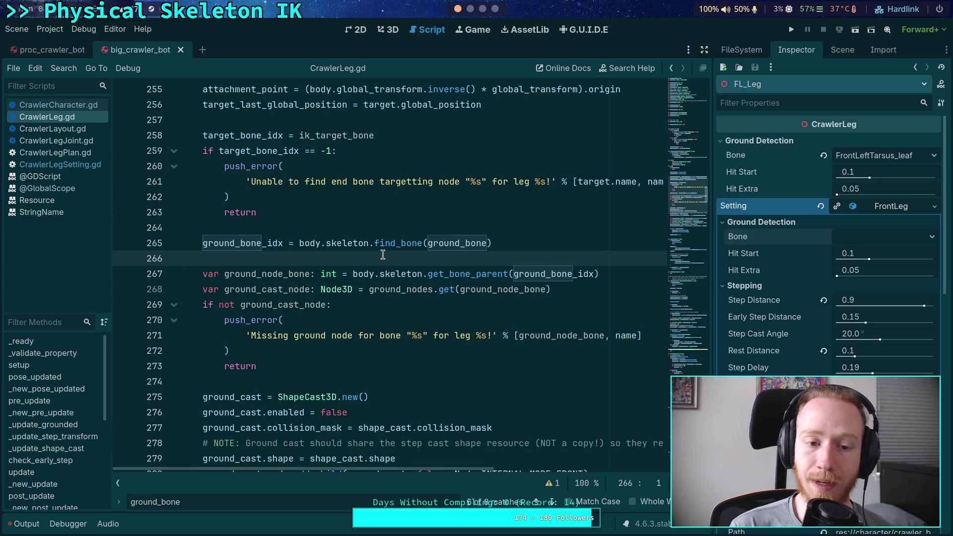
{"action": "double_click", "coordinate": [271, 244]}
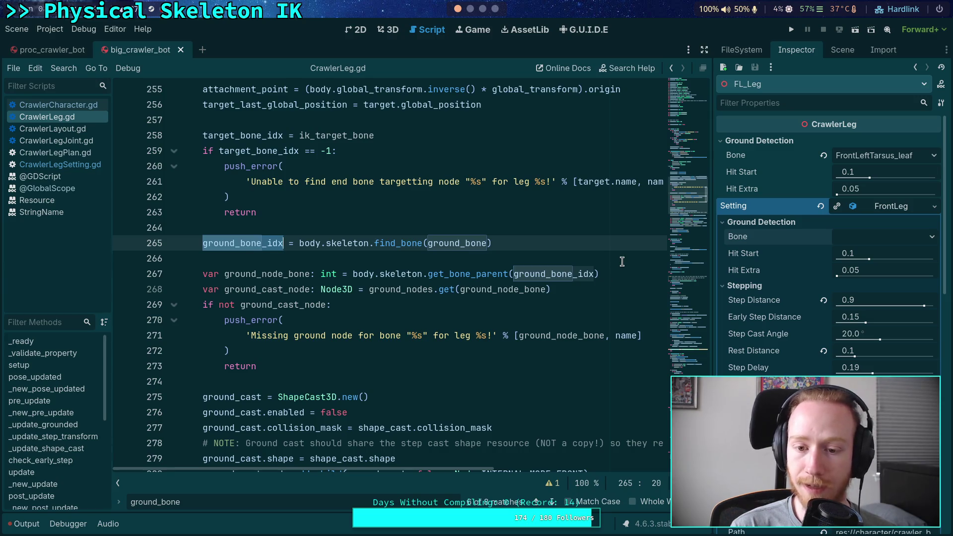
{"action": "scroll", "coordinate": [560, 258], "scroll_direction": "up", "scroll_amount": 2}
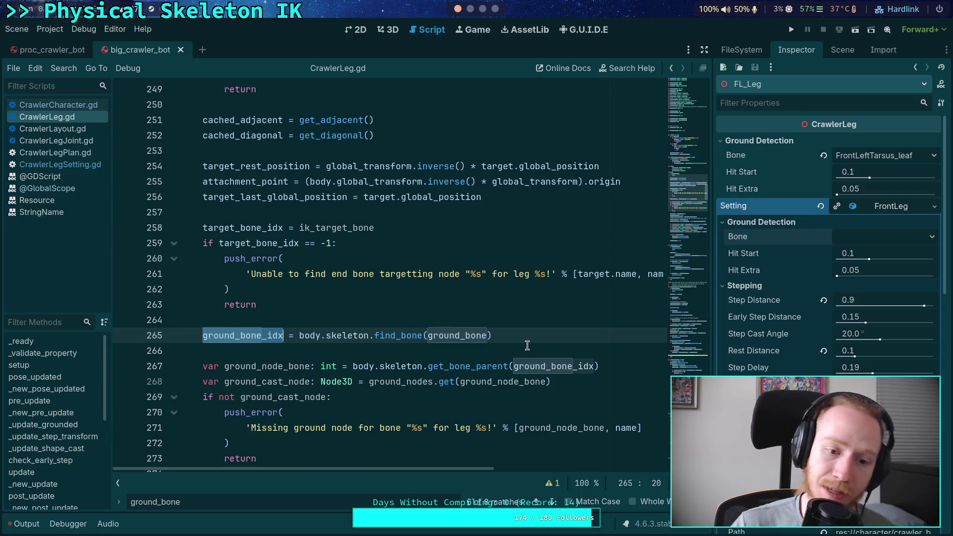
{"action": "left_click", "coordinate": [82, 164]}
Delete the ground_bone export lines from CrawlerLegSetting.gd and save.
{"action": "mouse_move", "coordinate": [364, 174]}
{"action": "left_mouse_down"}
{"action": "mouse_move", "coordinate": [261, 151]}
{"action": "mouse_move", "coordinate": [247, 134]}
{"action": "left_mouse_up"}
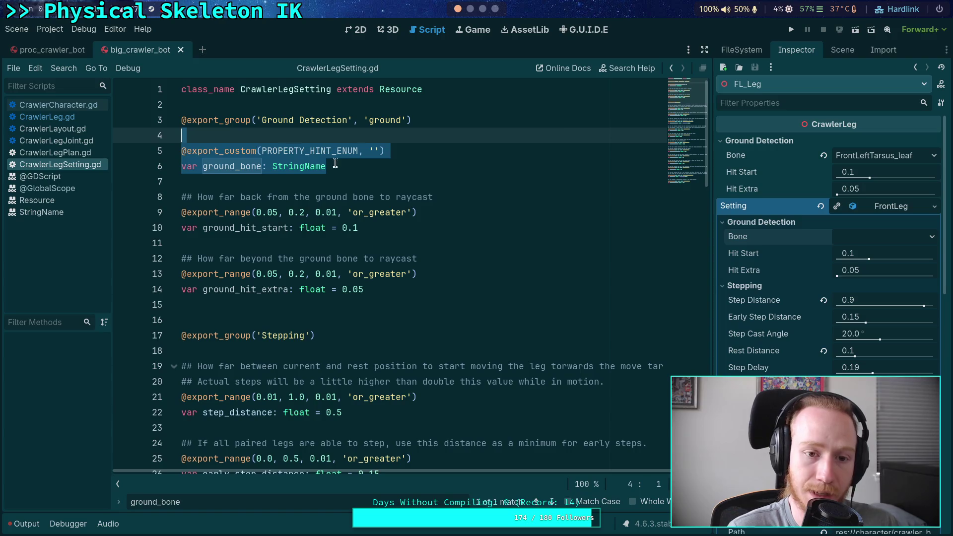
{"action": "key", "text": "Delete"}
{"action": "key", "text": "Delete"}
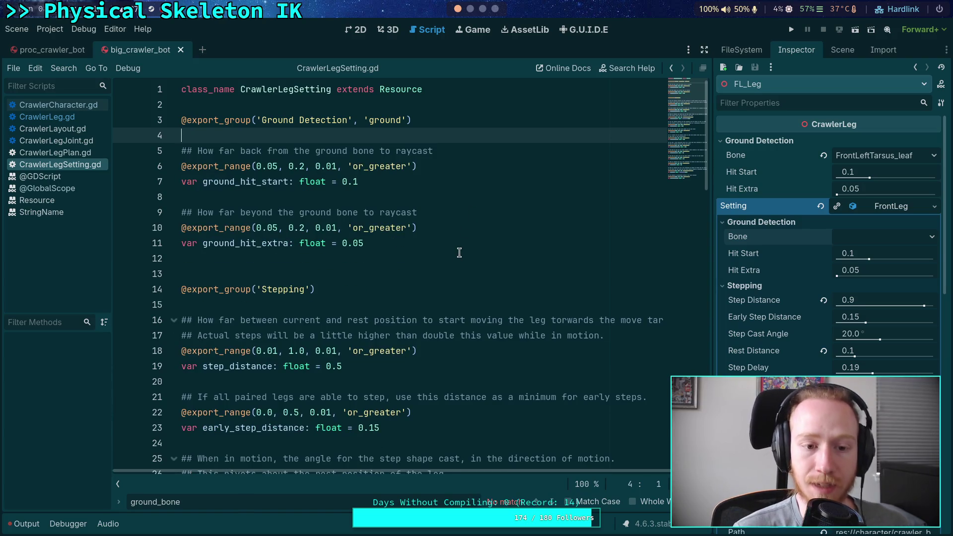
{"action": "left_click", "coordinate": [459, 252]}
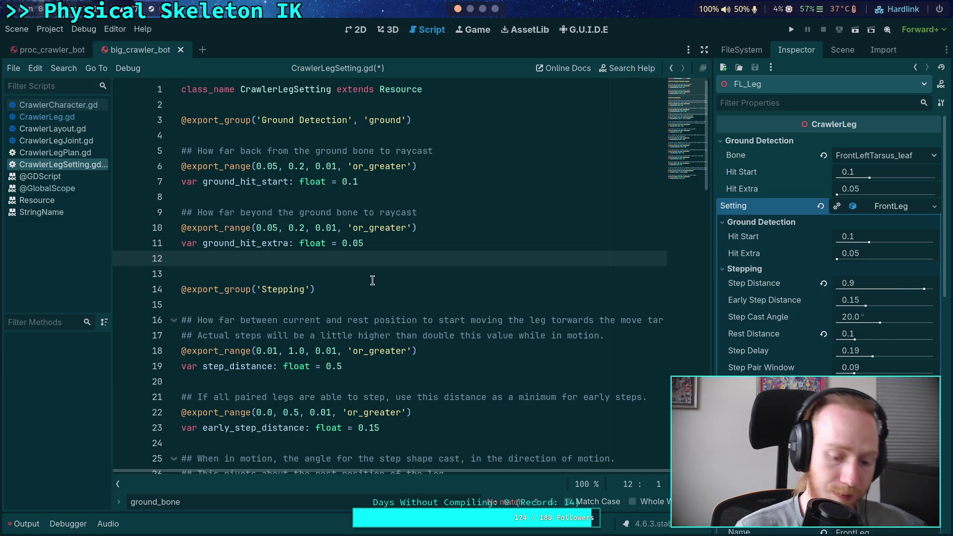
{"action": "key", "text": "ctrl+s"}
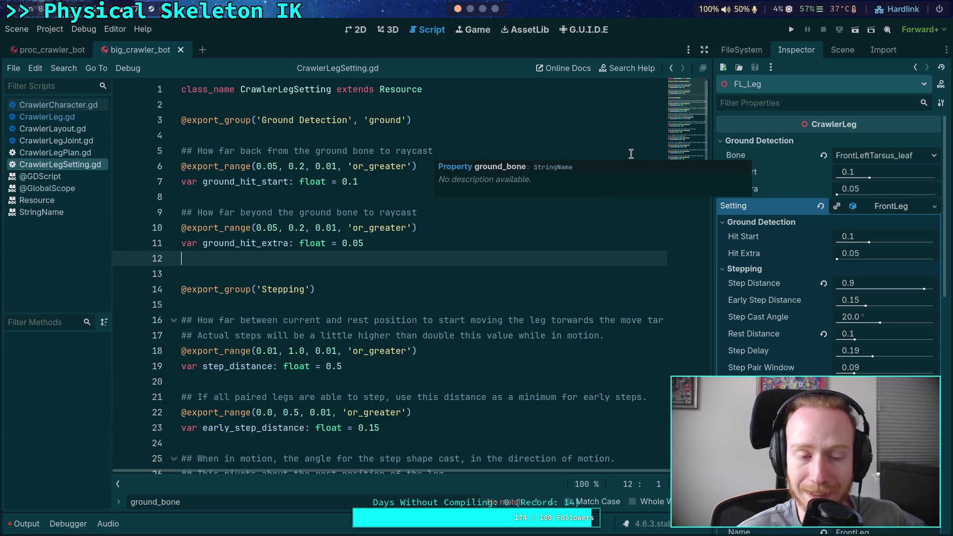
Return to CrawlerLeg.gd and move to the top of the script.
{"action": "left_click", "coordinate": [50, 116]}
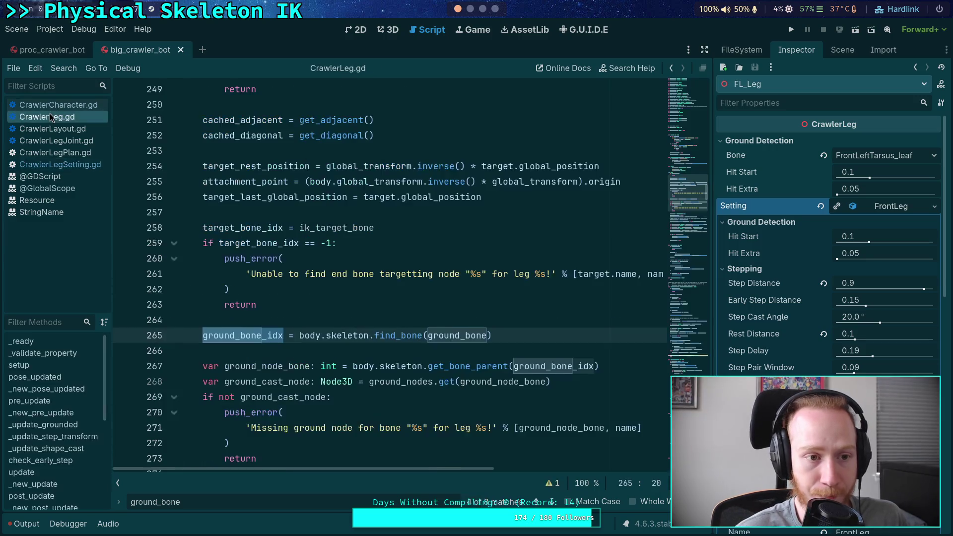
{"action": "left_click", "coordinate": [401, 245]}
{"action": "left_click", "coordinate": [693, 101]}
{"action": "scroll", "coordinate": [694, 102], "scroll_direction": "up", "scroll_amount": 5}
{"action": "left_click", "coordinate": [387, 238]}
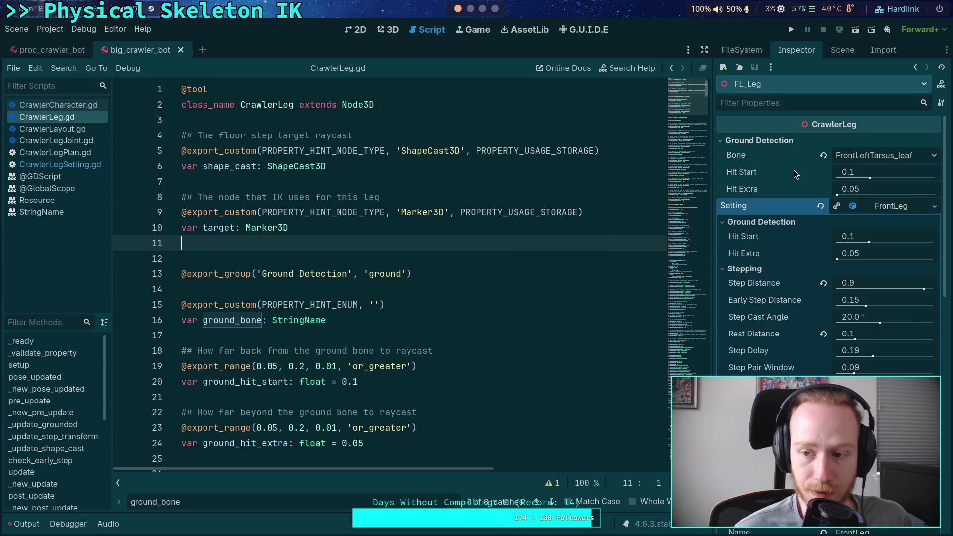
Review CrawlerLeg.gd's export lines 15–26 and show the big_crawler_bot node tree.
{"action": "left_click", "coordinate": [475, 308]}
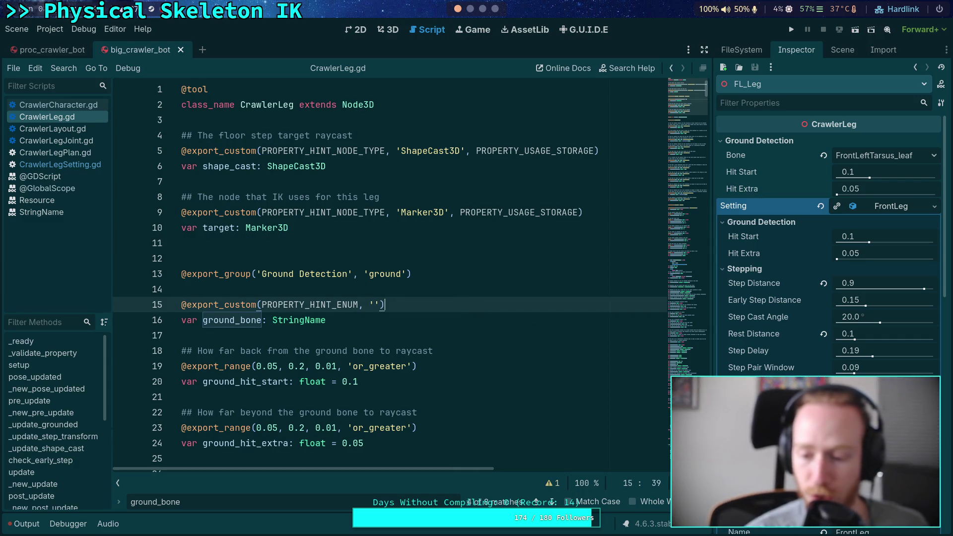
{"action": "scroll", "coordinate": [829, 248], "scroll_direction": "down", "scroll_amount": 3}
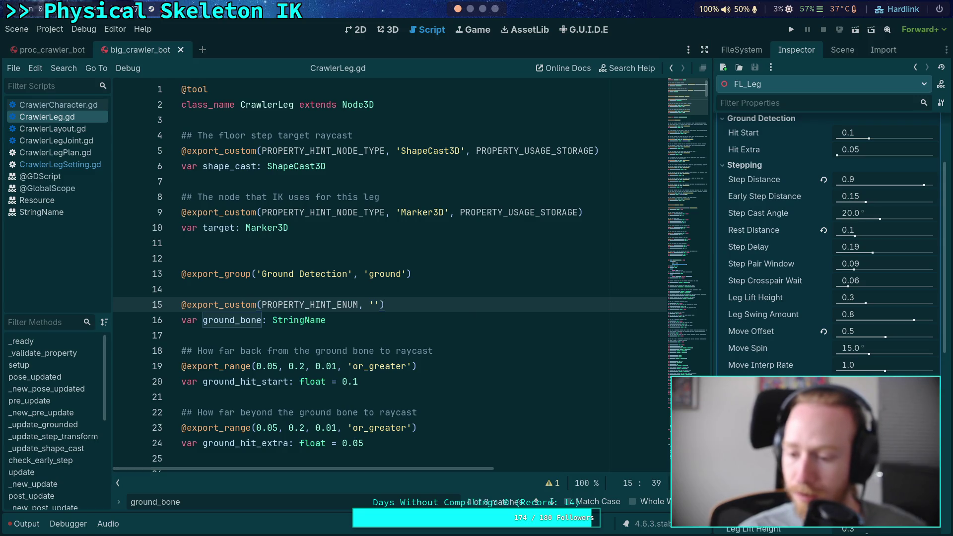
{"action": "scroll", "coordinate": [829, 223], "scroll_direction": "up", "scroll_amount": 2}
{"action": "scroll", "coordinate": [829, 223], "scroll_direction": "down", "scroll_amount": 4}
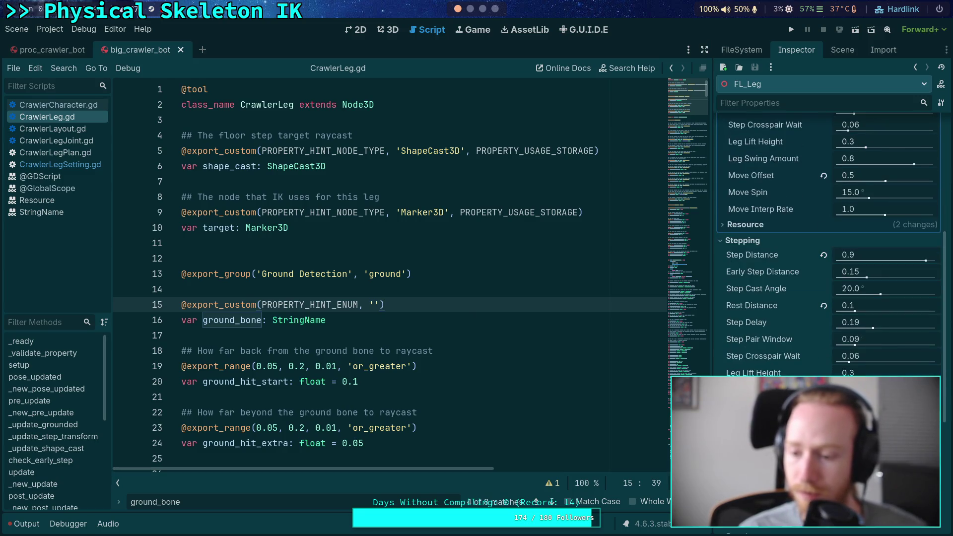
{"action": "scroll", "coordinate": [829, 224], "scroll_direction": "up", "scroll_amount": 2}
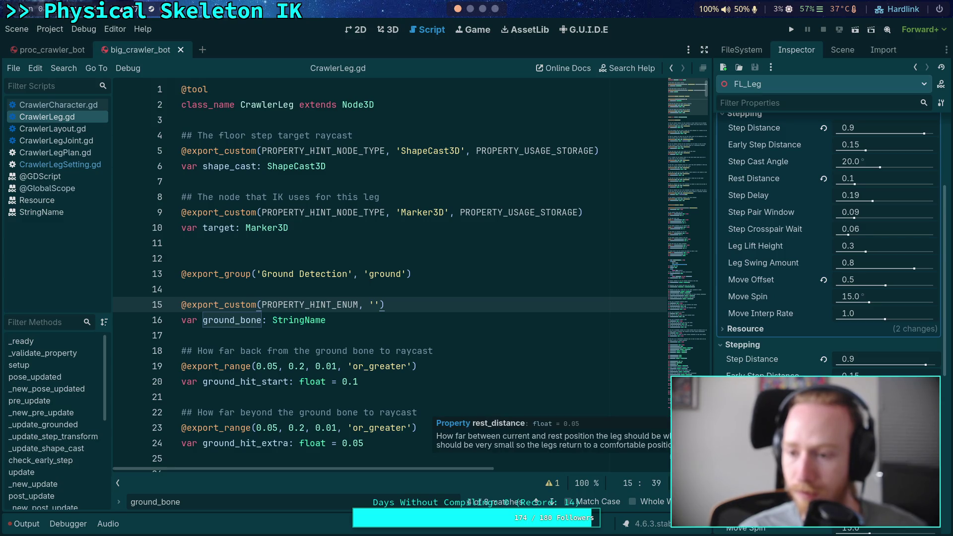
{"action": "scroll", "coordinate": [759, 178], "scroll_direction": "down", "scroll_amount": 2}
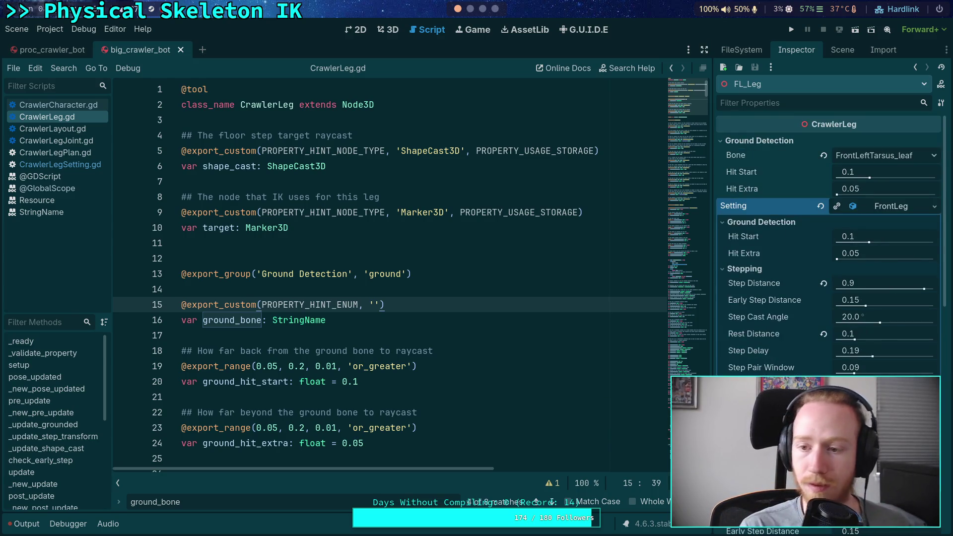
{"action": "scroll", "coordinate": [389, 313], "scroll_direction": "down", "scroll_amount": 2}
{"action": "scroll", "coordinate": [389, 313], "scroll_direction": "down", "scroll_amount": 4}
{"action": "left_click", "coordinate": [475, 289]}
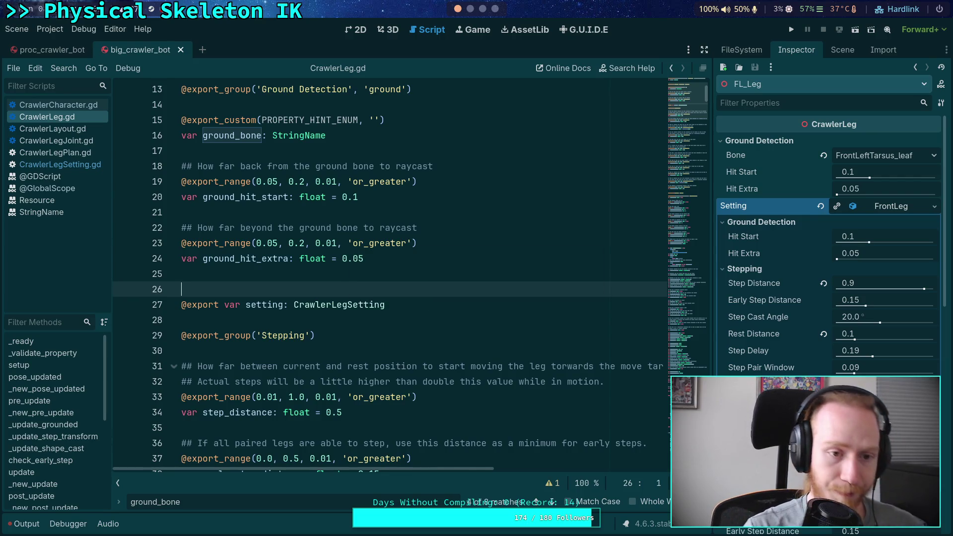
{"action": "left_click", "coordinate": [844, 51]}
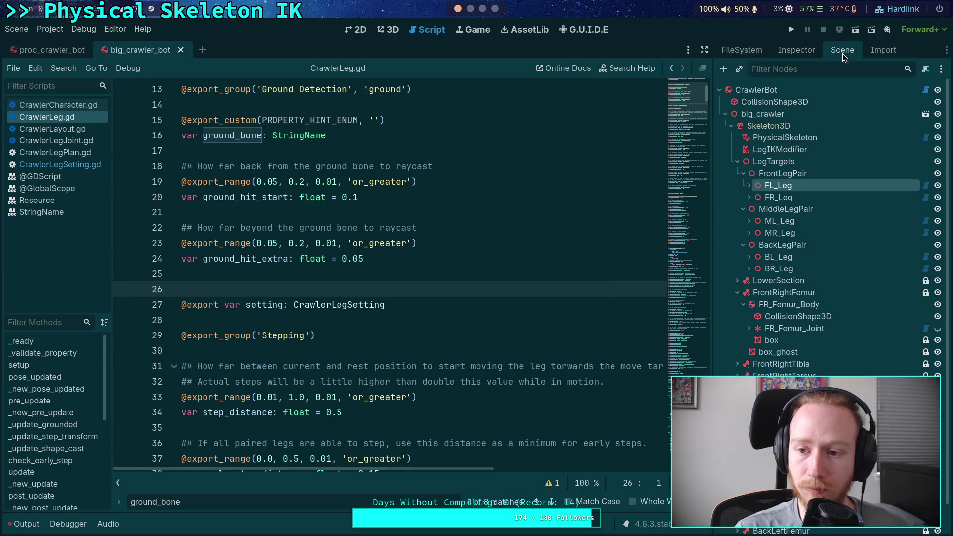
Select FR_Leg and quick-load front_leg_setting as its Setting.
{"action": "left_click", "coordinate": [784, 198]}
{"action": "left_click", "coordinate": [795, 50]}
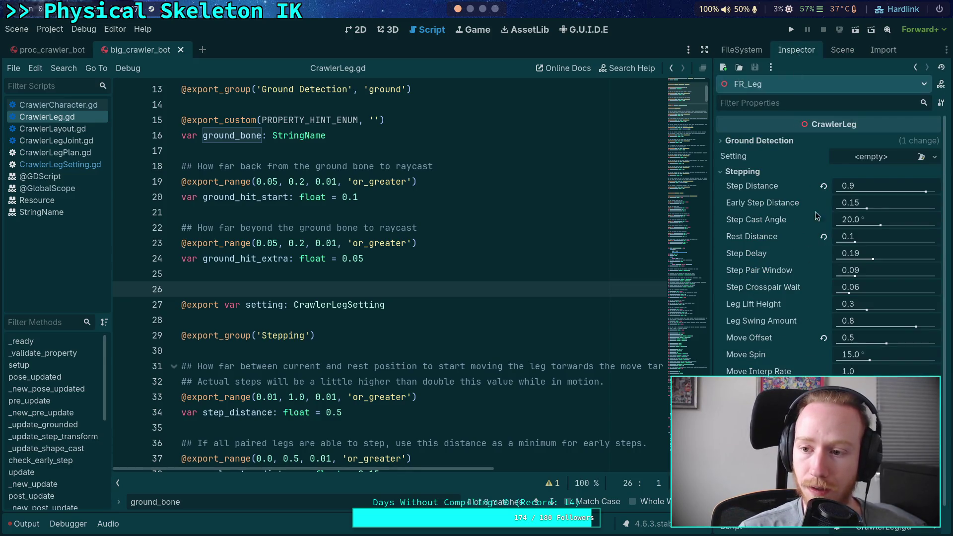
{"action": "left_click", "coordinate": [935, 157]}
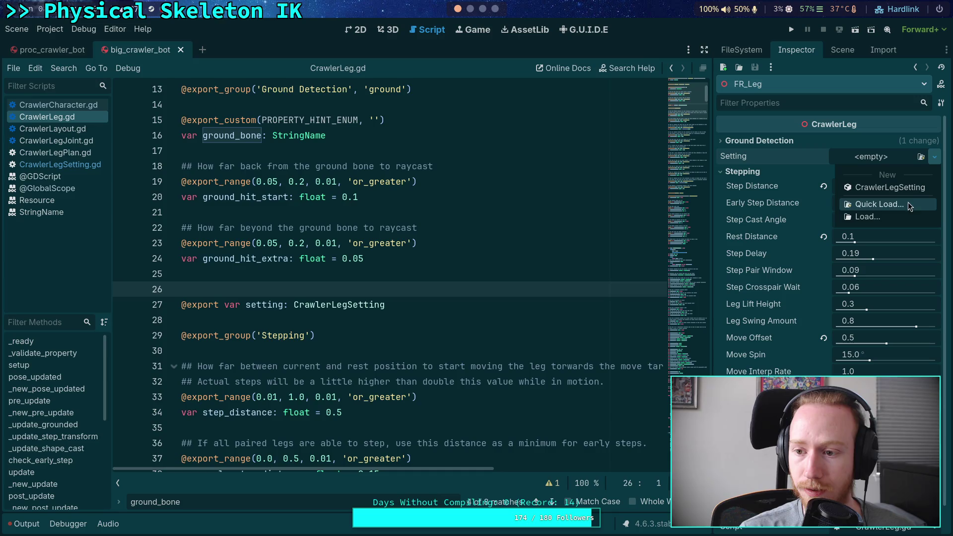
{"action": "left_click", "coordinate": [910, 205]}
{"action": "left_click", "coordinate": [359, 158]}
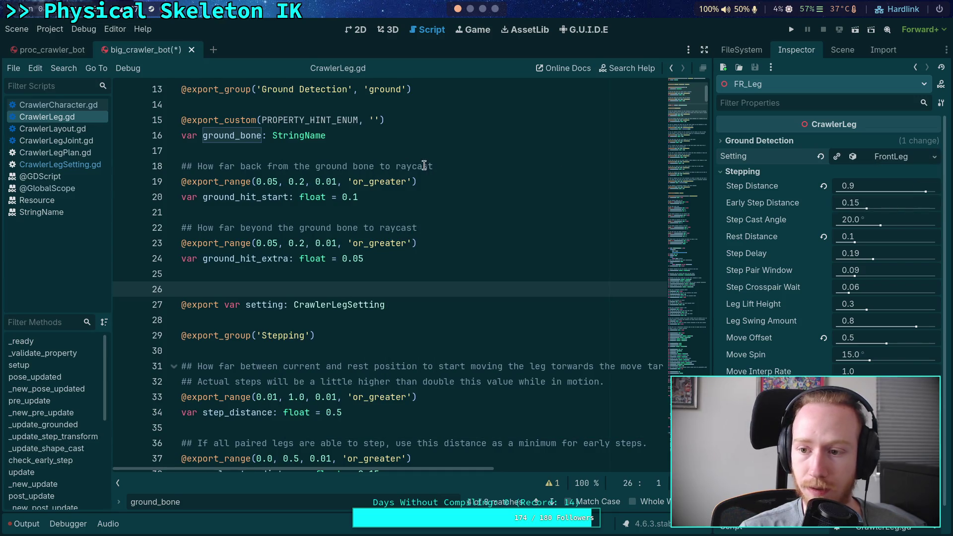
Inspect the shared FrontLeg setting's properties and Ground Detection group, then select ML_Leg.
{"action": "left_click", "coordinate": [888, 158]}
{"action": "scroll", "coordinate": [784, 253], "scroll_direction": "down", "scroll_amount": 2}
{"action": "scroll", "coordinate": [784, 253], "scroll_direction": "down", "scroll_amount": 4}
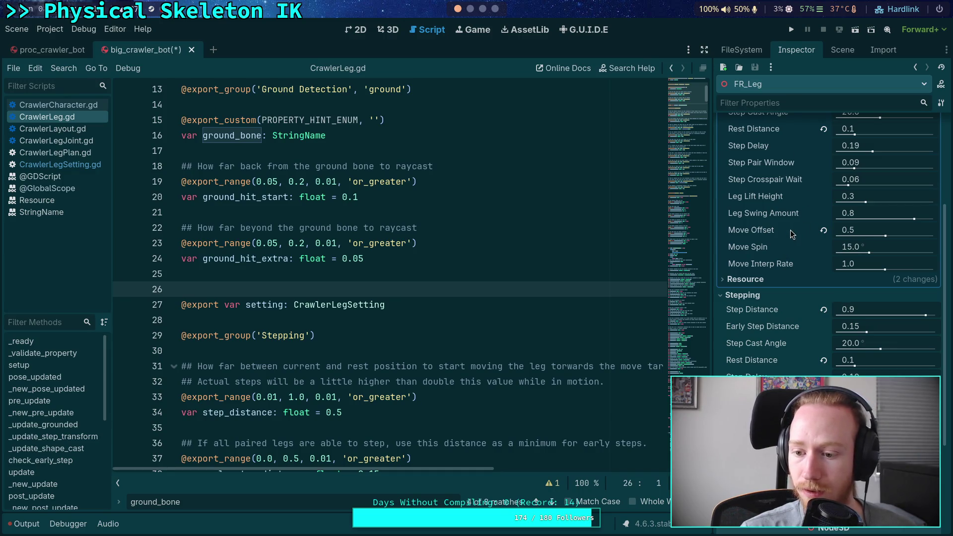
{"action": "mouse_move", "coordinate": [790, 231]}
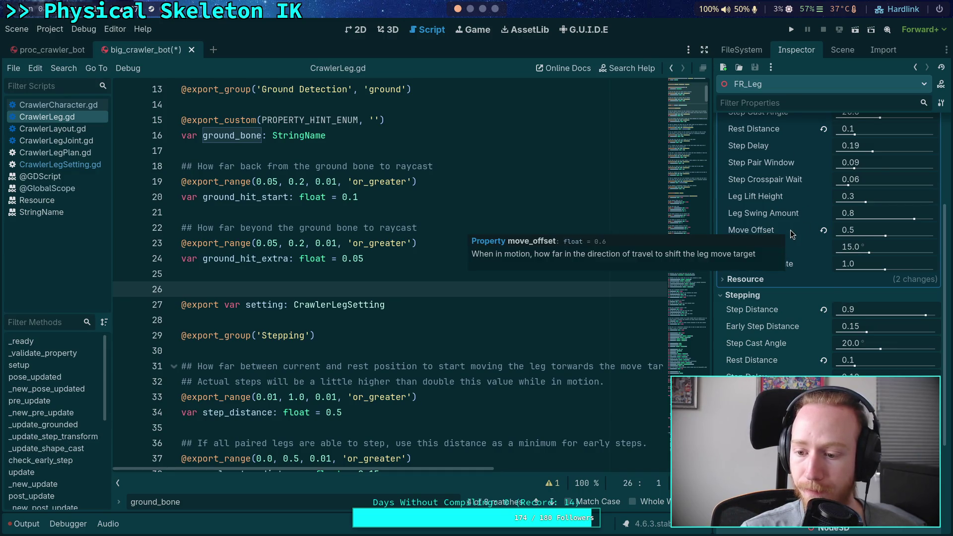
{"action": "scroll", "coordinate": [790, 230], "scroll_direction": "up", "scroll_amount": 6}
{"action": "left_click", "coordinate": [909, 159]}
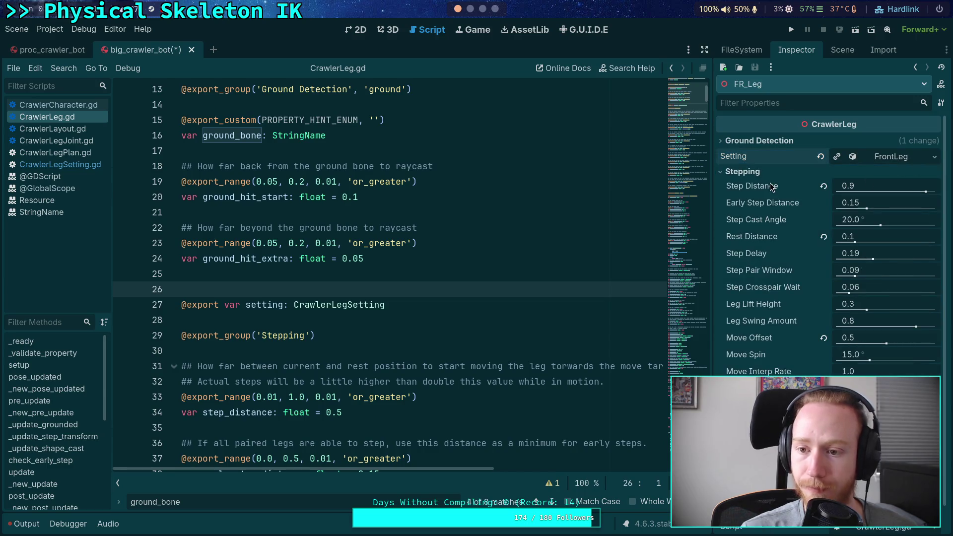
{"action": "left_click", "coordinate": [774, 139]}
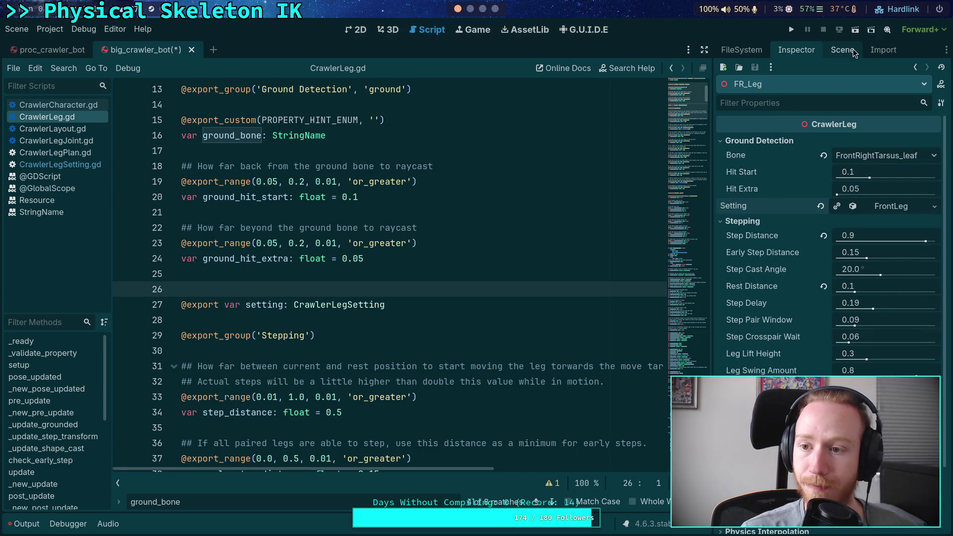
{"action": "left_click", "coordinate": [852, 49]}
{"action": "left_click", "coordinate": [799, 222]}
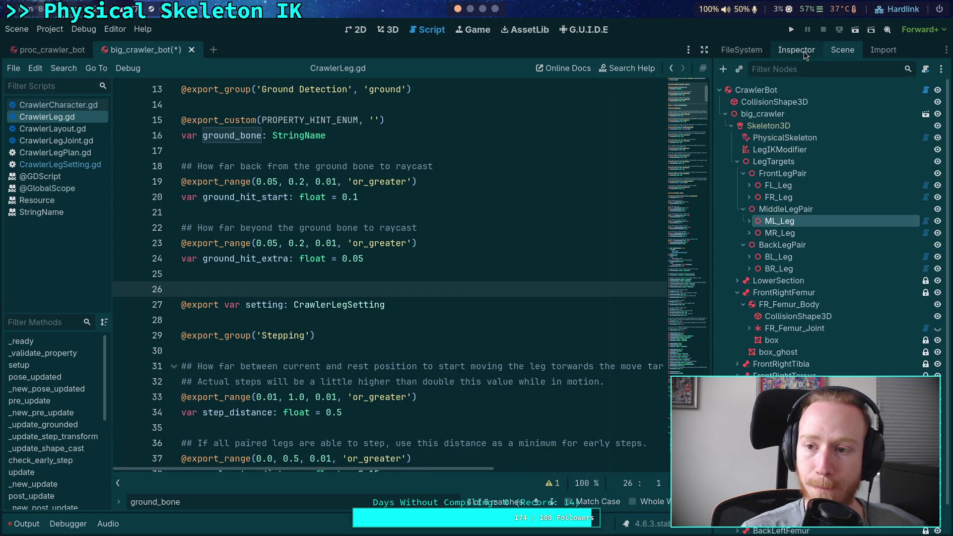
Name ML_Leg's setting resource MiddleLeg and save it.
{"action": "left_click", "coordinate": [802, 52]}
{"action": "left_click", "coordinate": [934, 156]}
{"action": "key", "text": "Escape"}
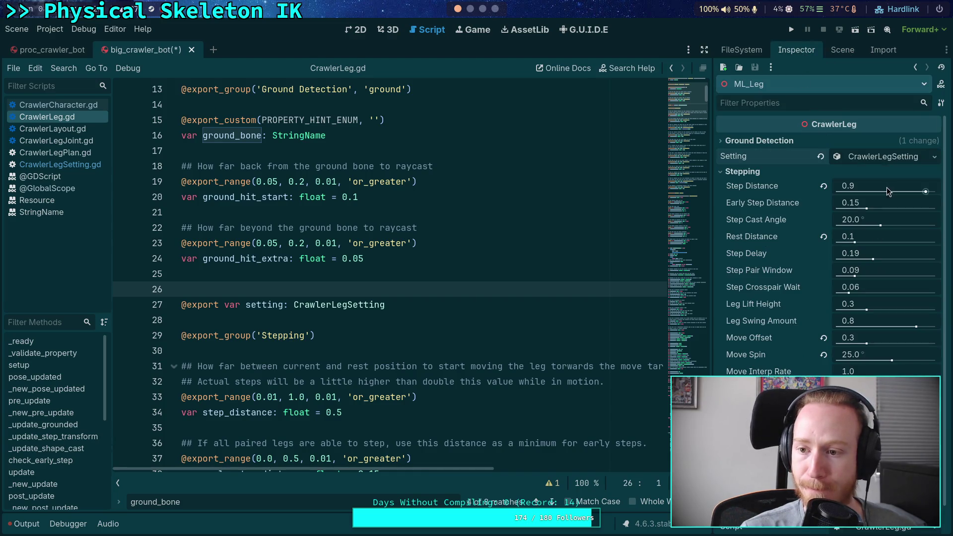
{"action": "left_click", "coordinate": [898, 156]}
{"action": "left_click", "coordinate": [752, 200]}
{"action": "left_click", "coordinate": [876, 248]}
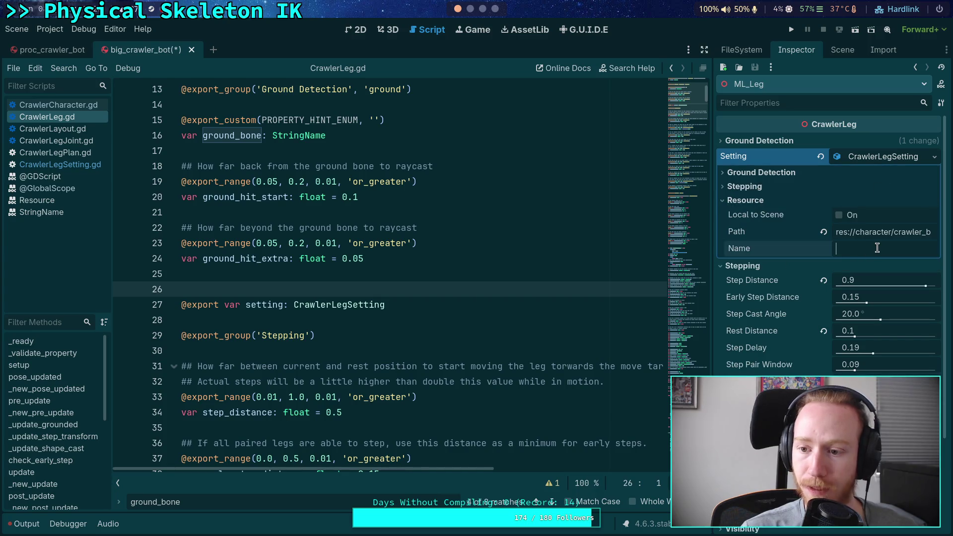
{"action": "type", "text": "Middle"}
{"action": "type", "text": "_Leg"}
{"action": "left_click", "coordinate": [934, 157]}
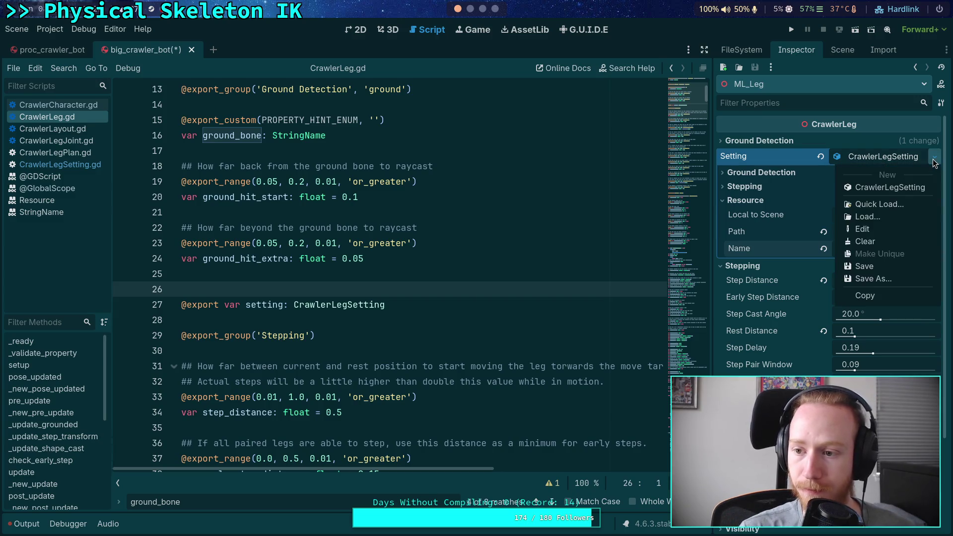
{"action": "left_click", "coordinate": [876, 268]}
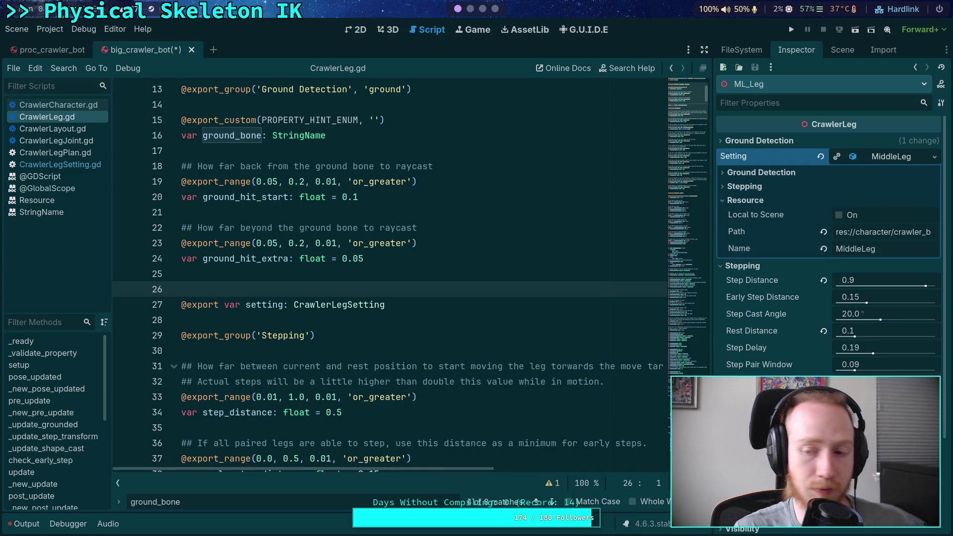
Set the MiddleLeg Step Distance to 0.9.
{"action": "left_click", "coordinate": [745, 200]}
{"action": "left_click", "coordinate": [744, 186]}
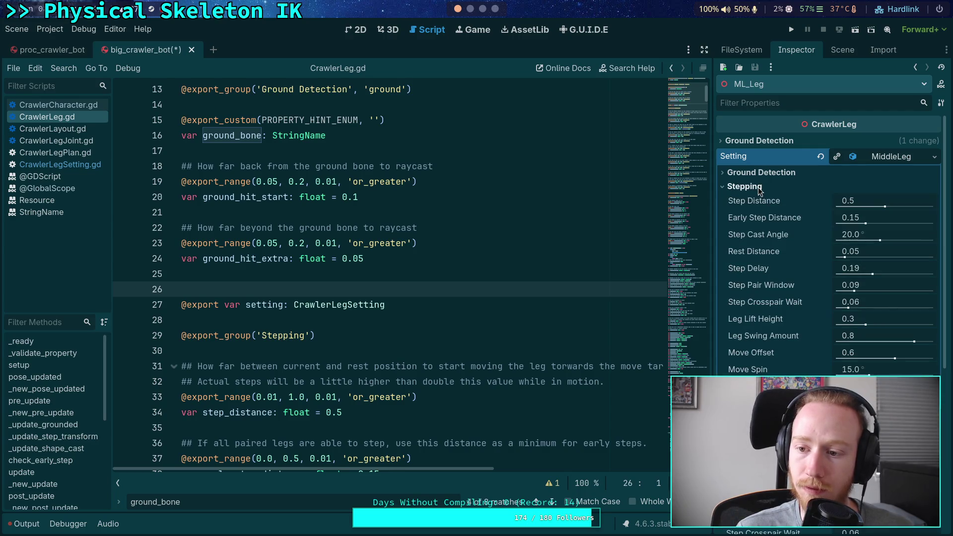
{"action": "scroll", "coordinate": [767, 213], "scroll_direction": "down", "scroll_amount": 5}
{"action": "scroll", "coordinate": [794, 199], "scroll_direction": "up", "scroll_amount": 2}
{"action": "left_click", "coordinate": [870, 135]}
{"action": "left_click", "coordinate": [824, 135]}
{"action": "left_click", "coordinate": [882, 149]}
{"action": "type", "text": "0.9"}
{"action": "key", "text": "Return"}
Set Rest Distance 0.1, Move Offset 0.3 and Move Spin 25°.
{"action": "scroll", "coordinate": [803, 166], "scroll_direction": "up", "scroll_amount": 2}
{"action": "left_click", "coordinate": [773, 140]}
{"action": "left_click", "coordinate": [776, 140]}
{"action": "scroll", "coordinate": [764, 251], "scroll_direction": "down", "scroll_amount": 4}
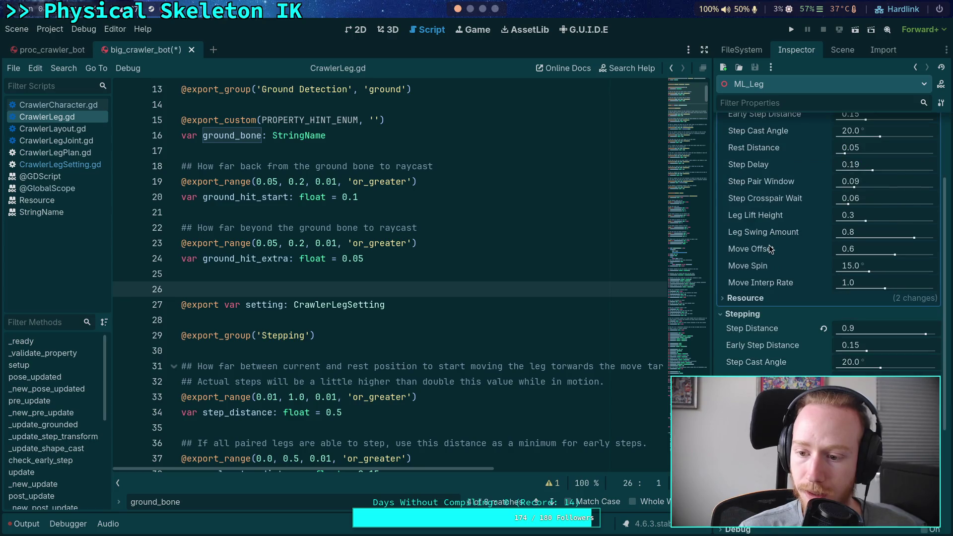
{"action": "left_click", "coordinate": [877, 149]}
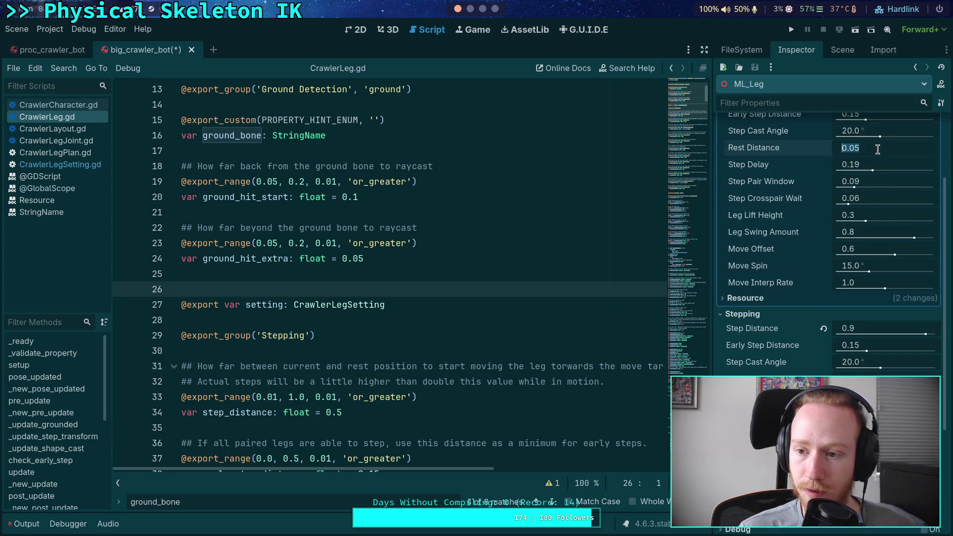
{"action": "type", "text": ".1"}
{"action": "key", "text": "Return"}
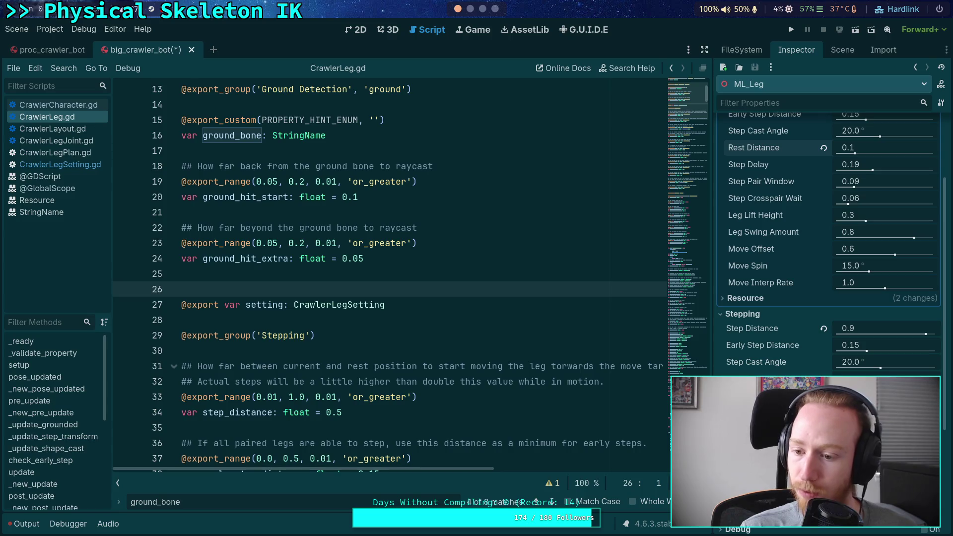
{"action": "left_click", "coordinate": [868, 250]}
{"action": "type", "text": ".3"}
{"action": "key", "text": "Return"}
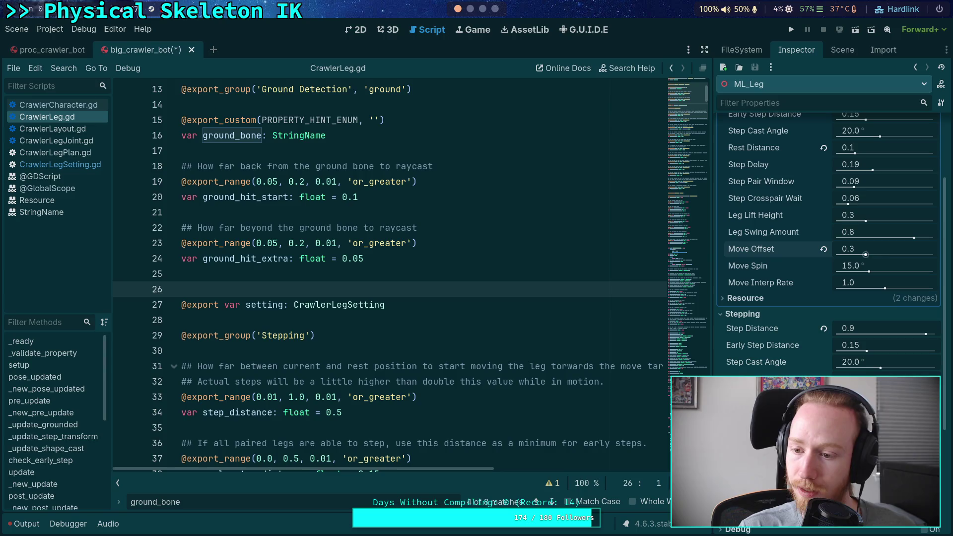
{"action": "left_click", "coordinate": [864, 266]}
{"action": "type", "text": "25"}
{"action": "key", "text": "Return"}
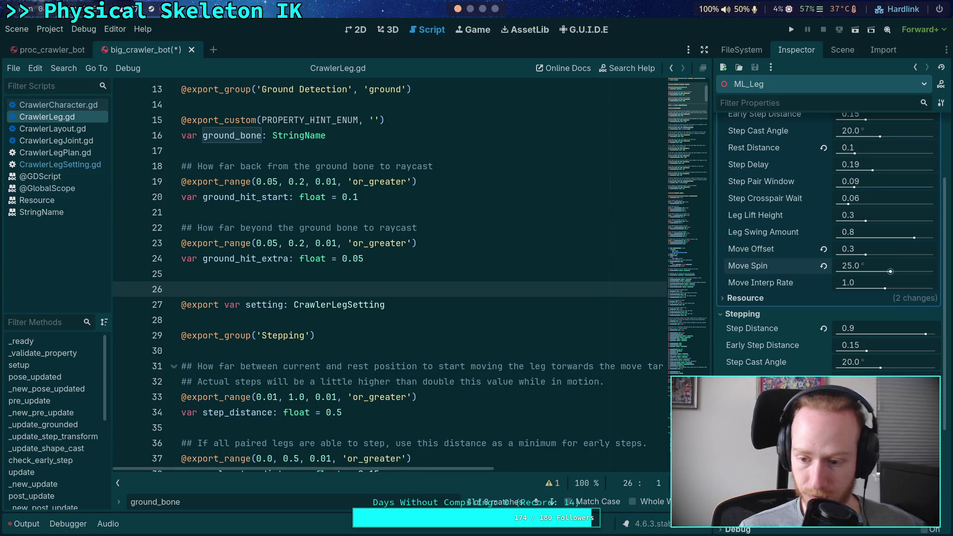
Save the edited MiddleLeg setting, then select MR_Leg to view its properties.
{"action": "scroll", "coordinate": [774, 332], "scroll_direction": "down", "scroll_amount": 2}
{"action": "scroll", "coordinate": [774, 332], "scroll_direction": "up", "scroll_amount": 3}
{"action": "scroll", "coordinate": [774, 332], "scroll_direction": "up", "scroll_amount": 3}
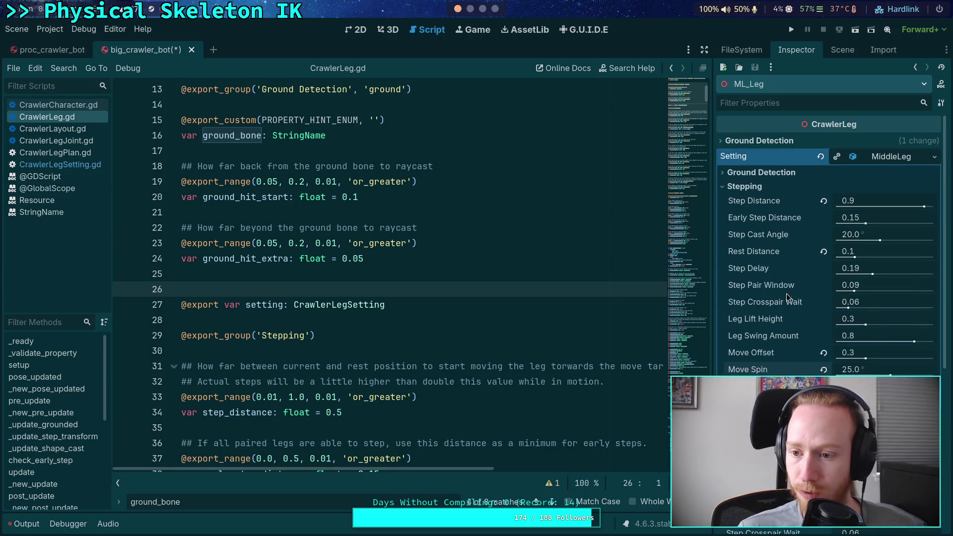
{"action": "left_click", "coordinate": [934, 157]}
{"action": "left_click", "coordinate": [864, 268]}
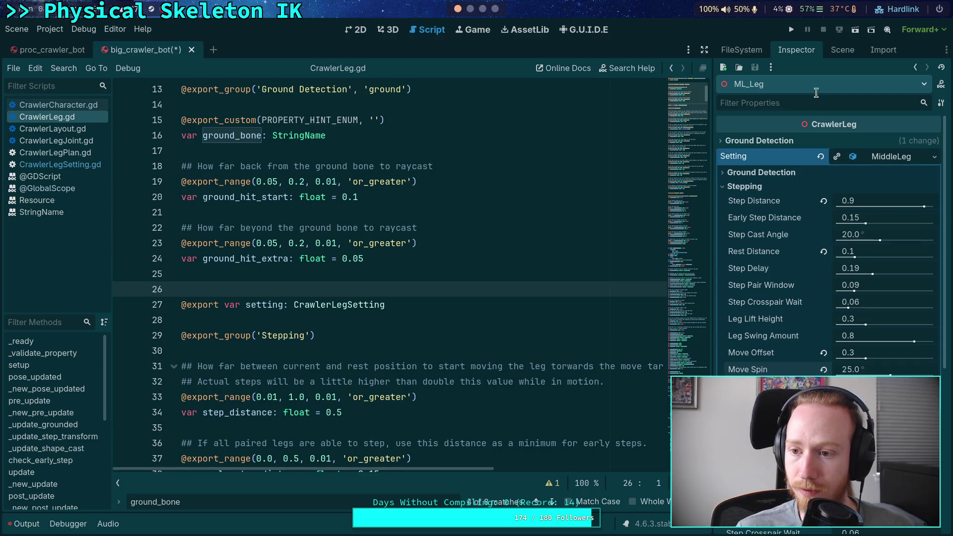
{"action": "left_click", "coordinate": [837, 54]}
{"action": "left_click", "coordinate": [779, 232]}
{"action": "left_click", "coordinate": [796, 50]}
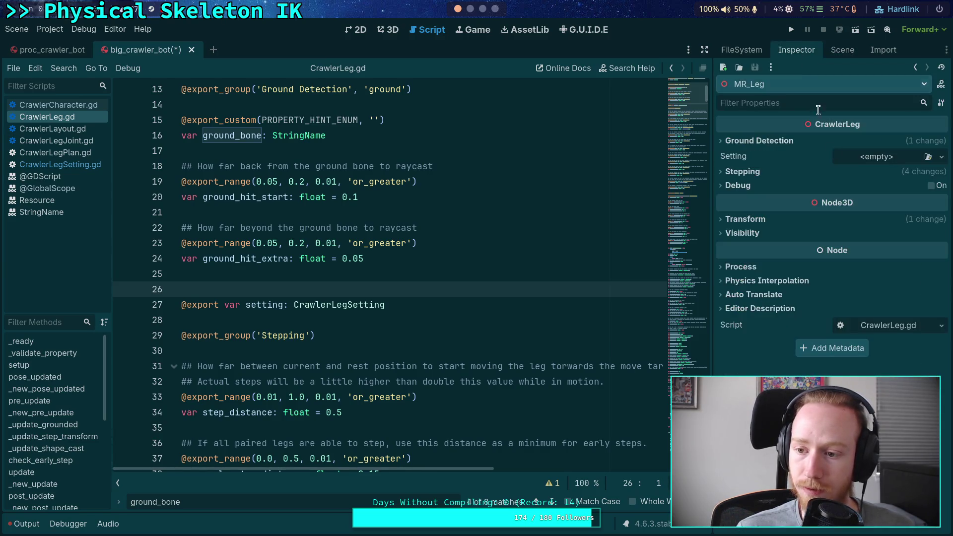
Quick-load middle_leg_setting as MR_Leg's setting.
{"action": "left_click", "coordinate": [933, 158]}
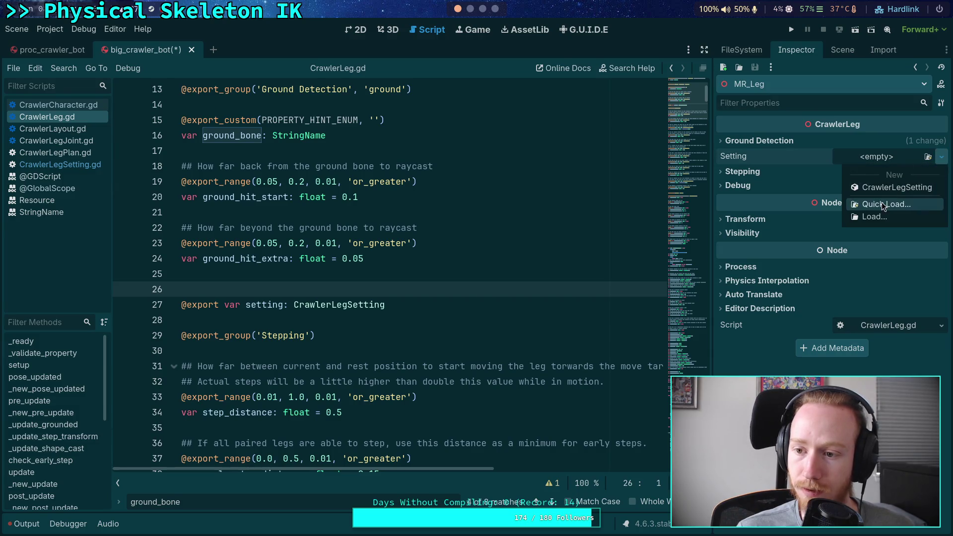
{"action": "left_click", "coordinate": [874, 204]}
{"action": "left_click", "coordinate": [410, 186]}
{"action": "left_click", "coordinate": [888, 157]}
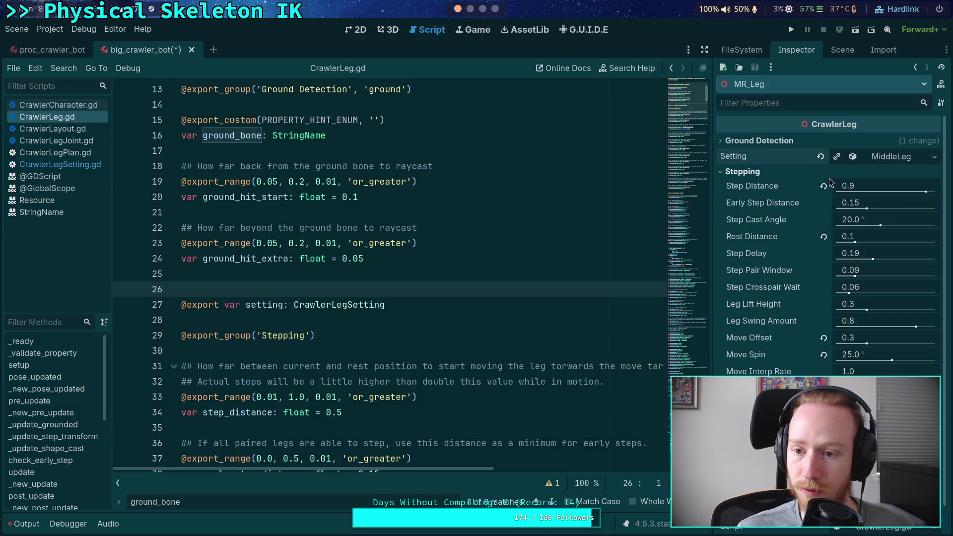
{"action": "left_click", "coordinate": [832, 143]}
{"action": "left_click", "coordinate": [832, 143]}
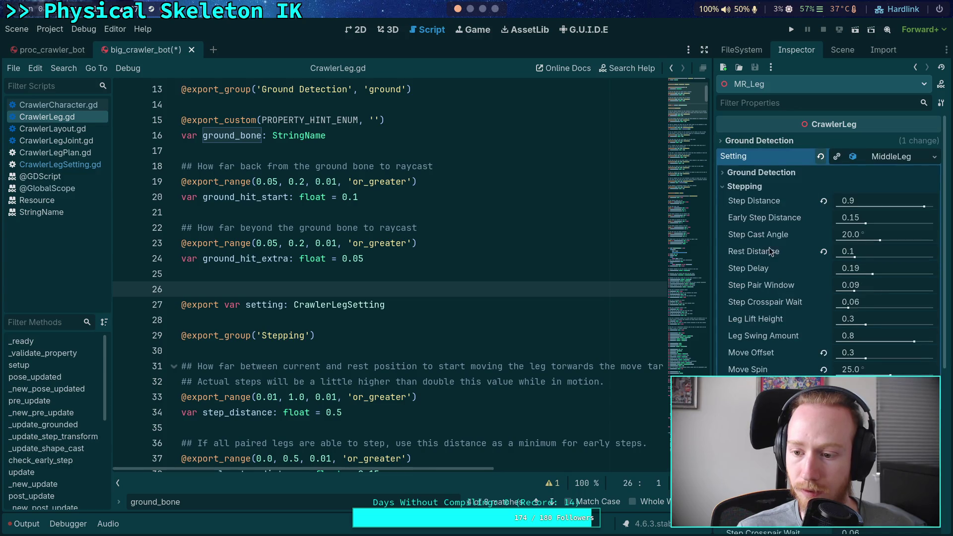
Inspect the shared MiddleLeg values and the ground detection groups on MR_Leg.
{"action": "scroll", "coordinate": [829, 198], "scroll_direction": "down", "scroll_amount": 5}
{"action": "mouse_move", "coordinate": [749, 396]}
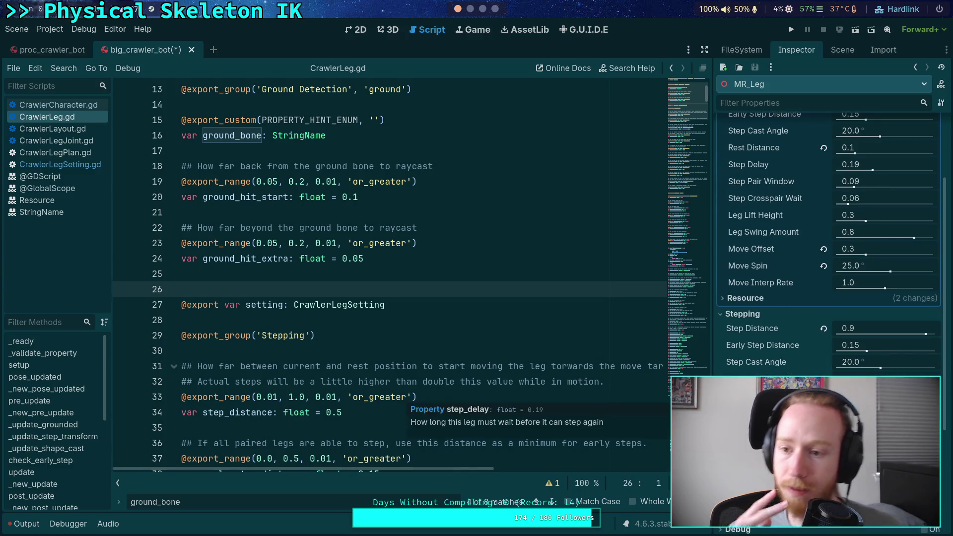
{"action": "scroll", "coordinate": [754, 392], "scroll_direction": "up", "scroll_amount": 3}
{"action": "scroll", "coordinate": [754, 392], "scroll_direction": "down", "scroll_amount": 3}
{"action": "mouse_move", "coordinate": [754, 379]}
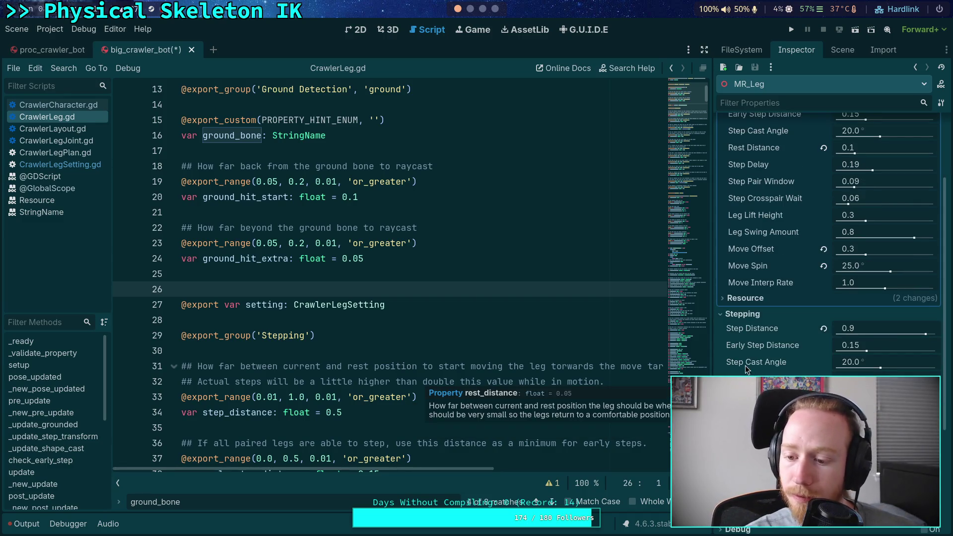
{"action": "scroll", "coordinate": [758, 342], "scroll_direction": "up", "scroll_amount": 2}
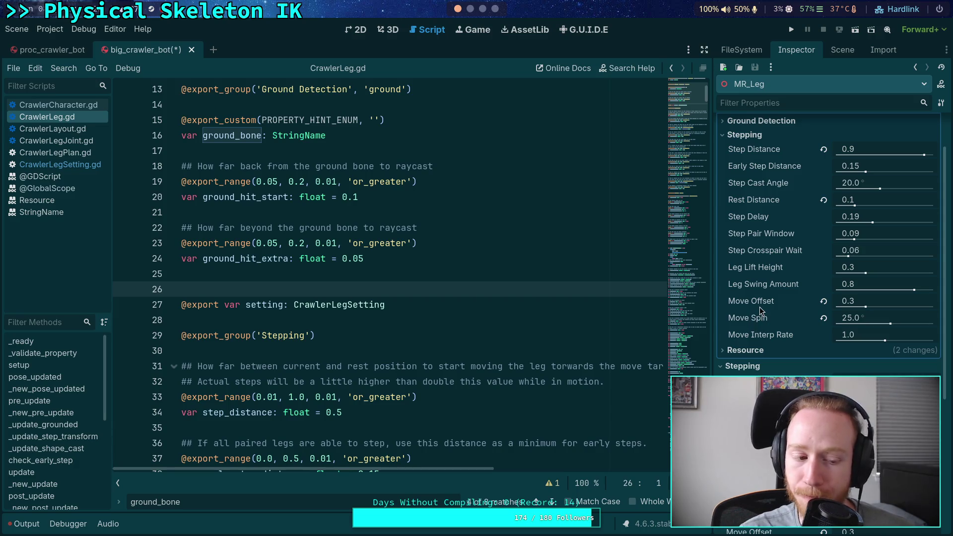
{"action": "mouse_move", "coordinate": [760, 307]}
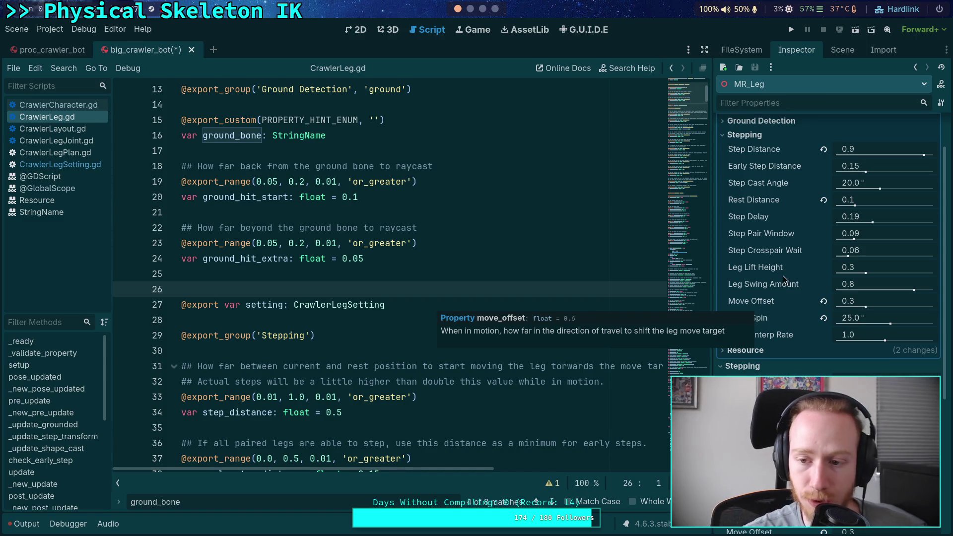
{"action": "scroll", "coordinate": [786, 248], "scroll_direction": "up", "scroll_amount": 2}
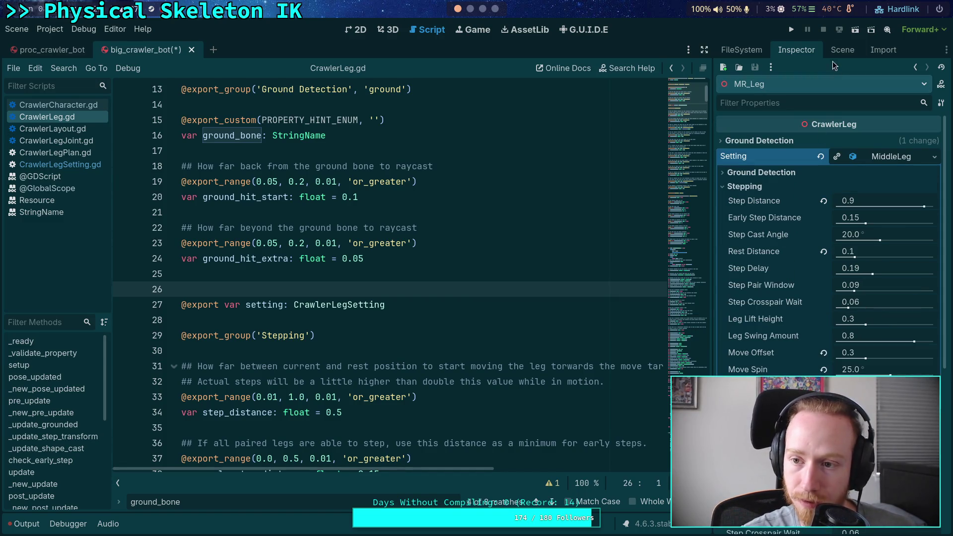
{"action": "left_click", "coordinate": [877, 156]}
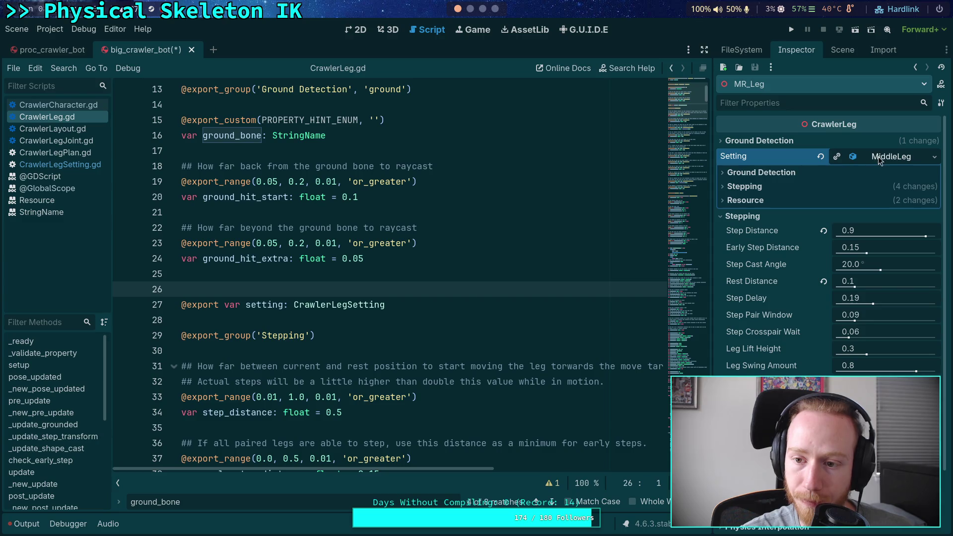
{"action": "left_click", "coordinate": [802, 174]}
{"action": "left_click", "coordinate": [802, 174]}
{"action": "left_click", "coordinate": [776, 139]}
{"action": "left_click", "coordinate": [776, 139]}
Select BL_Leg and give it a new CrawlerLegSetting.
{"action": "left_click", "coordinate": [838, 50]}
{"action": "left_click", "coordinate": [796, 259]}
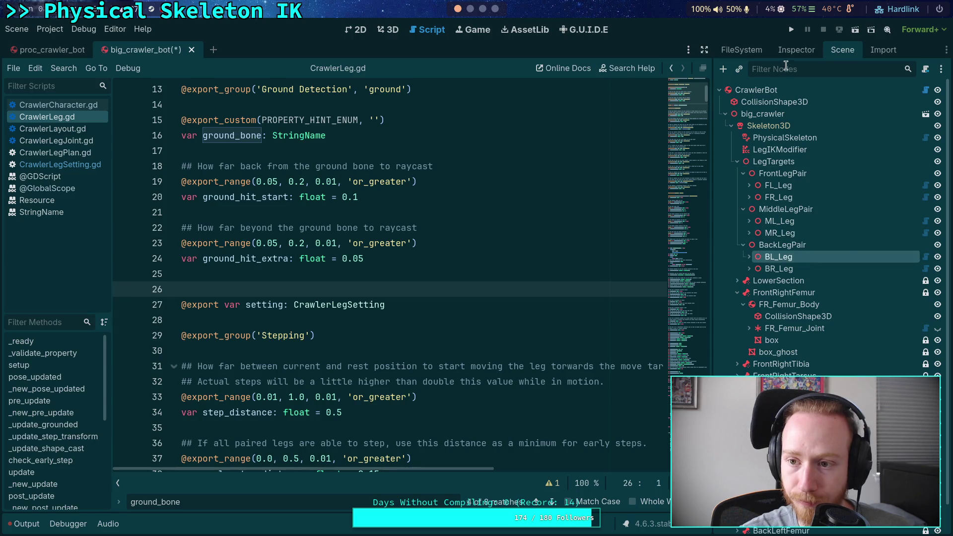
{"action": "left_click", "coordinate": [796, 50]}
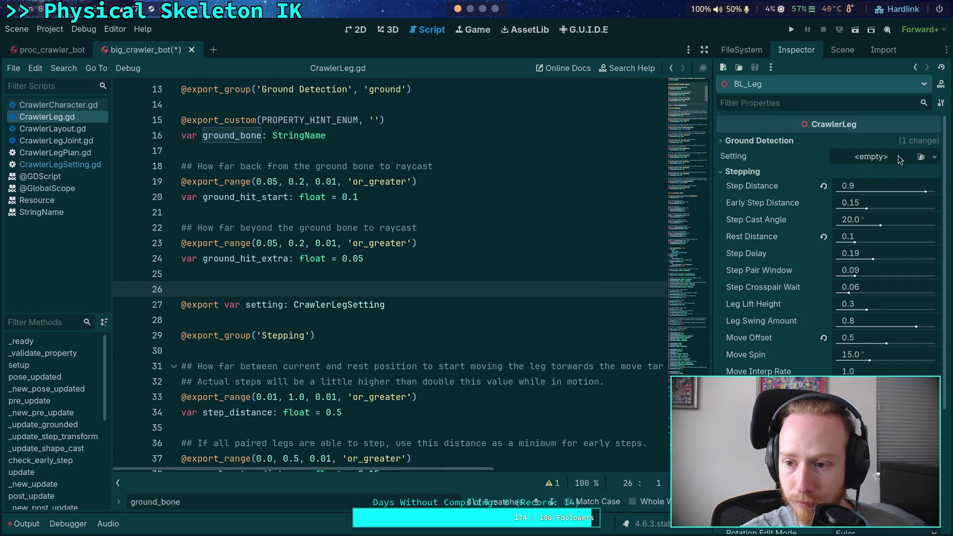
{"action": "left_click", "coordinate": [904, 158]}
{"action": "left_click", "coordinate": [881, 185]}
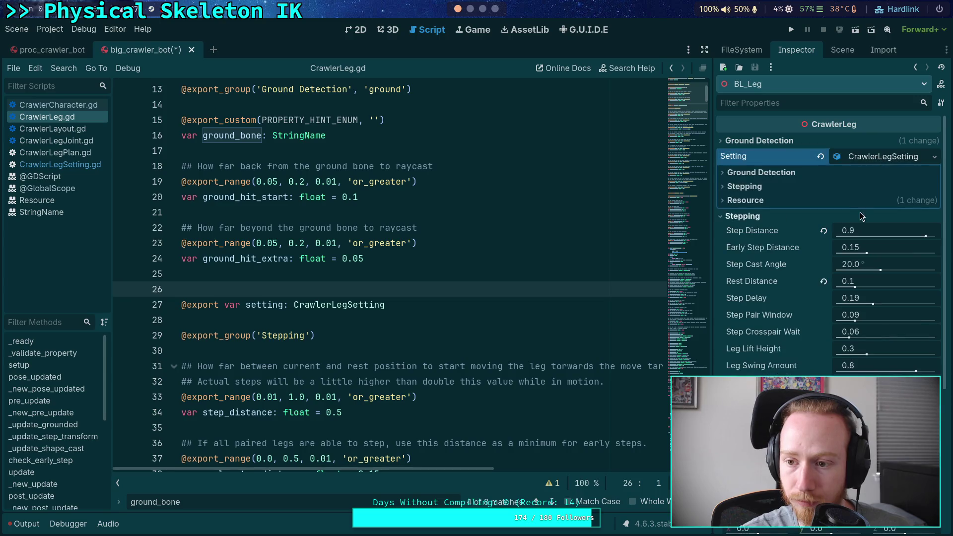
Name the new setting BackLeg and save it as its own resource file.
{"action": "left_click", "coordinate": [796, 187]}
{"action": "left_click", "coordinate": [776, 200]}
{"action": "left_click", "coordinate": [857, 243]}
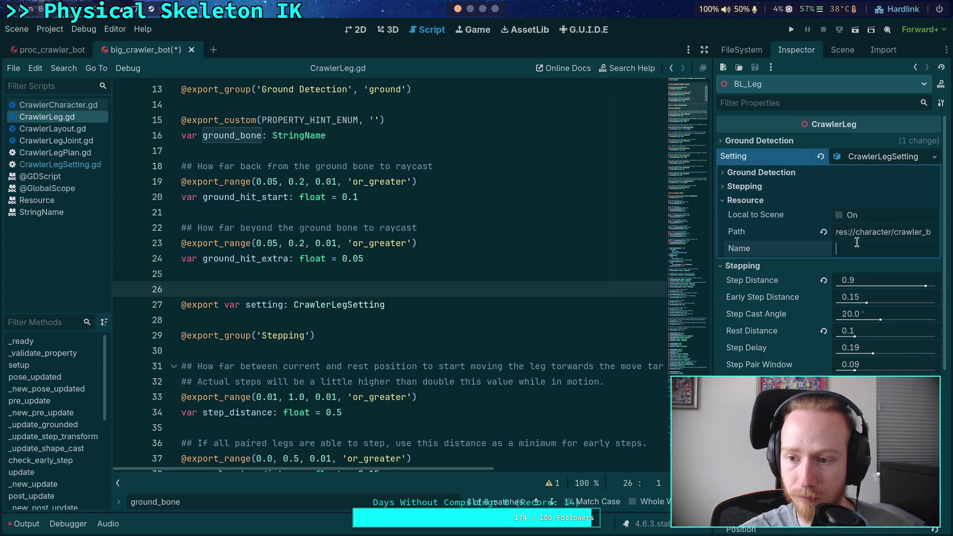
{"action": "type", "text": "BackLeg"}
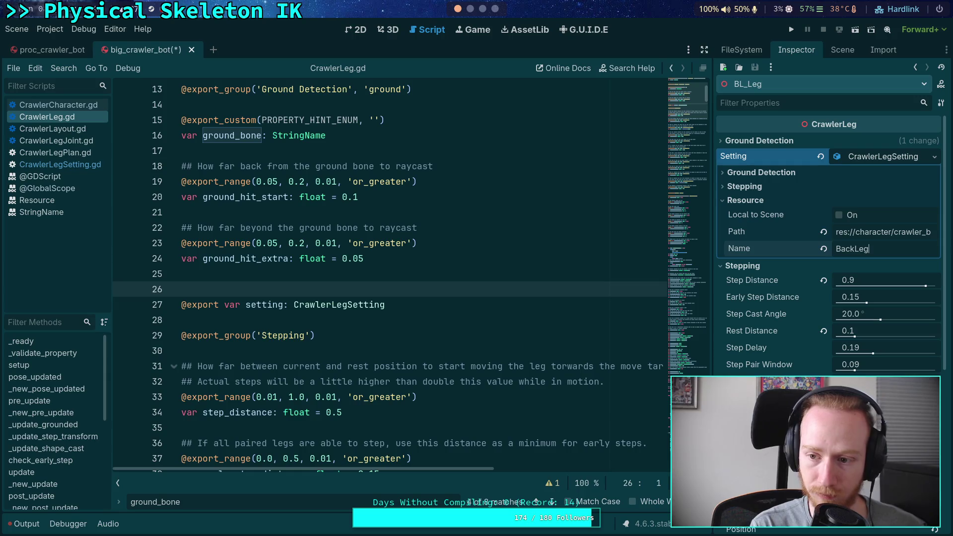
{"action": "left_click", "coordinate": [933, 157]}
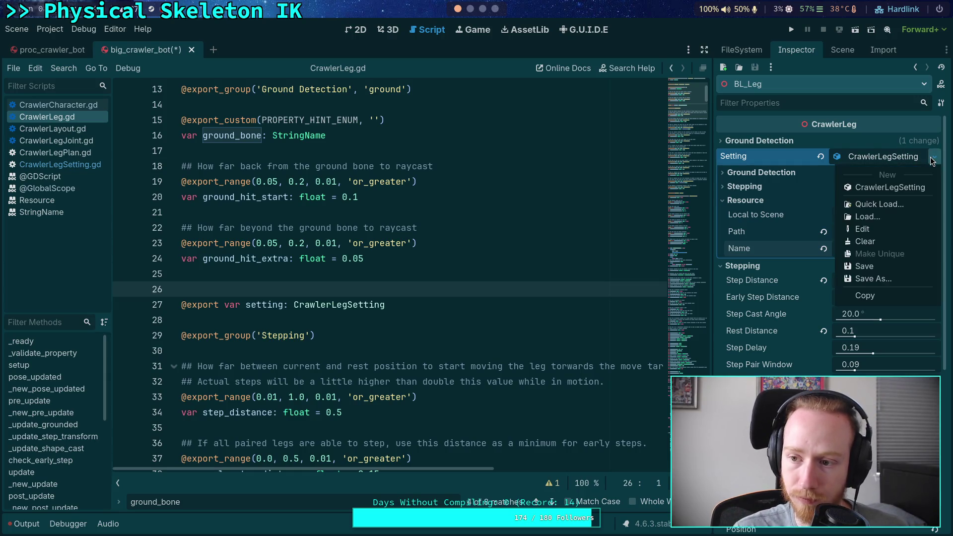
{"action": "left_click", "coordinate": [860, 276]}
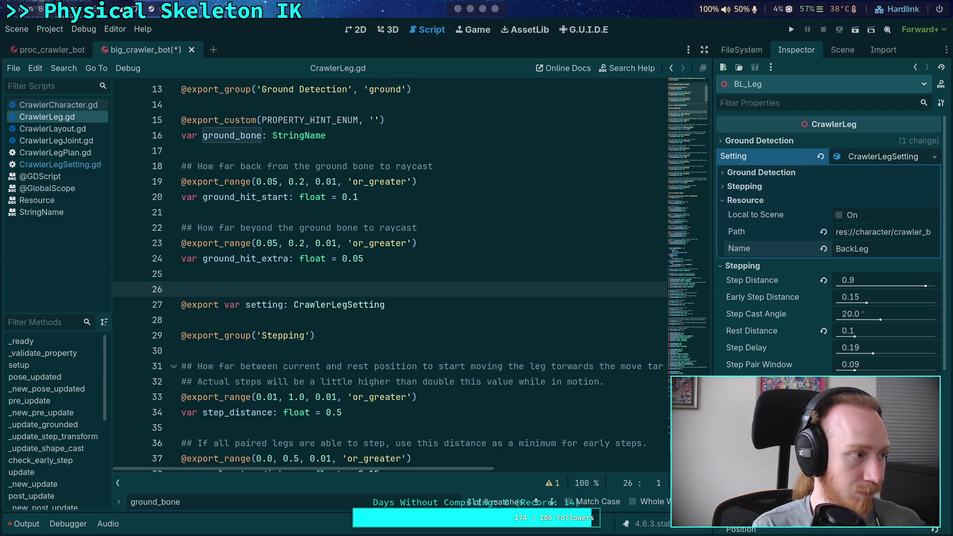
{"action": "key", "text": "Return"}
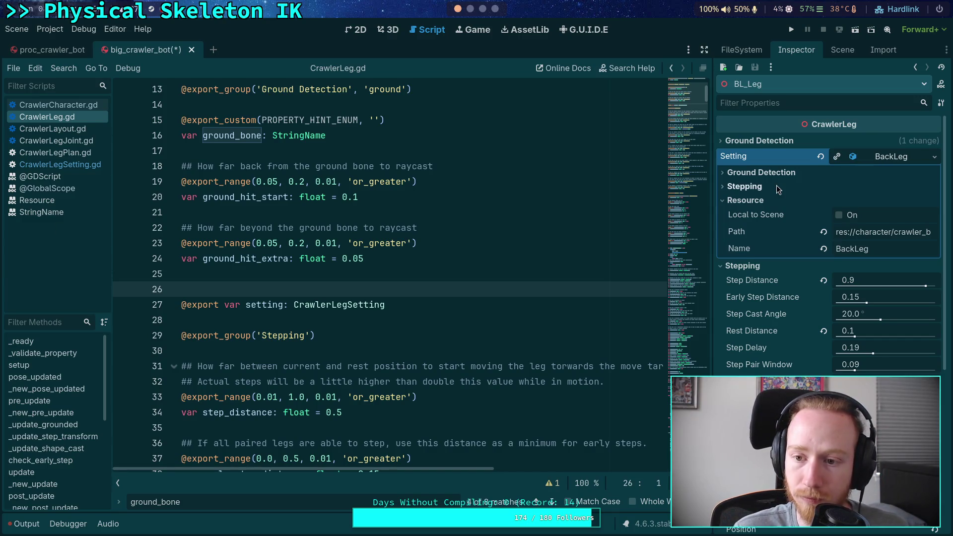
Raise the BackLeg Step Distance from 0.5 to 0.9.
{"action": "left_click", "coordinate": [776, 186]}
{"action": "scroll", "coordinate": [778, 196], "scroll_direction": "down", "scroll_amount": 3}
{"action": "scroll", "coordinate": [777, 196], "scroll_direction": "up", "scroll_amount": 3}
{"action": "left_click", "coordinate": [853, 141]}
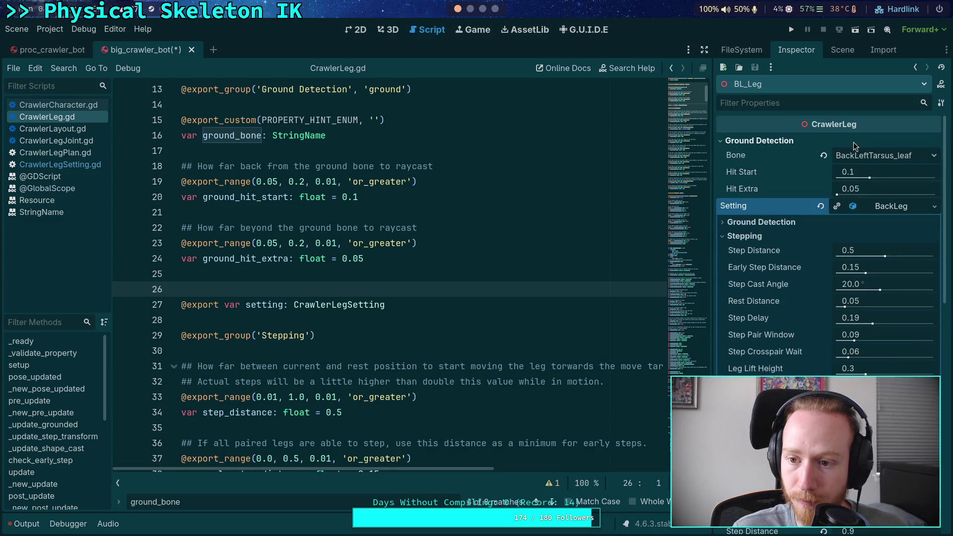
{"action": "left_click", "coordinate": [853, 141]}
{"action": "left_click", "coordinate": [759, 173]}
{"action": "left_click", "coordinate": [755, 174]}
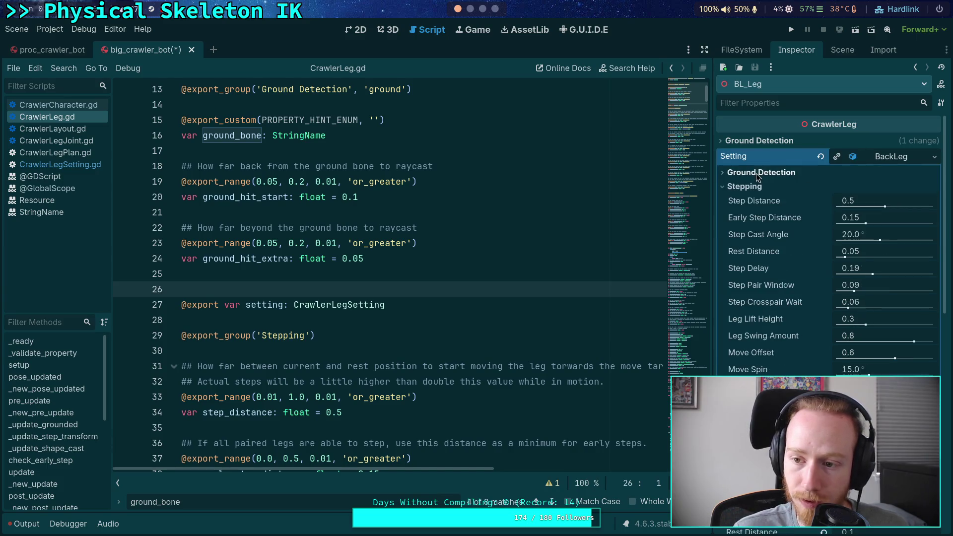
{"action": "scroll", "coordinate": [764, 198], "scroll_direction": "down", "scroll_amount": 2}
{"action": "scroll", "coordinate": [771, 217], "scroll_direction": "down", "scroll_amount": 2}
{"action": "scroll", "coordinate": [879, 145], "scroll_direction": "up", "scroll_amount": 2}
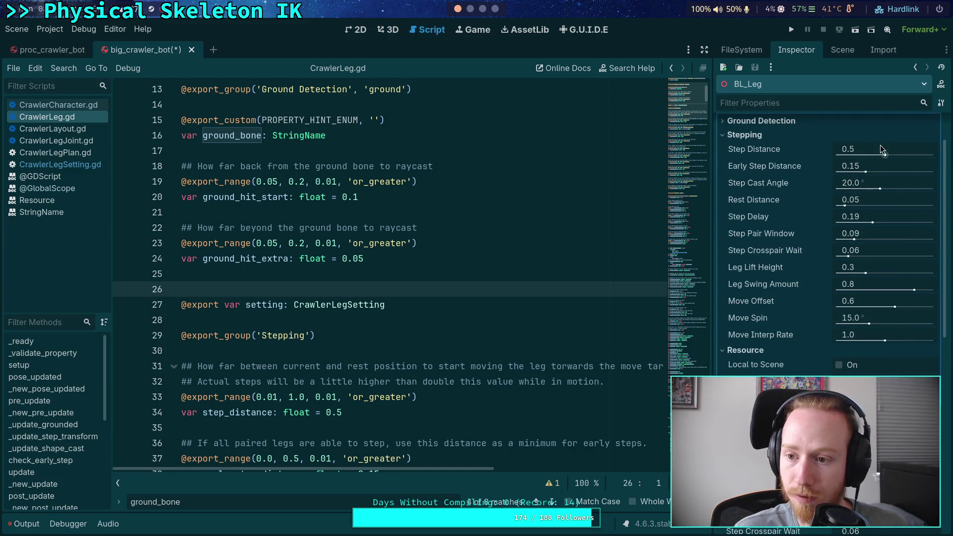
{"action": "left_click_drag", "start_coordinate": [880, 145], "coordinate": [924, 145]}
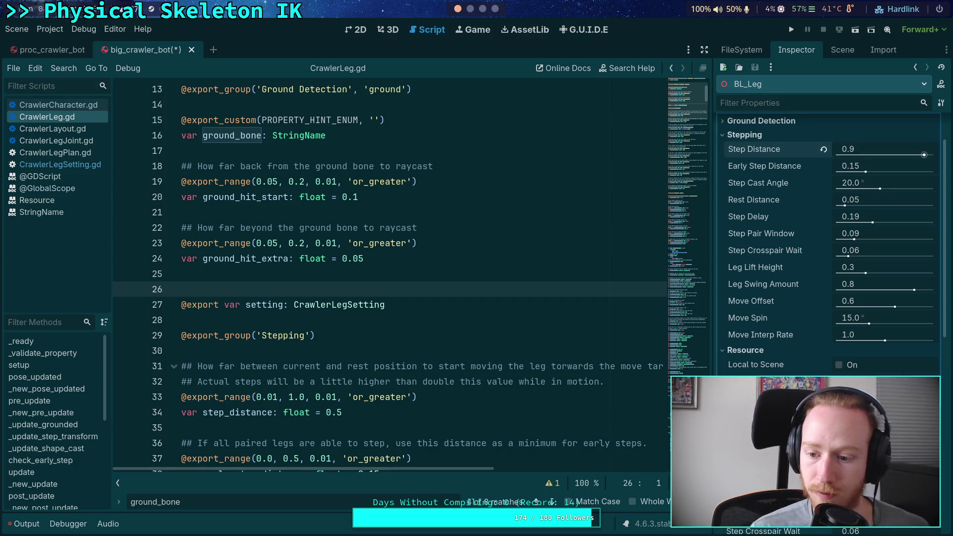
Set BackLeg Rest Distance to 0.1 and Move Offset to 0.5.
{"action": "left_click", "coordinate": [868, 200]}
{"action": "key", "text": "Return"}
{"action": "scroll", "coordinate": [794, 238], "scroll_direction": "down", "scroll_amount": 3}
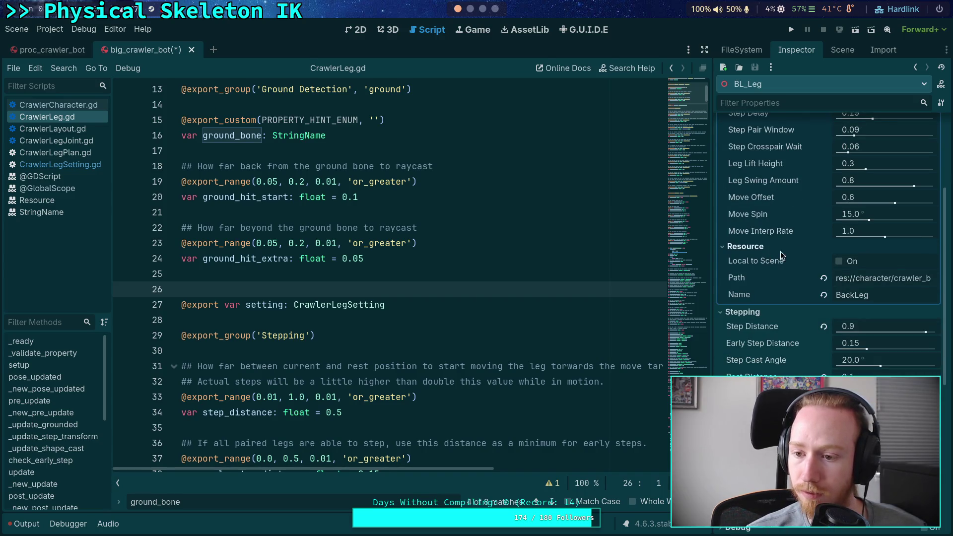
{"action": "left_click", "coordinate": [871, 198]}
{"action": "key", "text": "Return"}
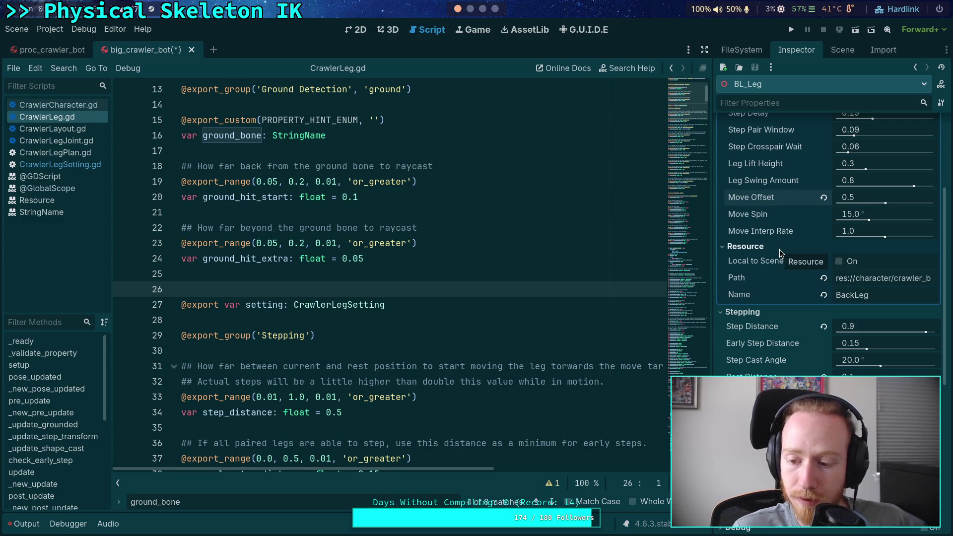
{"action": "left_click", "coordinate": [934, 157]}
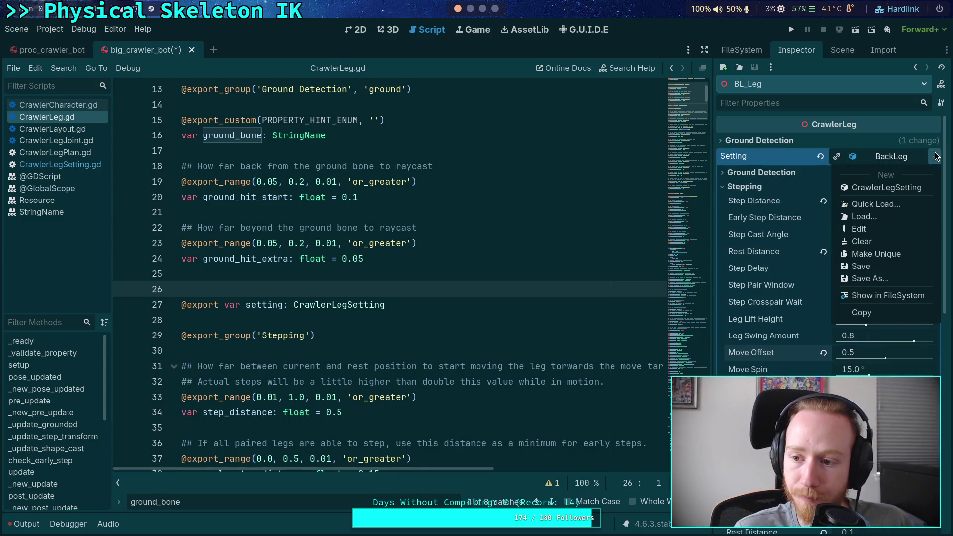
Save the BackLeg setting and select BR_Leg.
{"action": "left_click", "coordinate": [870, 270]}
{"action": "left_click", "coordinate": [840, 52]}
{"action": "left_click", "coordinate": [784, 268]}
{"action": "left_click", "coordinate": [796, 49]}
Quick-load back_leg_setting.tres as BR_Leg's setting.
{"action": "left_click", "coordinate": [934, 156]}
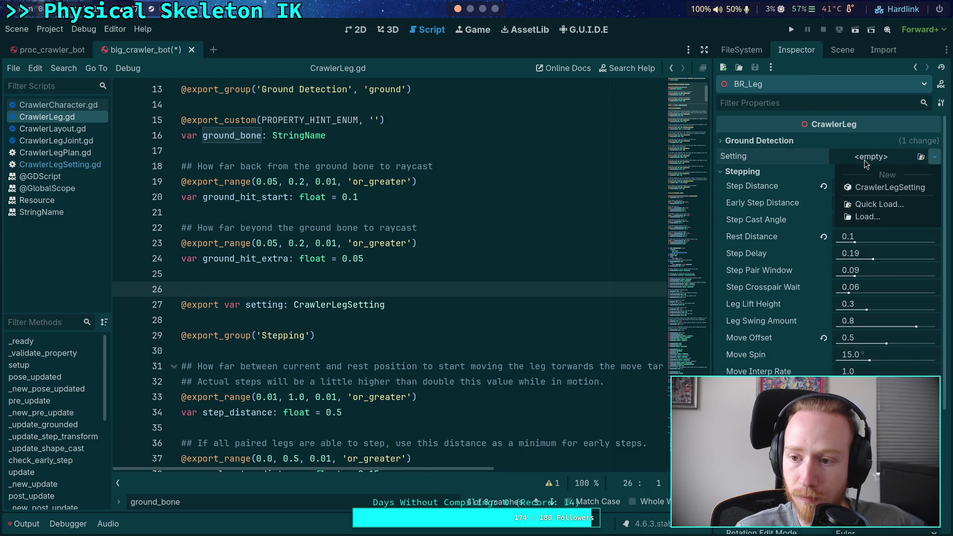
{"action": "left_click", "coordinate": [872, 201]}
{"action": "left_click", "coordinate": [394, 213]}
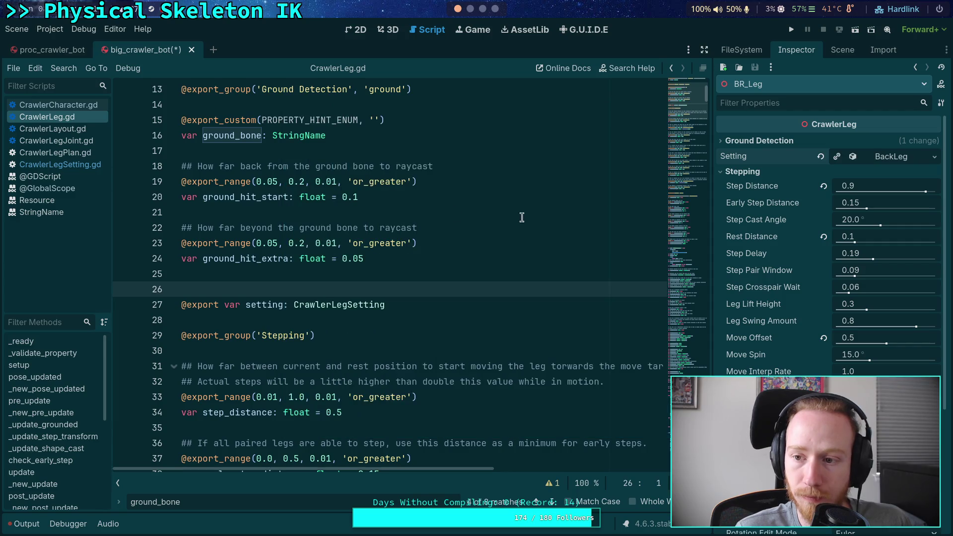
{"action": "left_click", "coordinate": [878, 161]}
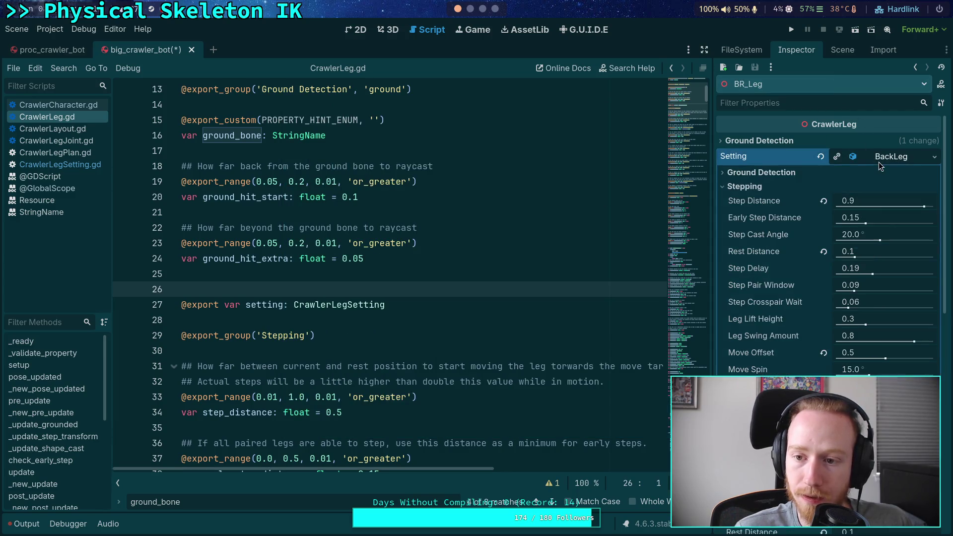
{"action": "left_click", "coordinate": [884, 156]}
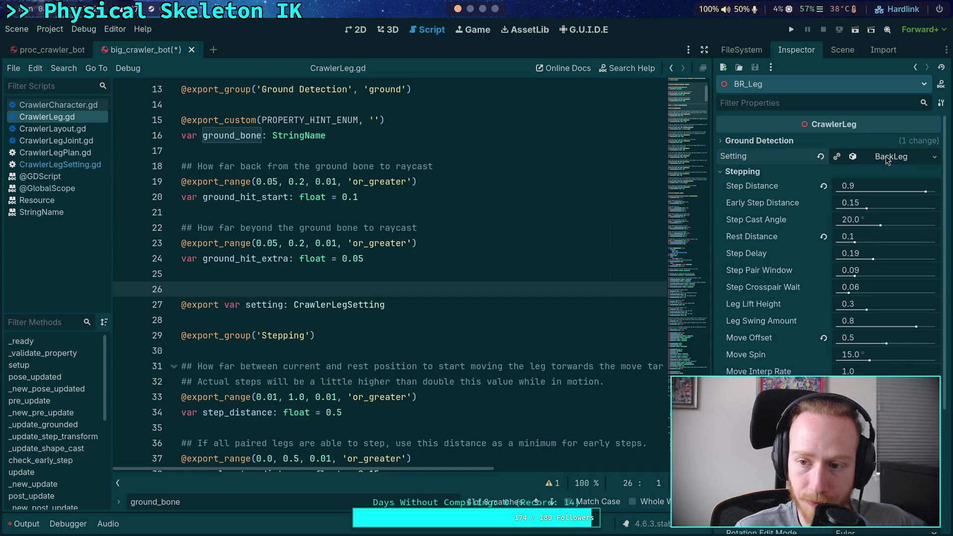
{"action": "left_click", "coordinate": [502, 272]}
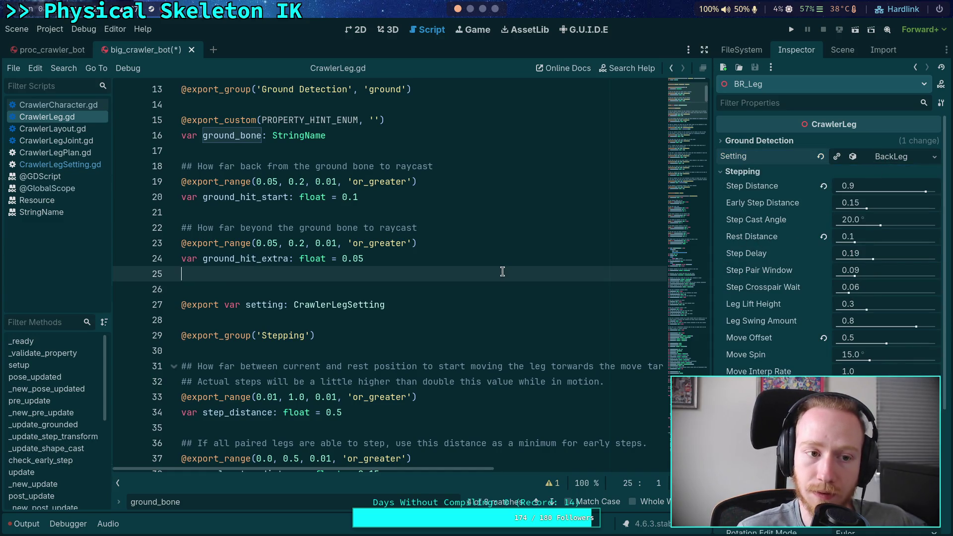
Save the scene with Ctrl+S.
{"action": "key", "text": "ctrl+s"}
{"action": "mouse_move", "coordinate": [456, 254]}
{"action": "left_mouse_down"}
{"action": "mouse_move", "coordinate": [437, 226]}
{"action": "mouse_move", "coordinate": [422, 243]}
{"action": "left_mouse_up"}
{"action": "scroll", "coordinate": [421, 244], "scroll_direction": "up", "scroll_amount": 1}
{"action": "scroll", "coordinate": [218, 223], "scroll_direction": "down", "scroll_amount": 3}
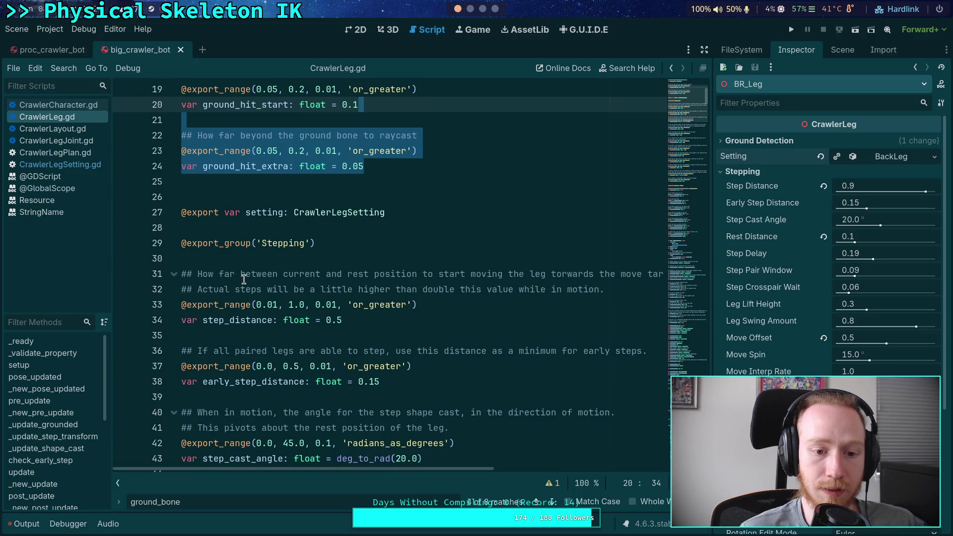
{"action": "scroll", "coordinate": [298, 233], "scroll_direction": "down", "scroll_amount": 17}
Delete the Stepping export properties (lines 28–83) from CrawlerLeg.gd.
{"action": "mouse_move", "coordinate": [181, 241]}
{"action": "left_mouse_down"}
{"action": "mouse_move", "coordinate": [298, 233]}
{"action": "mouse_move", "coordinate": [348, 166]}
{"action": "mouse_move", "coordinate": [437, 229]}
{"action": "mouse_move", "coordinate": [426, 243]}
{"action": "mouse_move", "coordinate": [434, 289]}
{"action": "left_mouse_up"}
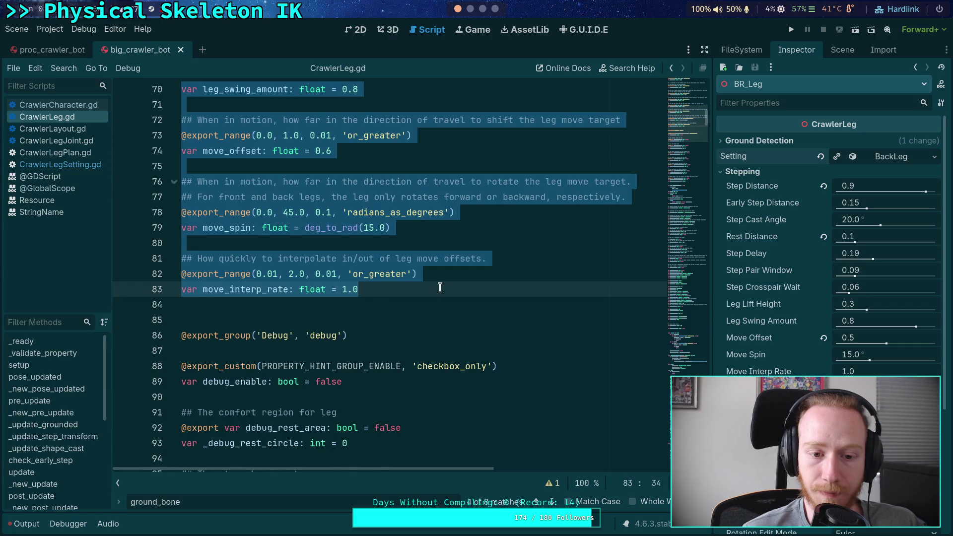
{"action": "key", "text": "BackSpace"}
{"action": "left_click", "coordinate": [365, 310]}
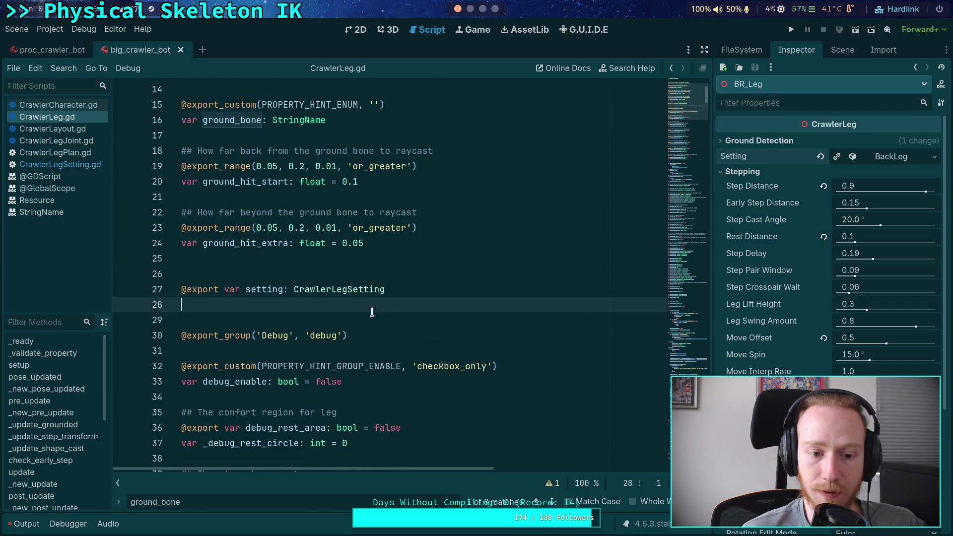
{"action": "left_click", "coordinate": [271, 296]}
{"action": "left_click", "coordinate": [364, 309]}
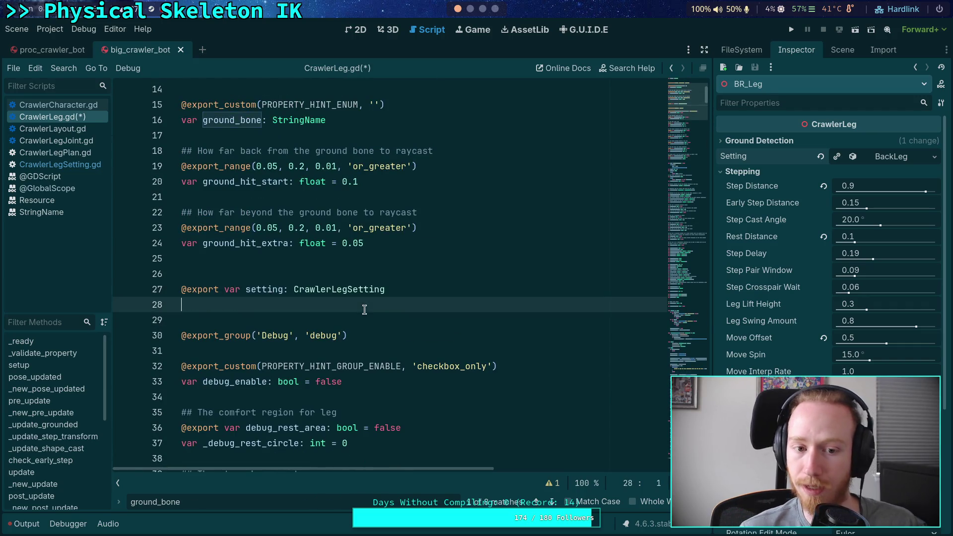
{"action": "left_click", "coordinate": [391, 255]}
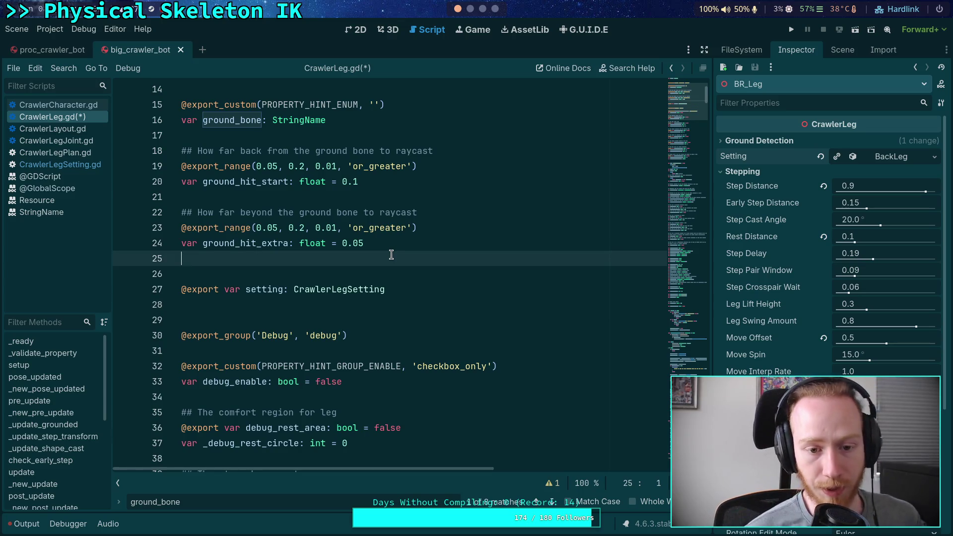
Change the ground_hit_start usage to setting.ground_hit_start and delete its export declaration.
{"action": "double_click", "coordinate": [270, 182]}
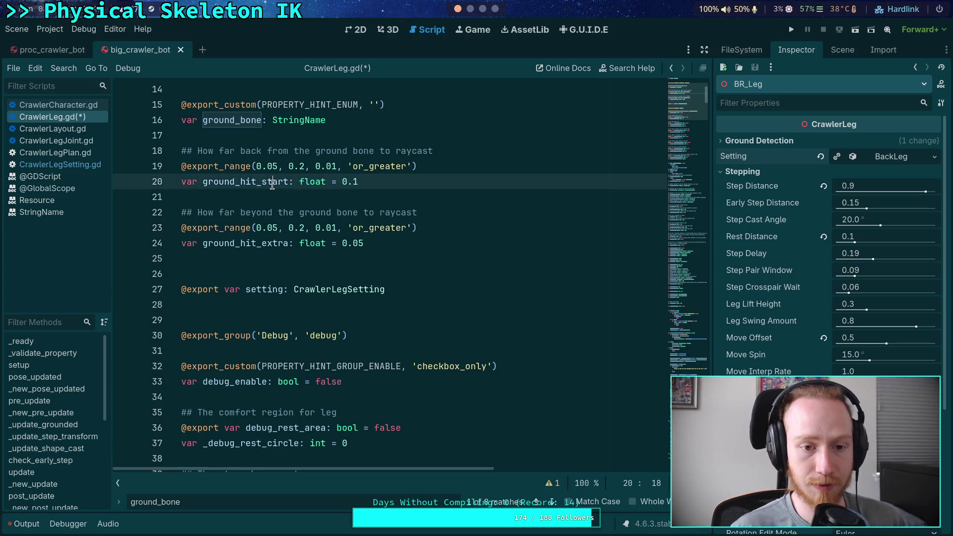
{"action": "key", "text": "ctrl+f"}
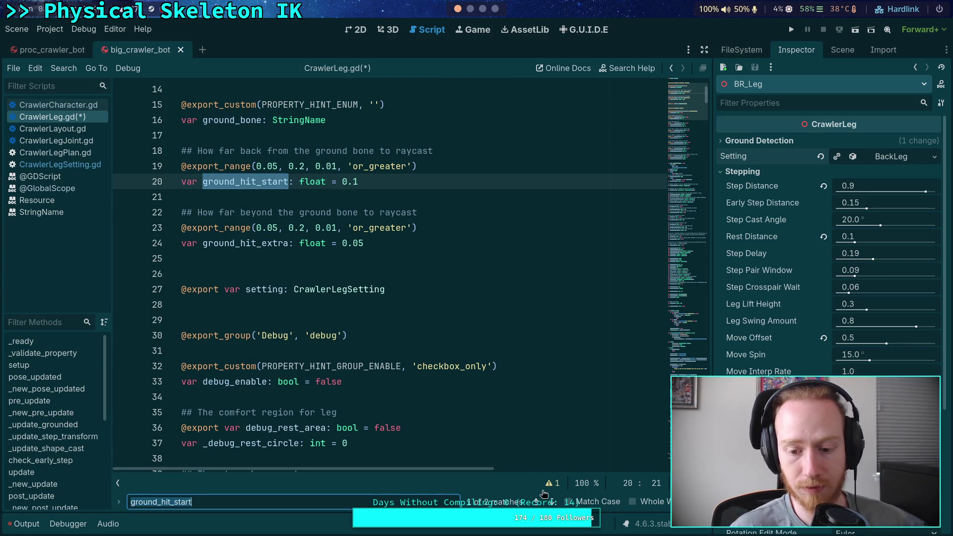
{"action": "key", "text": "Return"}
{"action": "left_click", "coordinate": [466, 273]}
{"action": "type", "text": "setting.ground_hit_start + shape_size"}
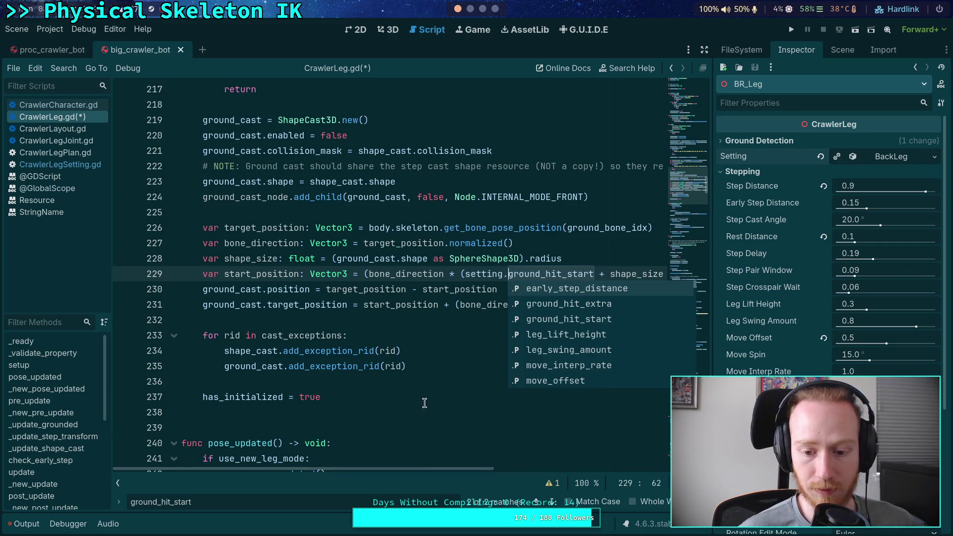
{"action": "key", "text": "shift+F3"}
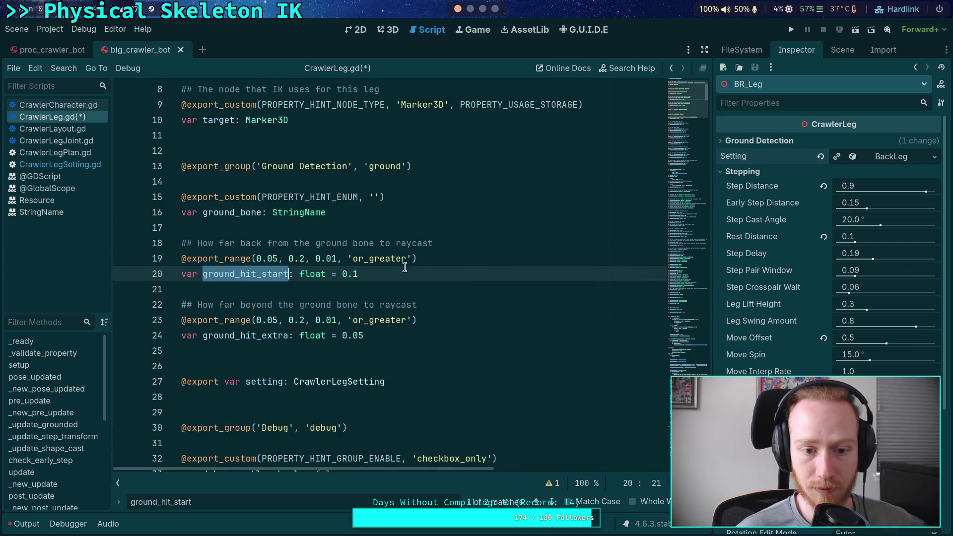
{"action": "left_click_drag", "start_coordinate": [404, 267], "coordinate": [184, 243]}
{"action": "key", "text": "BackSpace"}
Change the ground_hit_extra usage to setting.ground_hit_extra and delete its export declaration.
{"action": "double_click", "coordinate": [247, 288]}
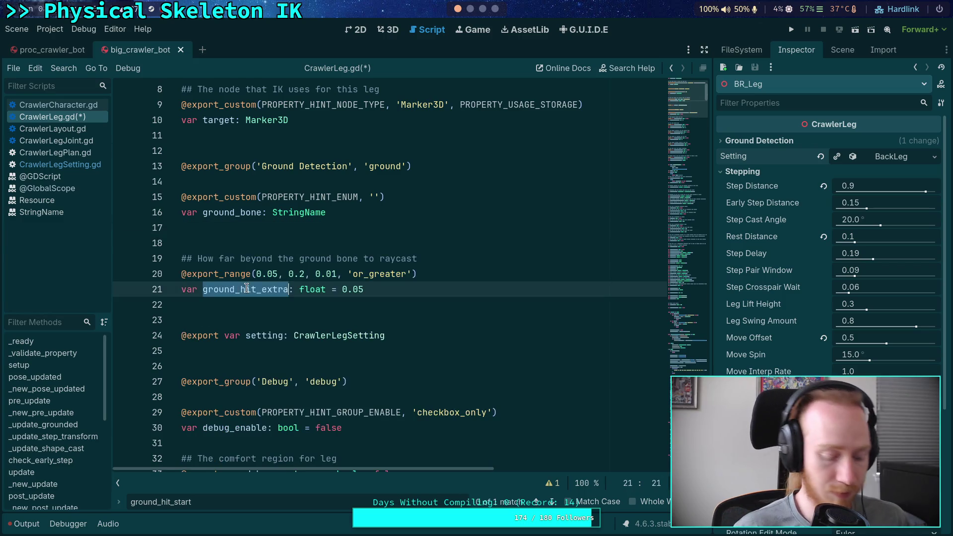
{"action": "key", "text": "ctrl+f"}
{"action": "left_click", "coordinate": [549, 497]}
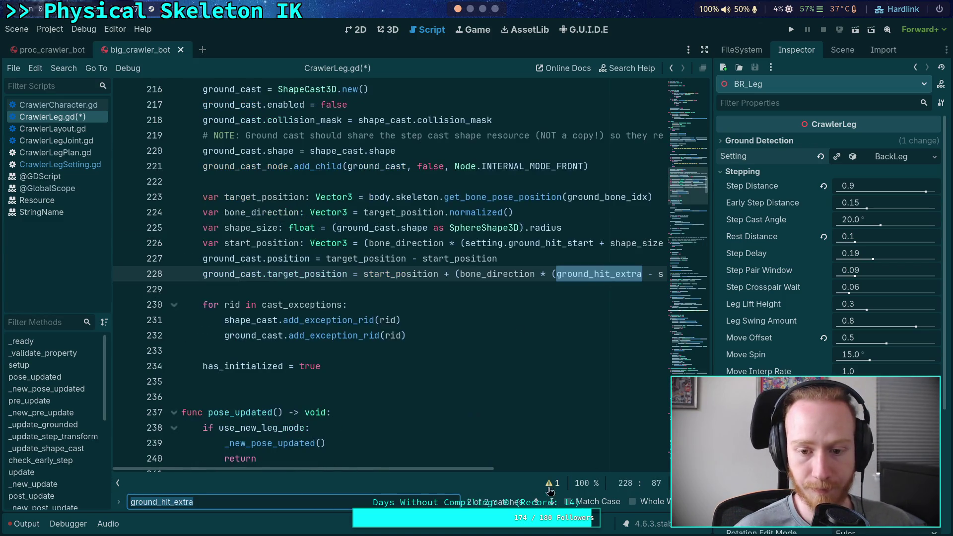
{"action": "left_click", "coordinate": [555, 274]}
{"action": "type", "text": "setting."}
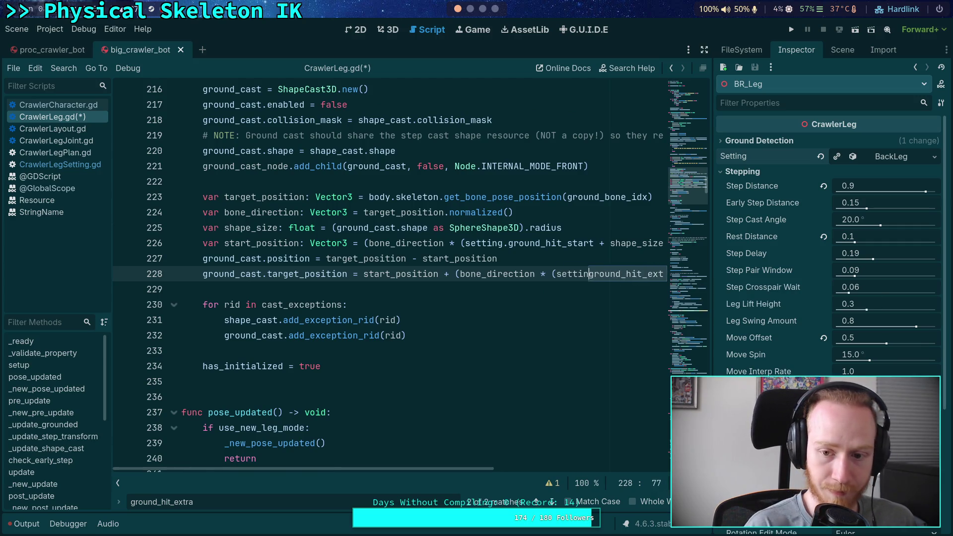
{"action": "key", "text": "ctrl+s"}
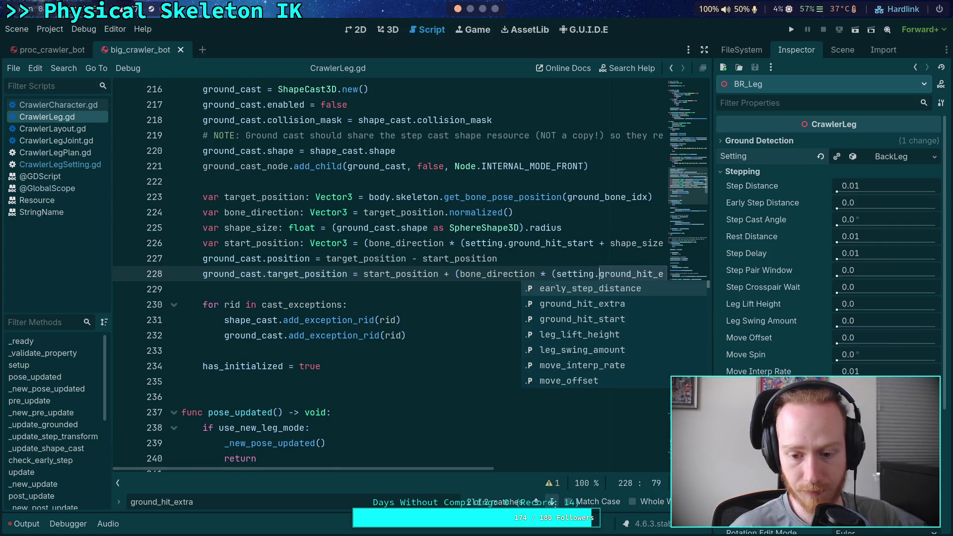
{"action": "key", "text": "Escape"}
{"action": "left_click", "coordinate": [552, 502]}
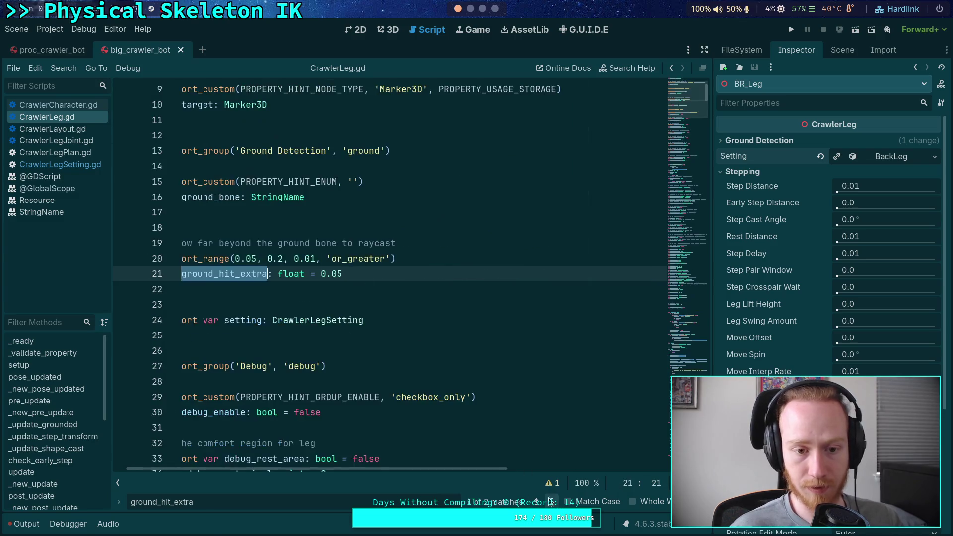
{"action": "left_click", "coordinate": [370, 305]}
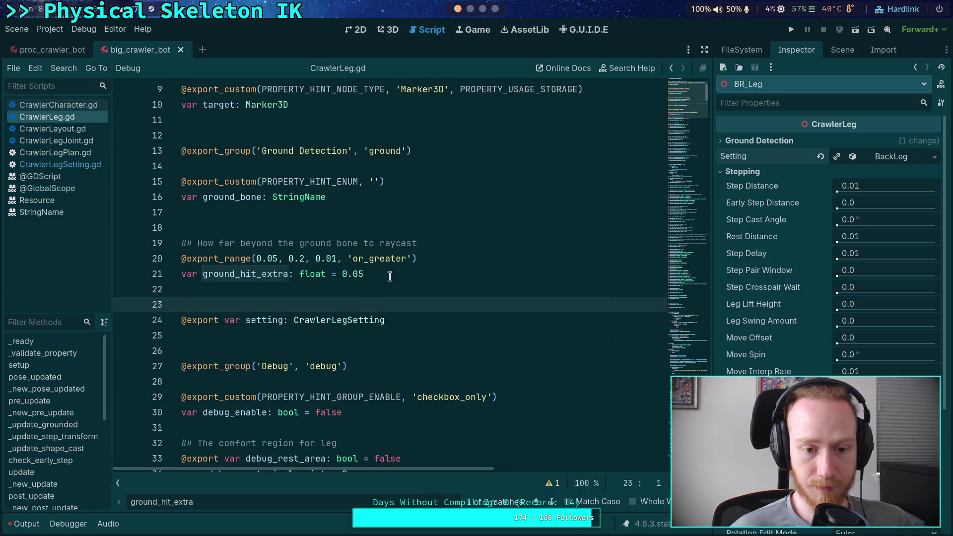
{"action": "key", "text": "shift+Up"}
{"action": "key", "text": "shift+Up"}
{"action": "key", "text": "shift+Up"}
{"action": "key", "text": "Delete"}
Remove the Ground Detection group line and leftover blank lines, then save CrawlerLeg.gd.
{"action": "left_click", "coordinate": [345, 215]}
{"action": "scroll", "coordinate": [356, 236], "scroll_direction": "up", "scroll_amount": 2}
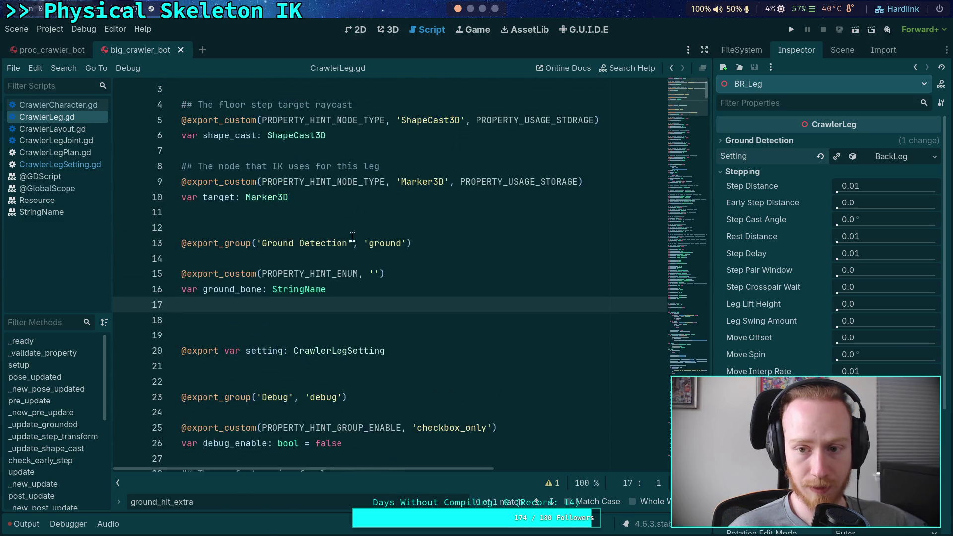
{"action": "left_click_drag", "start_coordinate": [432, 241], "coordinate": [431, 227]}
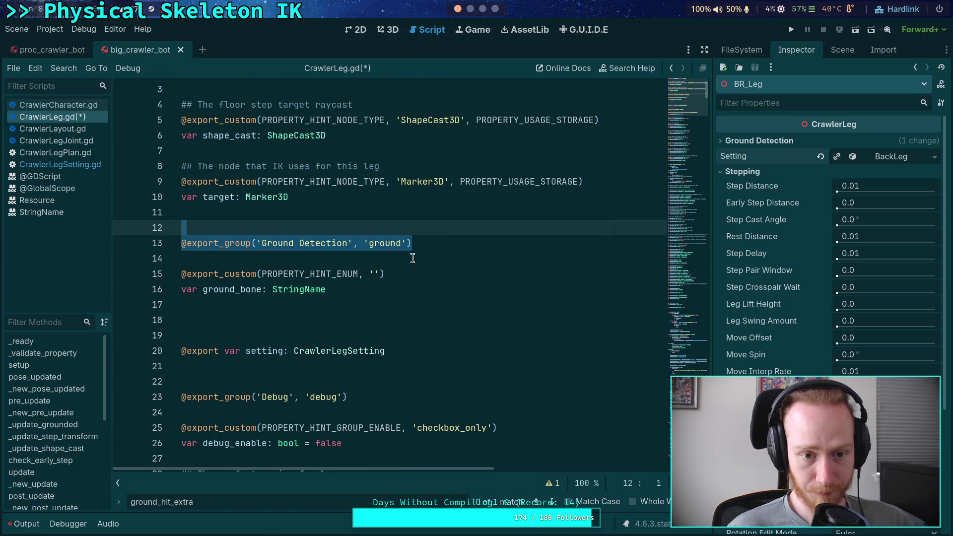
{"action": "key", "text": "Delete"}
{"action": "key", "text": "Delete"}
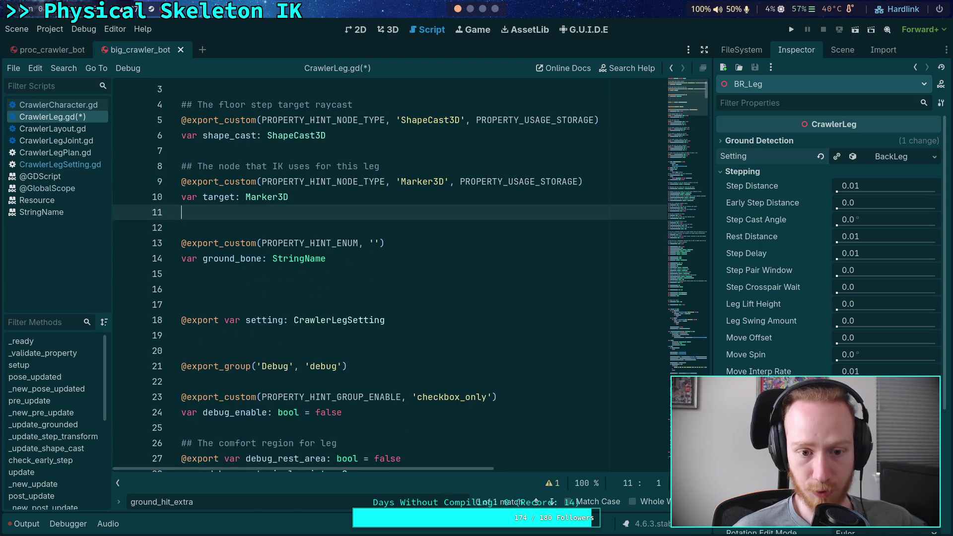
{"action": "left_click", "coordinate": [352, 289]}
{"action": "left_click", "coordinate": [328, 230]}
{"action": "key", "text": "BackSpace"}
{"action": "scroll", "coordinate": [385, 274], "scroll_direction": "up", "scroll_amount": 1}
{"action": "left_click", "coordinate": [298, 306]}
{"action": "key", "text": "BackSpace"}
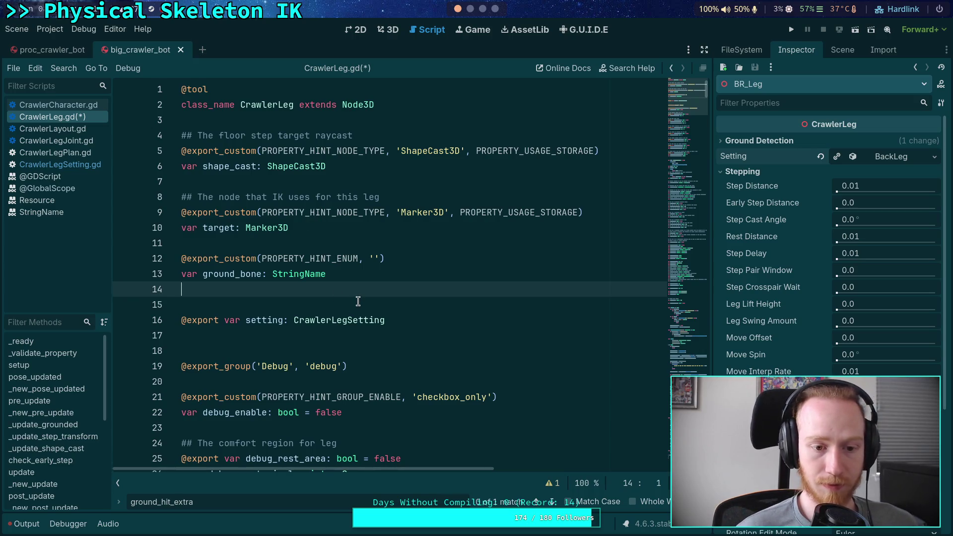
{"action": "key", "text": "BackSpace"}
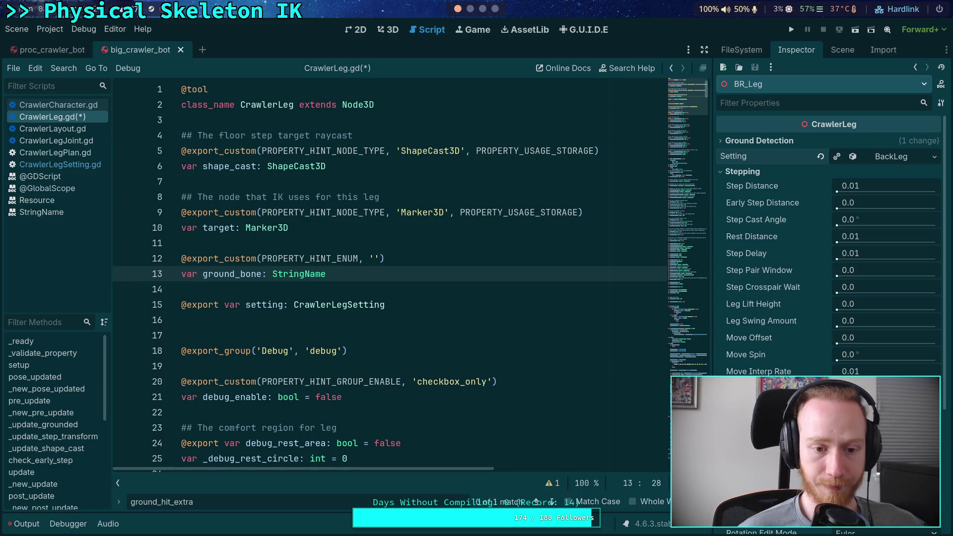
{"action": "key", "text": "ctrl+s"}
{"action": "left_click", "coordinate": [759, 140]}
Inspect the BackLeg setting resource, expanding its Ground Detection and Stepping sections.
{"action": "left_click", "coordinate": [876, 154]}
{"action": "left_click", "coordinate": [771, 162]}
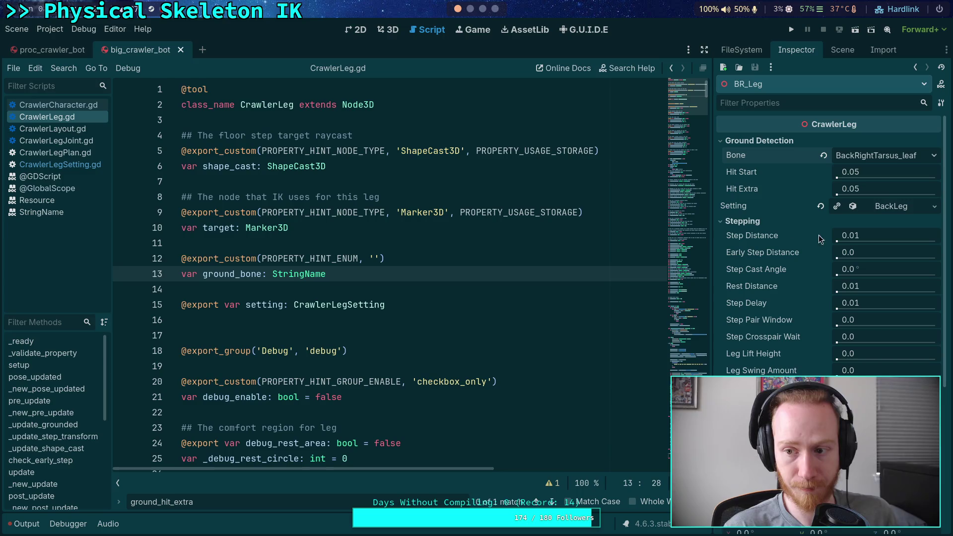
{"action": "left_click", "coordinate": [893, 204]}
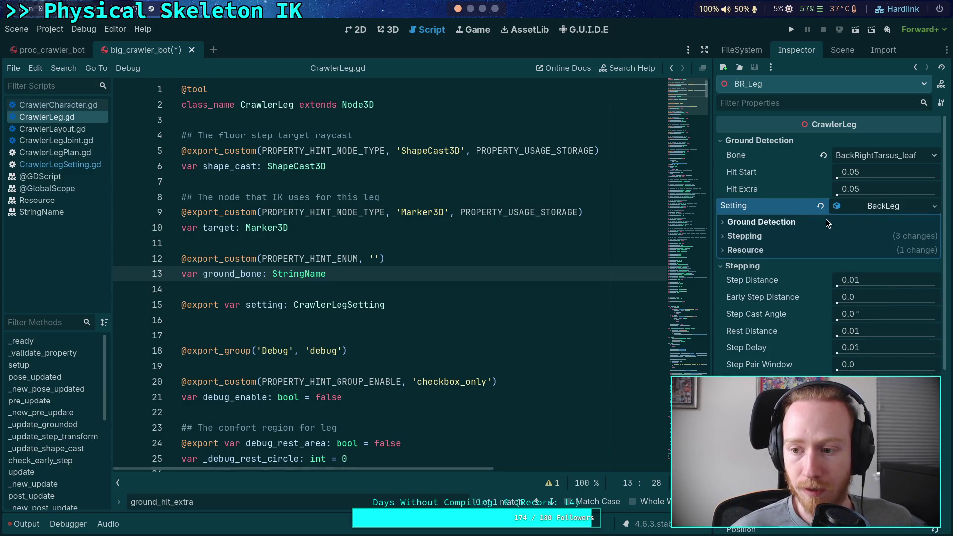
{"action": "left_click", "coordinate": [885, 207]}
{"action": "left_click", "coordinate": [885, 206]}
{"action": "left_click", "coordinate": [782, 222]}
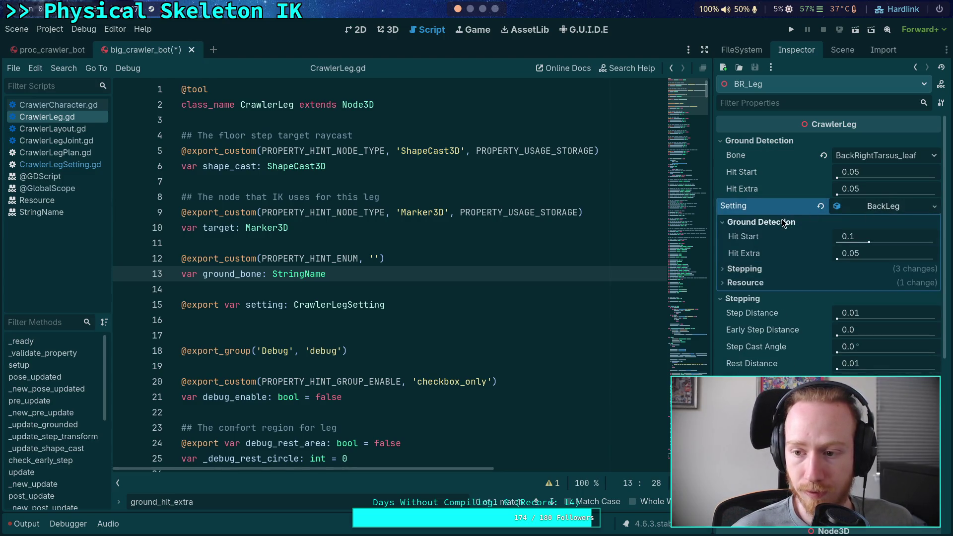
{"action": "left_click", "coordinate": [782, 222]}
{"action": "left_click", "coordinate": [761, 236]}
{"action": "left_click", "coordinate": [761, 236]}
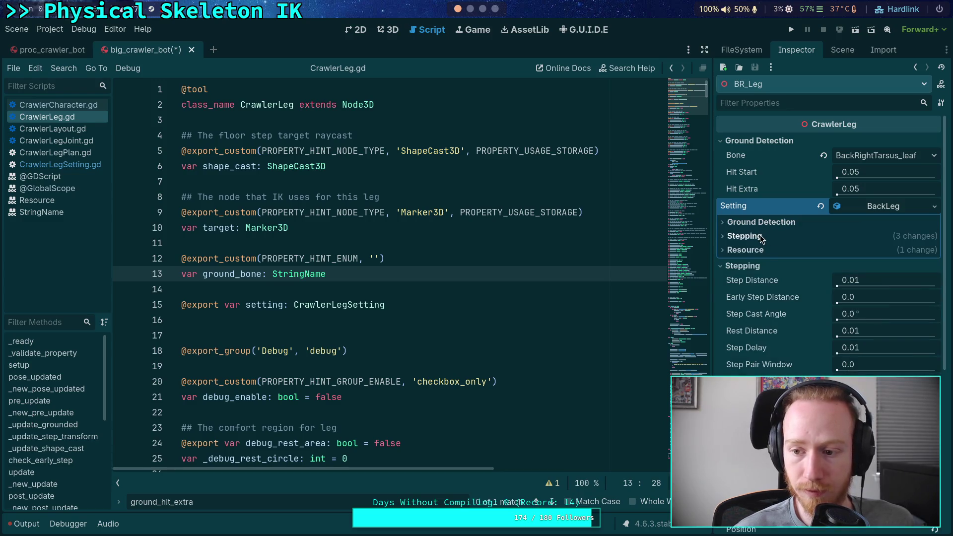
Select the FL_Leg node and expand its FrontLeg setting details.
{"action": "left_click", "coordinate": [834, 48]}
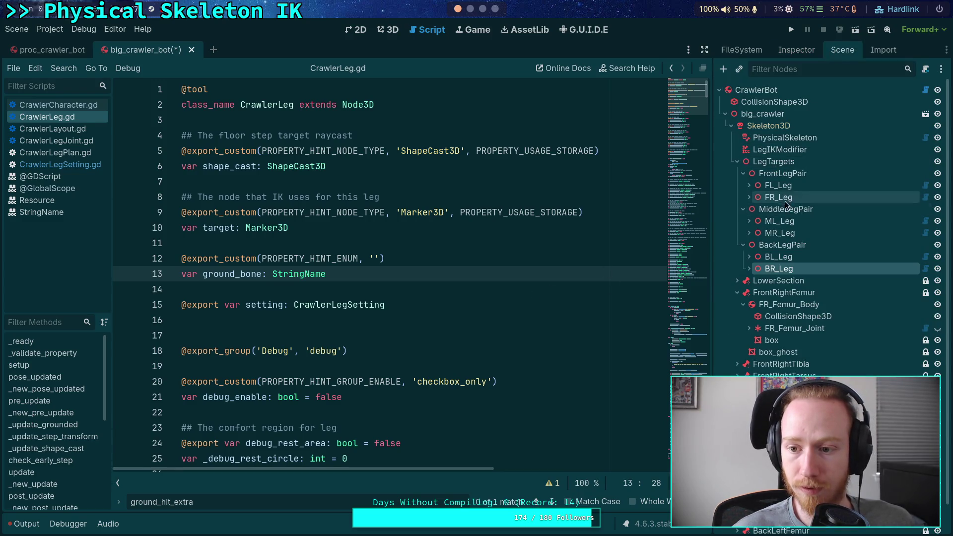
{"action": "left_click", "coordinate": [778, 185]}
{"action": "left_click", "coordinate": [789, 52]}
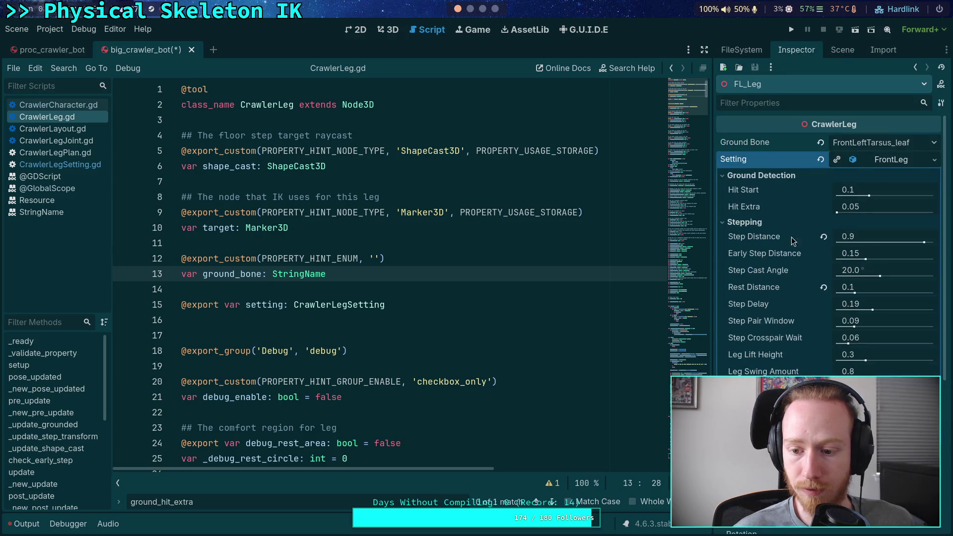
{"action": "left_click", "coordinate": [880, 161]}
{"action": "left_click", "coordinate": [880, 161]}
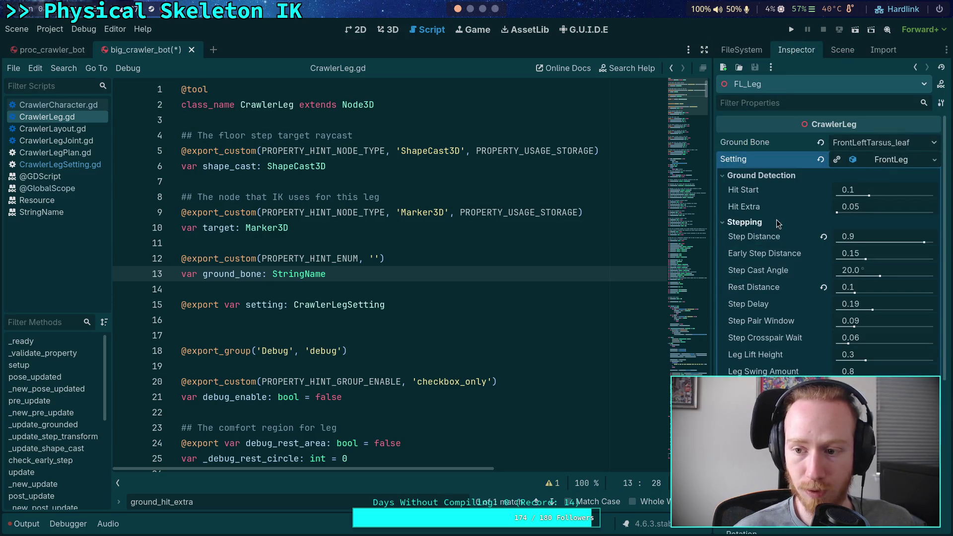
Select CrawlerBot, then close the big_crawler_bot scene with Save & Close.
{"action": "left_click", "coordinate": [409, 212]}
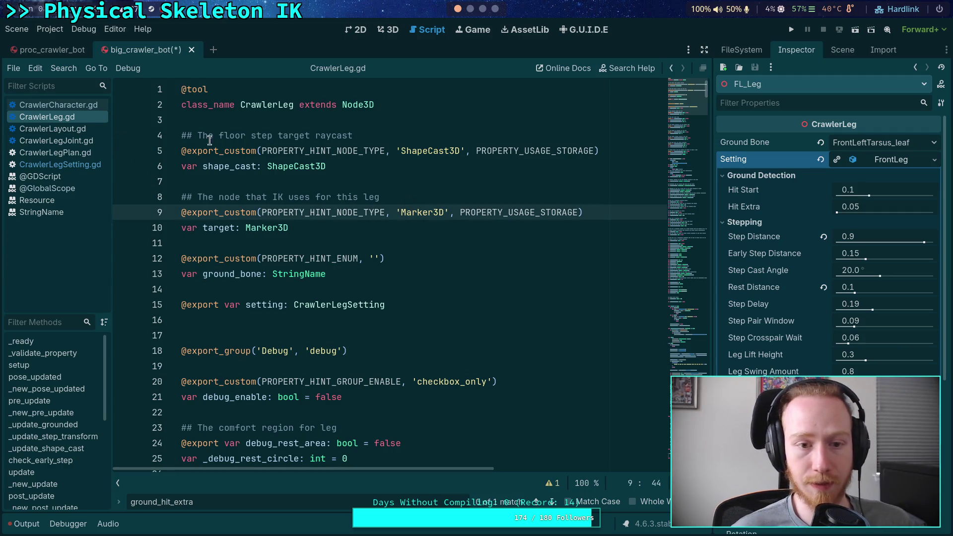
{"action": "left_click", "coordinate": [842, 50]}
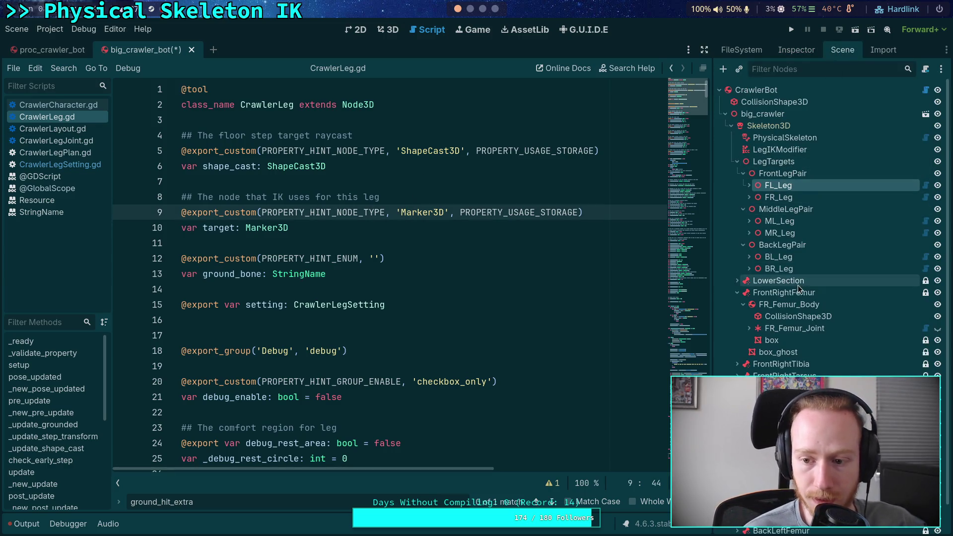
{"action": "left_click", "coordinate": [782, 90]}
{"action": "left_click", "coordinate": [796, 50]}
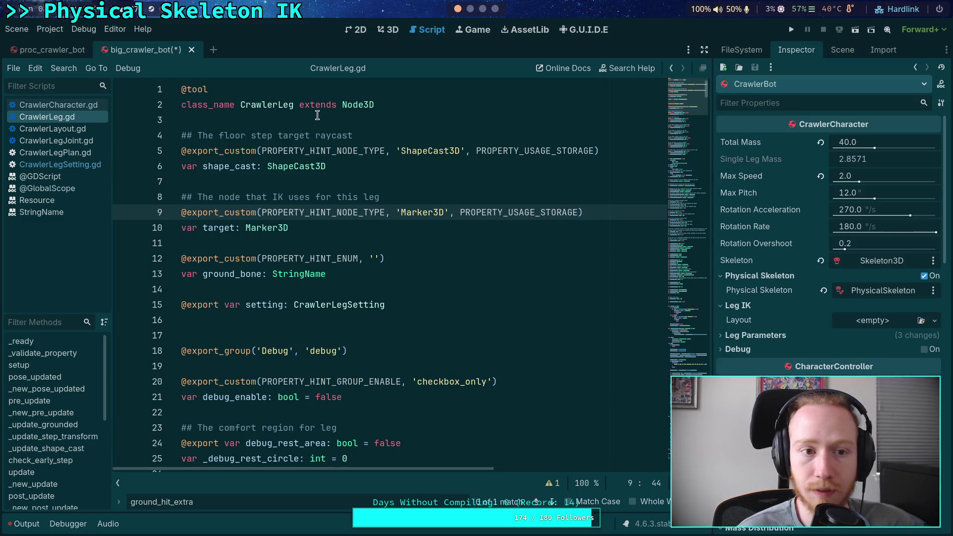
{"action": "left_click", "coordinate": [192, 49]}
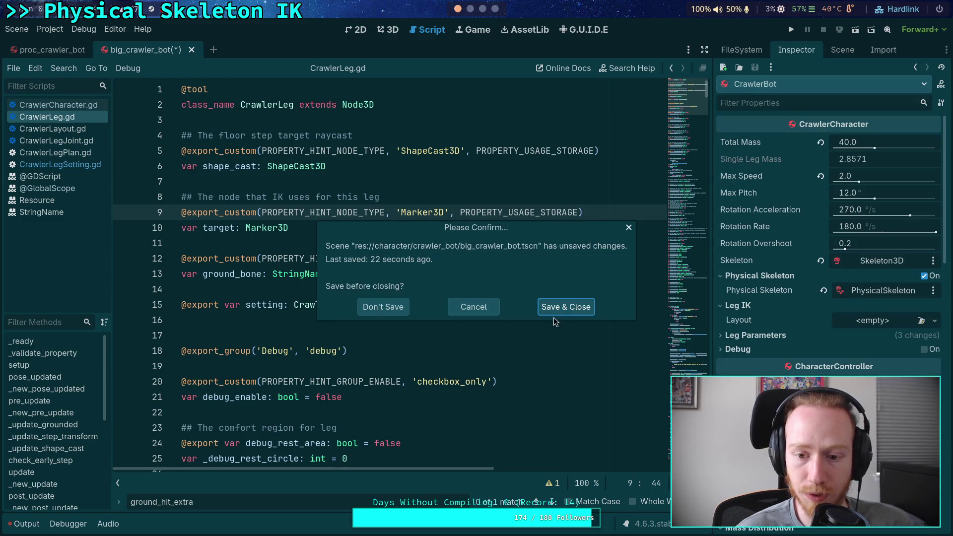
{"action": "left_click", "coordinate": [572, 309]}
Select proc_crawler_bot's CrawlerBot root node to view its properties.
{"action": "left_click", "coordinate": [839, 49]}
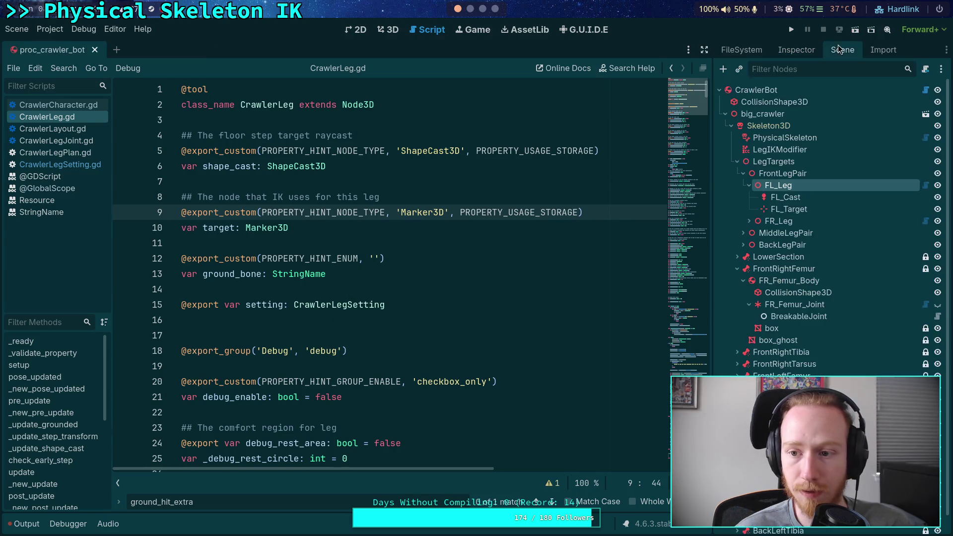
{"action": "left_click", "coordinate": [782, 94]}
{"action": "left_click", "coordinate": [793, 51]}
Expand CrawlerBot's Leg Plan List array and widen the Inspector panel.
{"action": "scroll", "coordinate": [793, 311], "scroll_direction": "down", "scroll_amount": 4}
{"action": "left_click", "coordinate": [882, 323]}
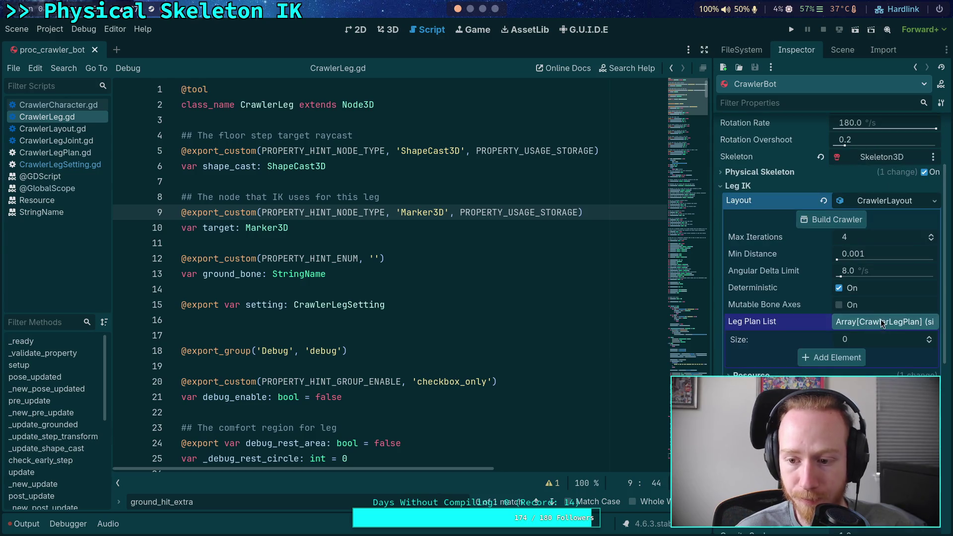
{"action": "left_click_drag", "start_coordinate": [713, 329], "coordinate": [628, 329]}
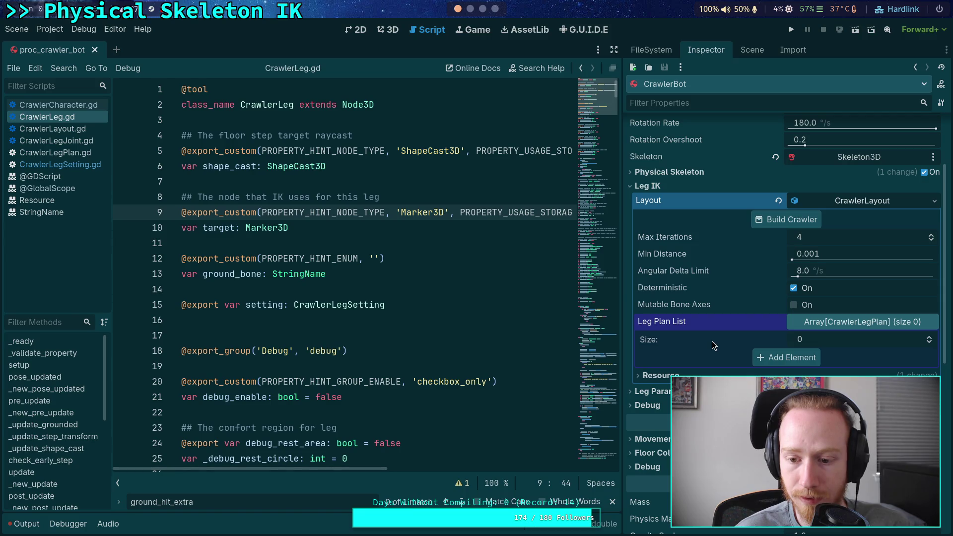
{"action": "scroll", "coordinate": [704, 321], "scroll_direction": "up", "scroll_amount": 3}
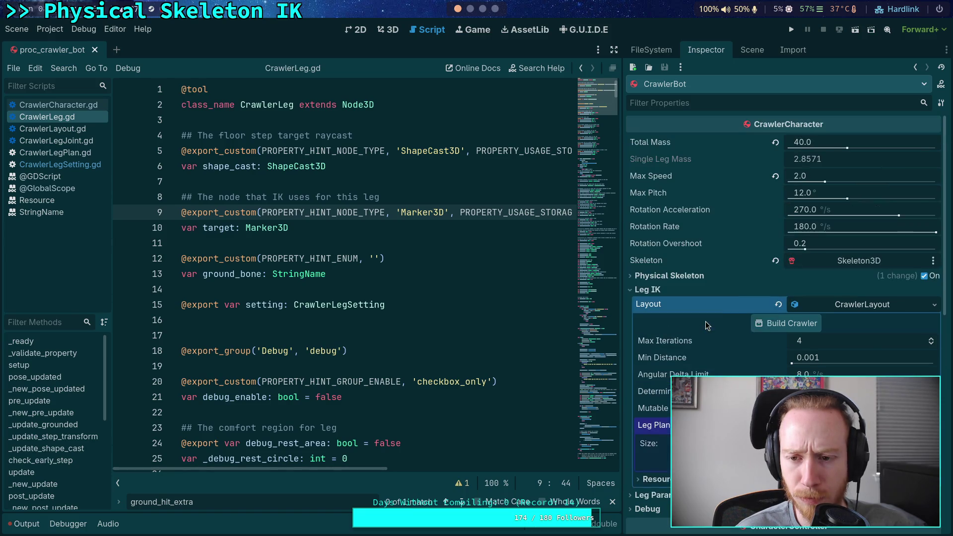
{"action": "scroll", "coordinate": [705, 320], "scroll_direction": "down", "scroll_amount": 3}
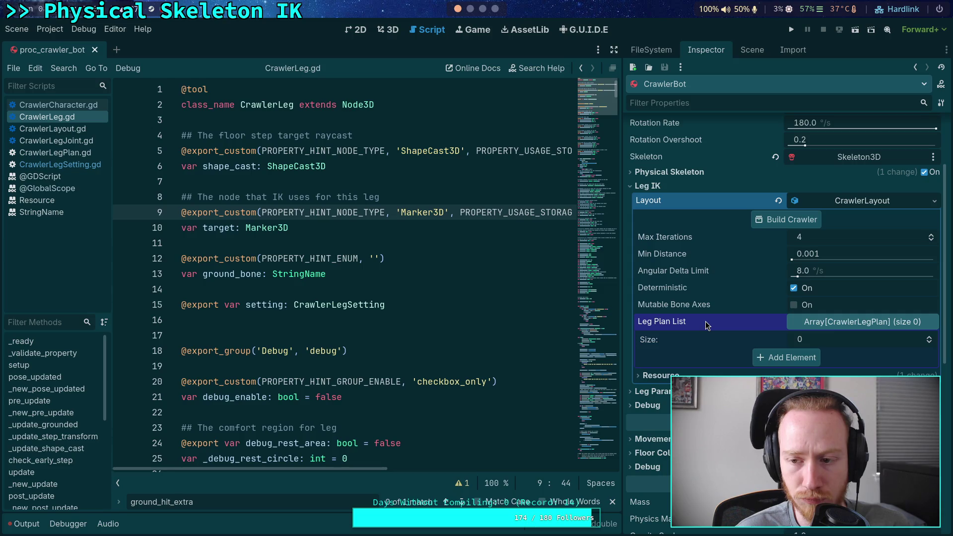
Add an empty Leg Plan List element, then close the scene without saving.
{"action": "left_click", "coordinate": [785, 360]}
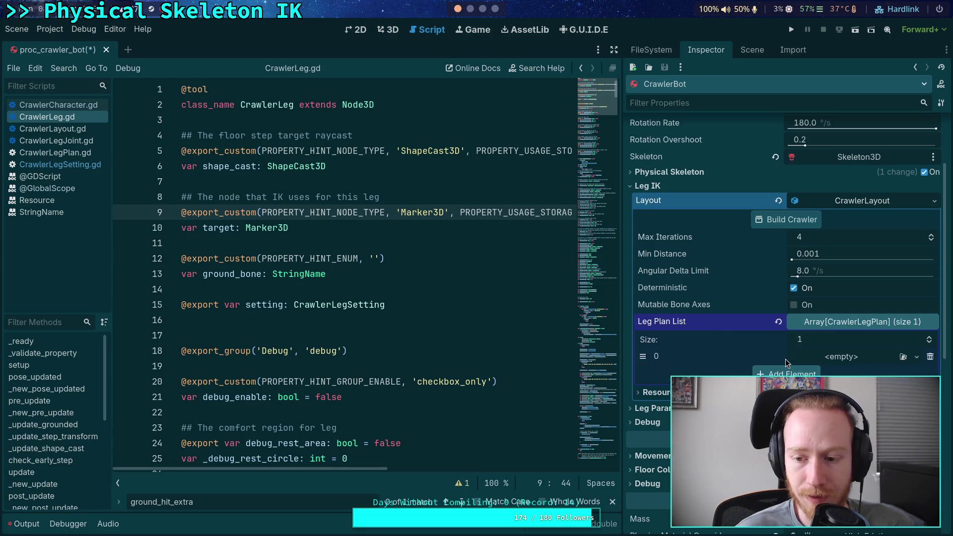
{"action": "scroll", "coordinate": [710, 317], "scroll_direction": "down", "scroll_amount": 3}
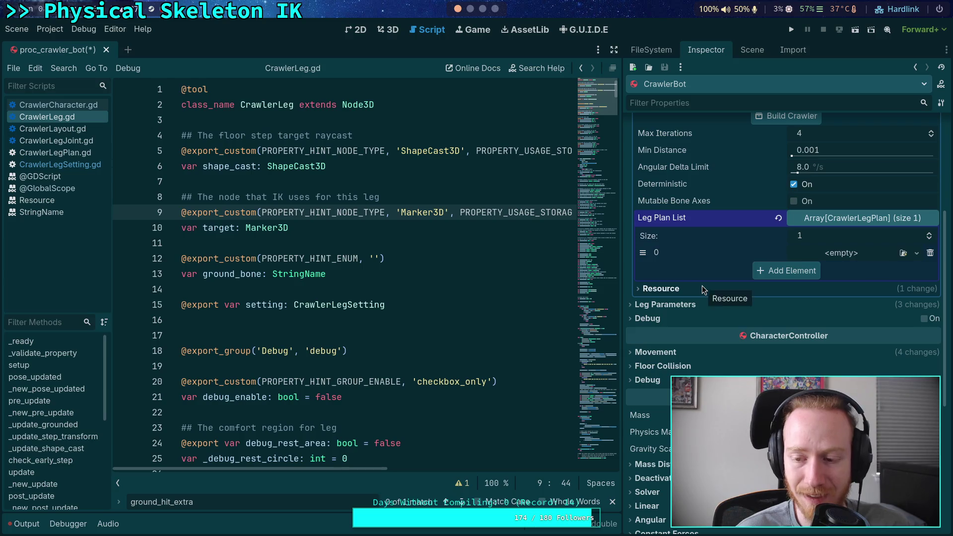
{"action": "left_click", "coordinate": [827, 254]}
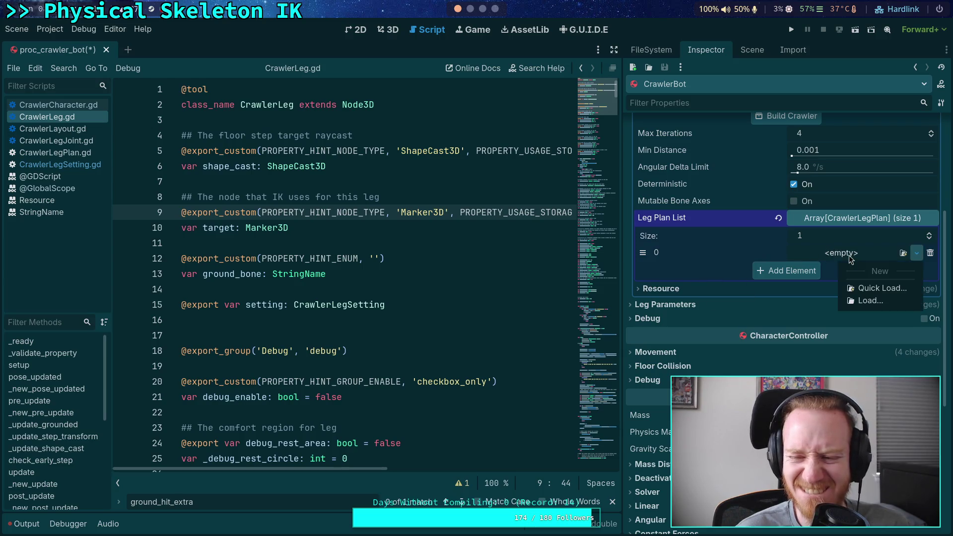
{"action": "key", "text": "Escape"}
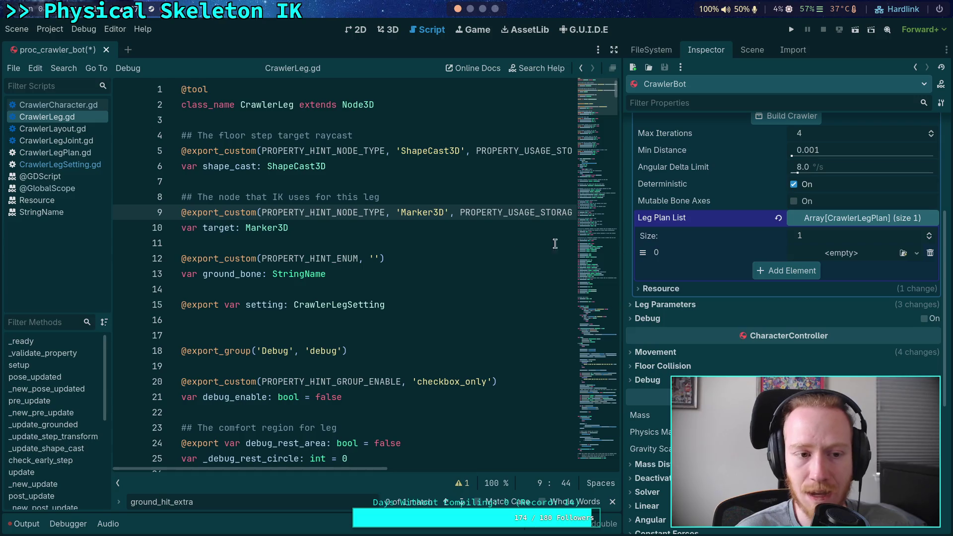
{"action": "key", "text": "ctrl+shift+w"}
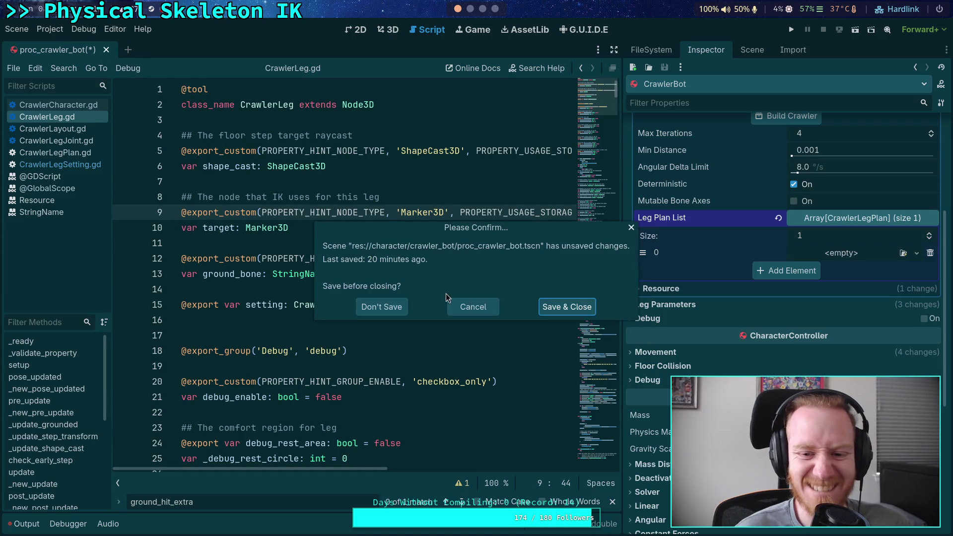
{"action": "left_click", "coordinate": [388, 306]}
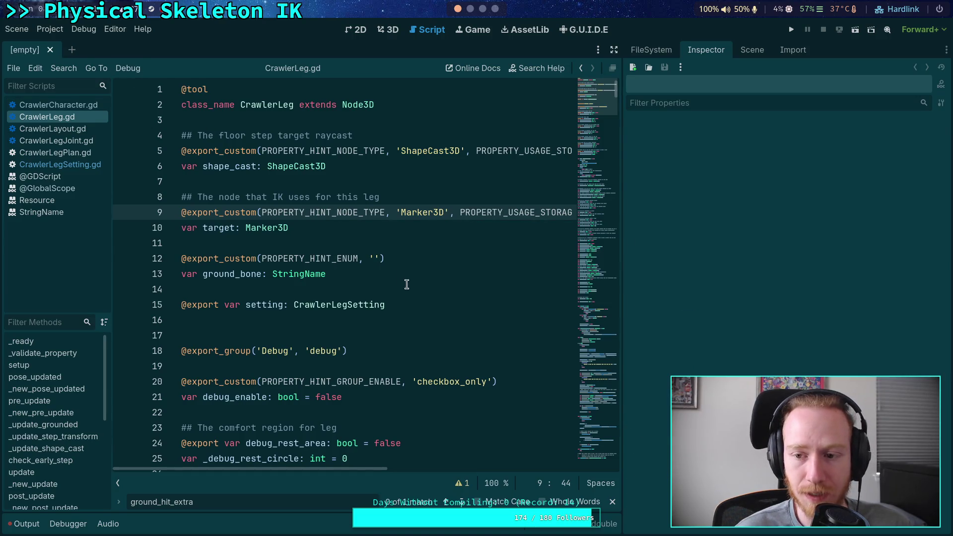
Look through CrawlerLayout.gd, CrawlerLegJoint.gd, CrawlerLegPlan.gd and CrawlerLegSetting.gd.
{"action": "left_click", "coordinate": [378, 273]}
{"action": "left_click", "coordinate": [60, 129]}
{"action": "left_click", "coordinate": [63, 141]}
{"action": "left_click", "coordinate": [63, 152]}
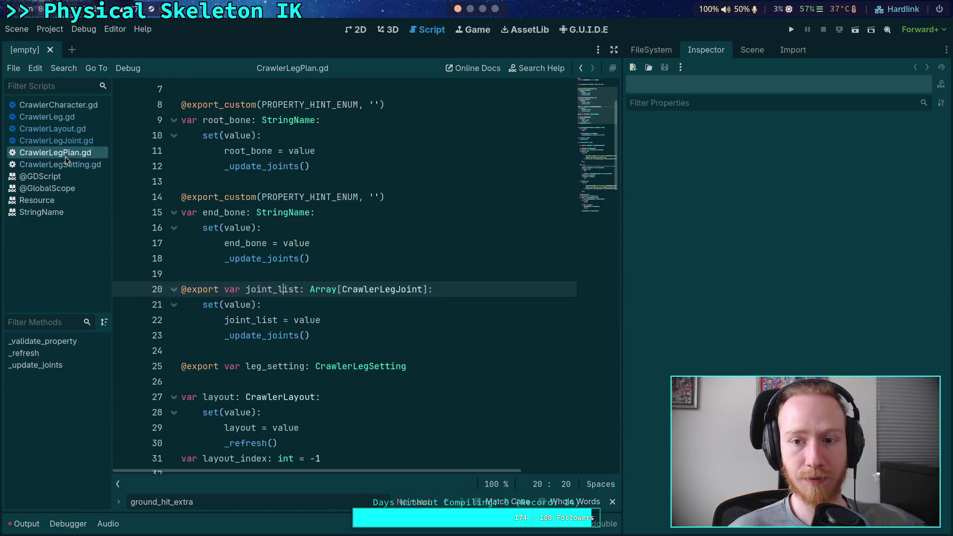
{"action": "left_click", "coordinate": [60, 164]}
{"action": "left_click", "coordinate": [152, 130]}
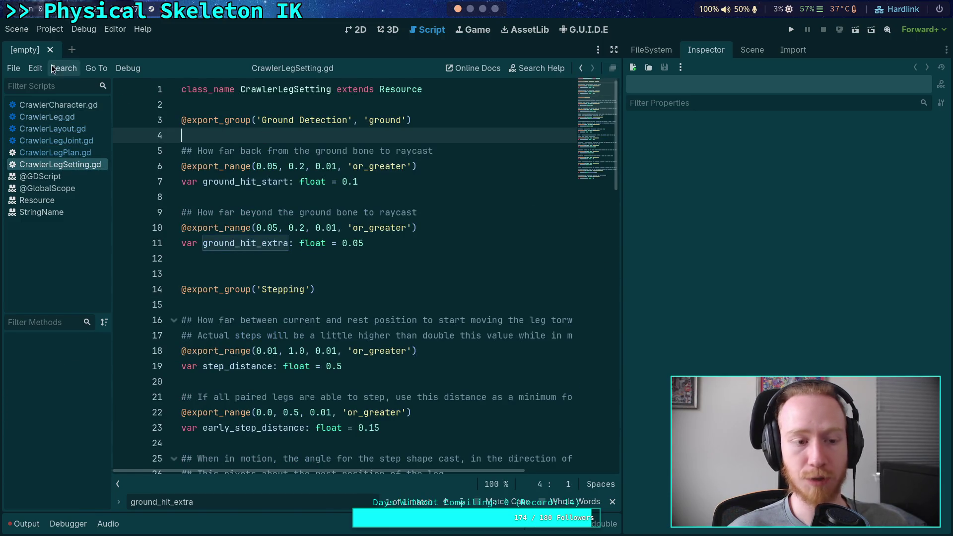
Reload the current project from the Project menu.
{"action": "left_click", "coordinate": [17, 29]}
{"action": "mouse_move", "coordinate": [52, 29]}
{"action": "left_click", "coordinate": [84, 164]}
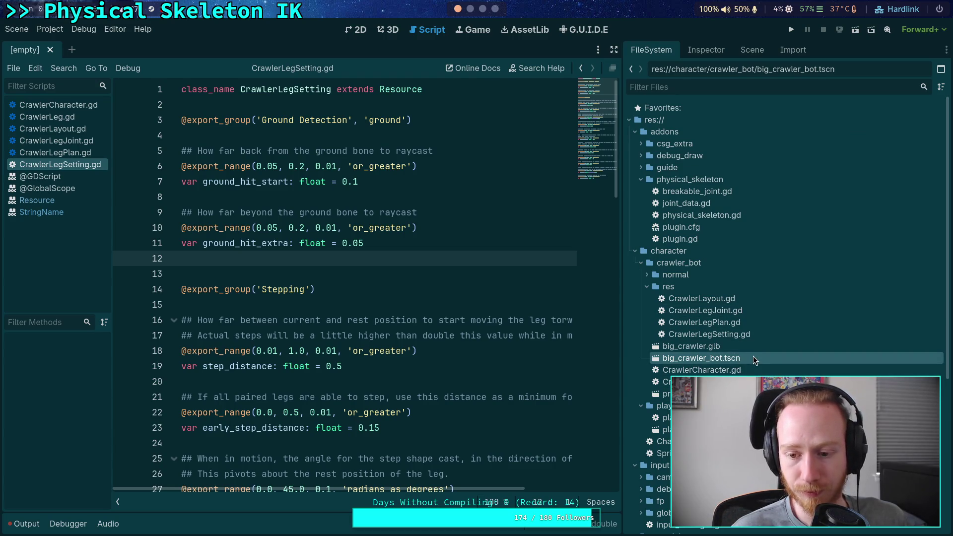
Reopen proc_crawler_bot.tscn and expand the crawler_bot/normal folder.
{"action": "scroll", "coordinate": [752, 355], "scroll_direction": "down", "scroll_amount": 1}
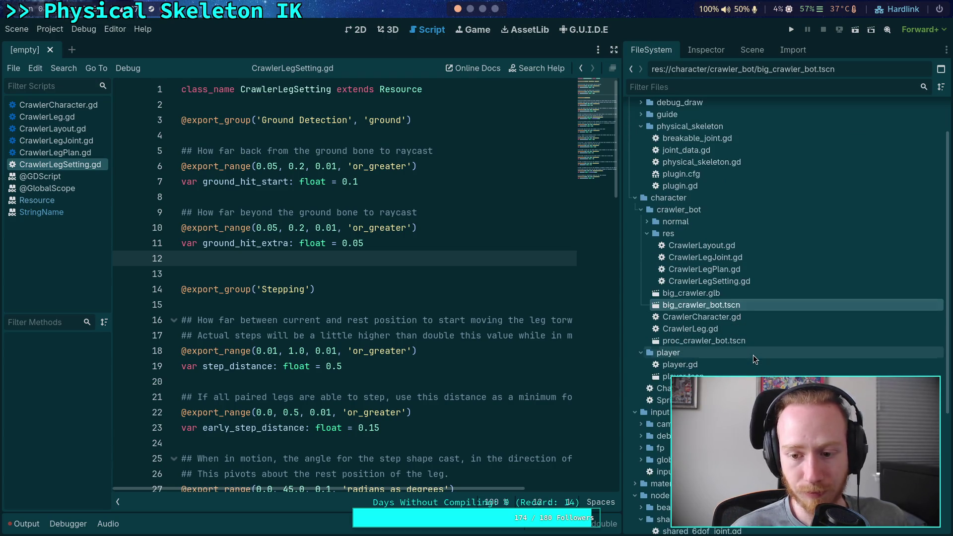
{"action": "double_click", "coordinate": [722, 342]}
{"action": "left_click", "coordinate": [643, 222]}
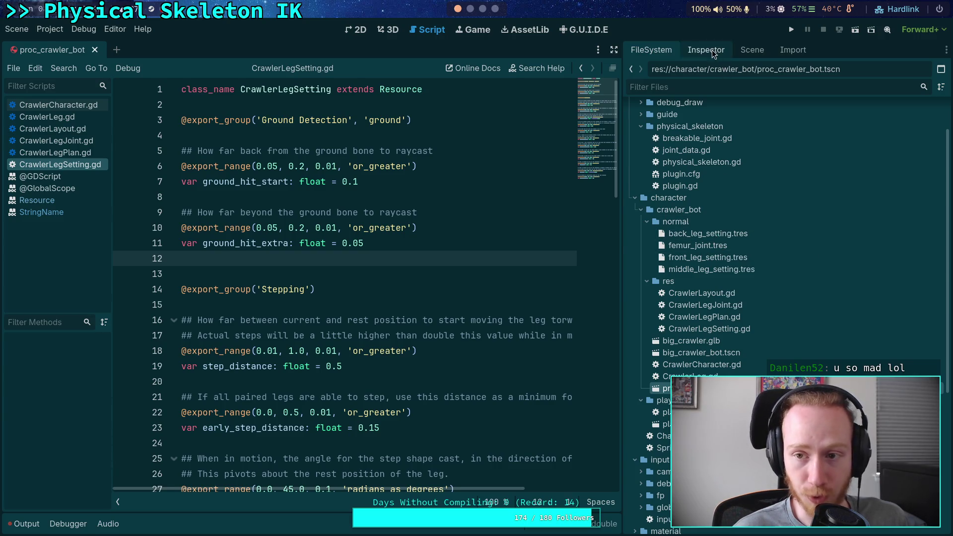
Select CrawlerBot and add a new CrawlerLegPlan element to its Leg Plan List.
{"action": "left_click", "coordinate": [724, 49]}
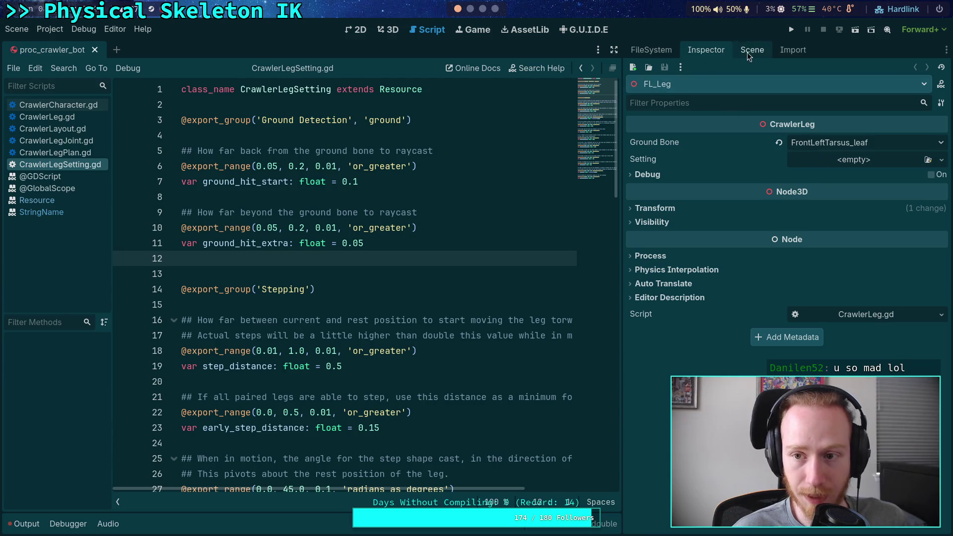
{"action": "left_click", "coordinate": [747, 51]}
{"action": "left_click", "coordinate": [689, 94]}
{"action": "left_click", "coordinate": [713, 51]}
{"action": "scroll", "coordinate": [755, 248], "scroll_direction": "down", "scroll_amount": 1}
{"action": "left_click", "coordinate": [753, 272]}
{"action": "left_click", "coordinate": [836, 372]}
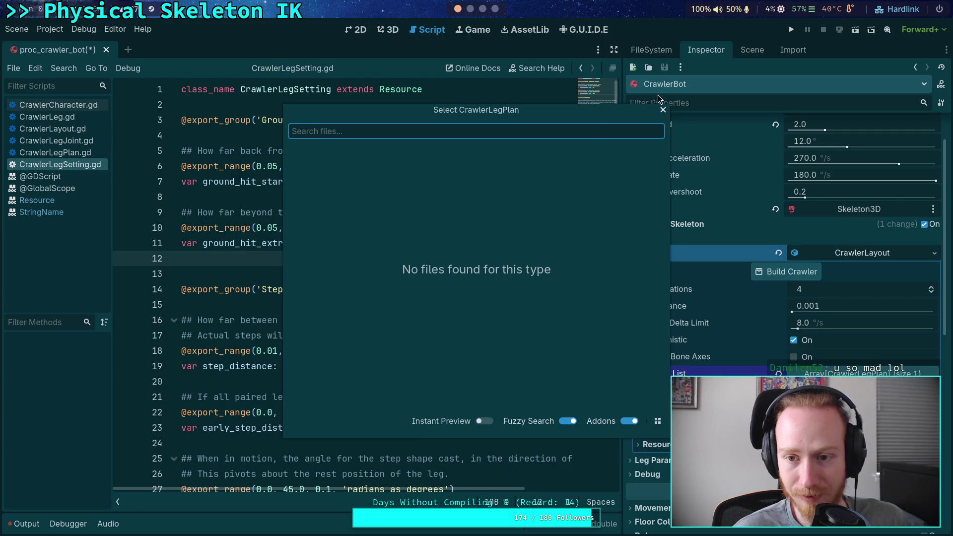
{"action": "left_click", "coordinate": [663, 111]}
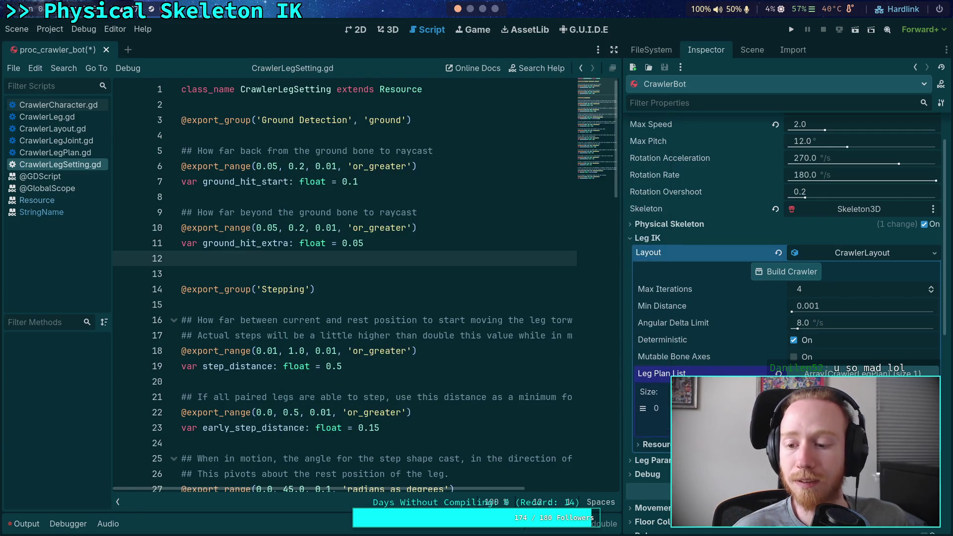
Set the leg plan's Root Bone to FrontRightFemur and End Bone to FrontRightTarsus_leaf.
{"action": "scroll", "coordinate": [824, 330], "scroll_direction": "down", "scroll_amount": 3}
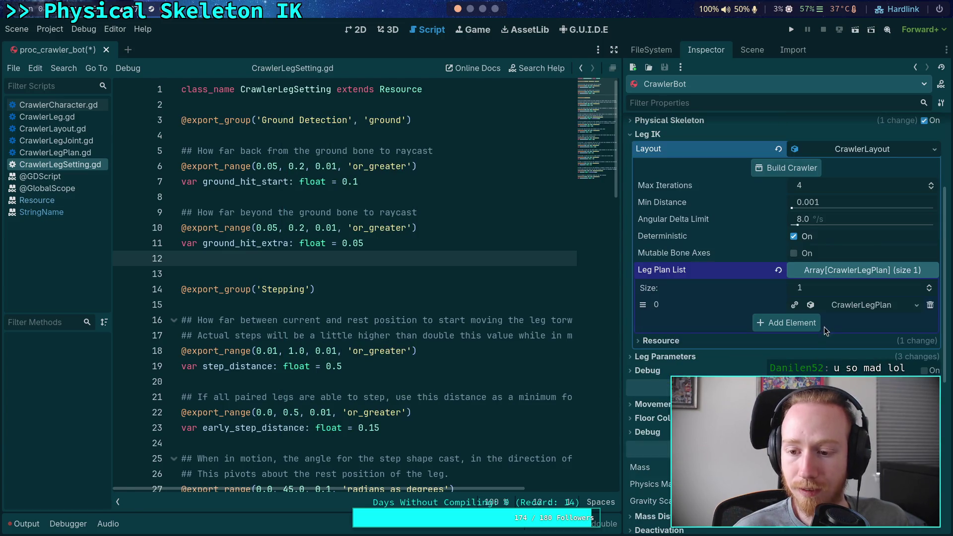
{"action": "left_click", "coordinate": [855, 311]}
{"action": "left_click", "coordinate": [851, 323]}
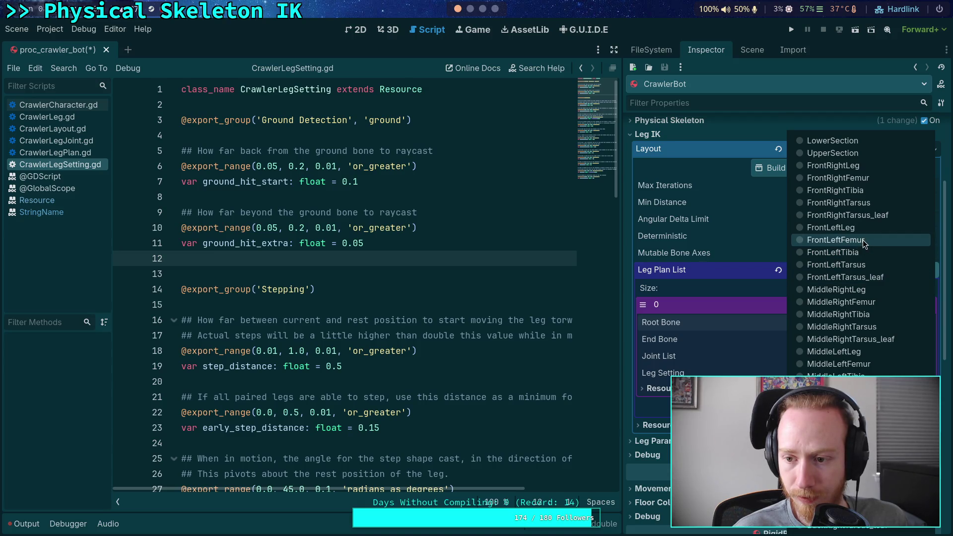
{"action": "left_click", "coordinate": [856, 178]}
{"action": "left_click", "coordinate": [851, 339]}
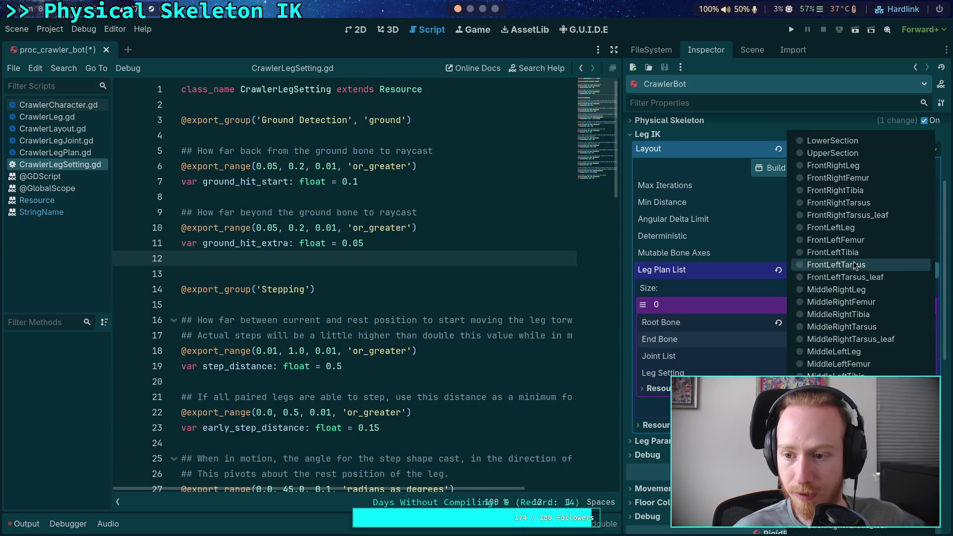
{"action": "left_click", "coordinate": [852, 218]}
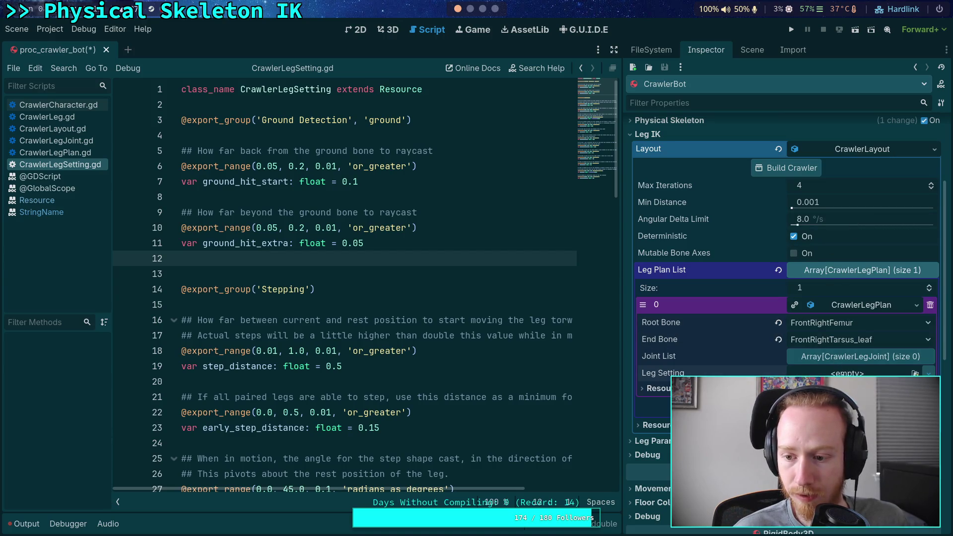
Load front_leg_setting, set Joint List size 3, and put femur_joint in slot 0.
{"action": "left_click", "coordinate": [914, 373]}
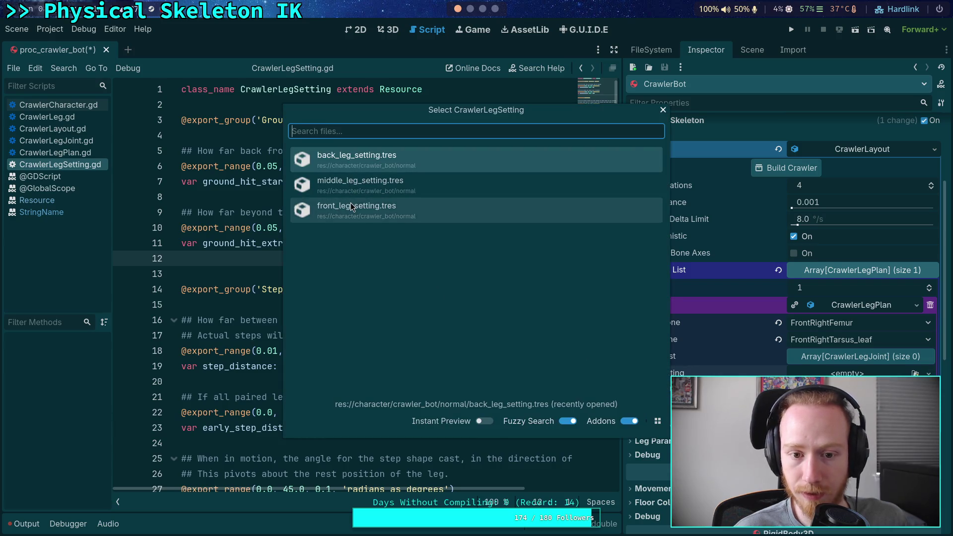
{"action": "double_click", "coordinate": [601, 206]}
{"action": "left_click", "coordinate": [836, 356]}
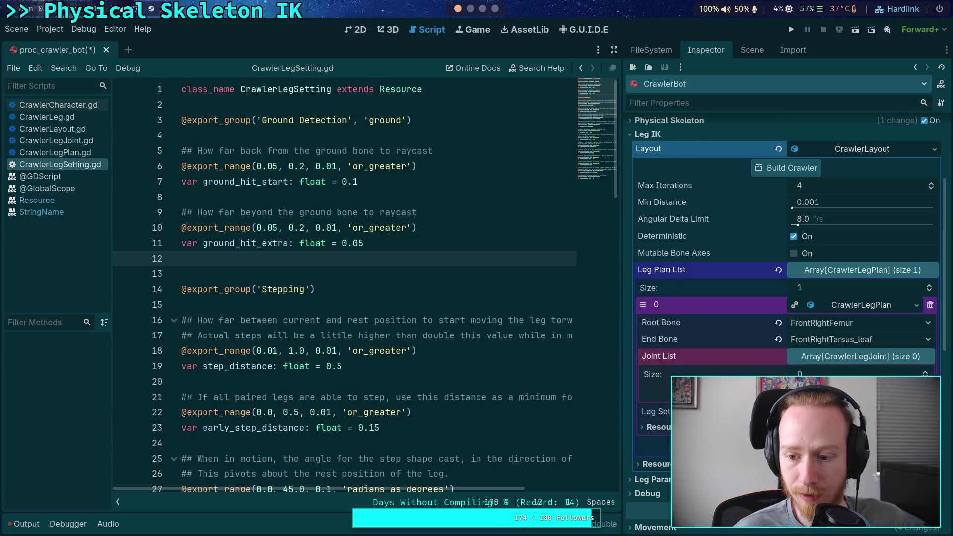
{"action": "type", "text": "3"}
{"action": "key", "text": "Return"}
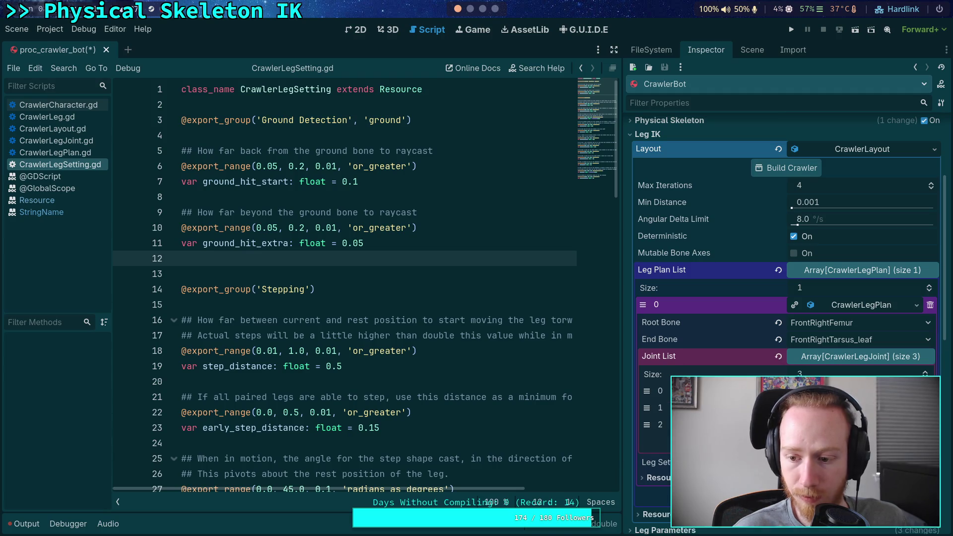
{"action": "left_click", "coordinate": [915, 390]}
{"action": "double_click", "coordinate": [445, 174]}
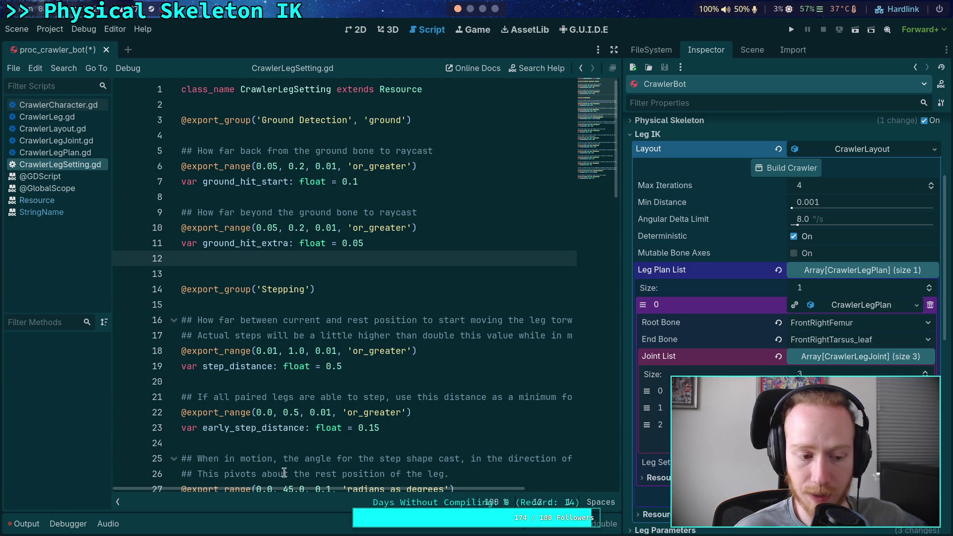
{"action": "left_click", "coordinate": [38, 524]}
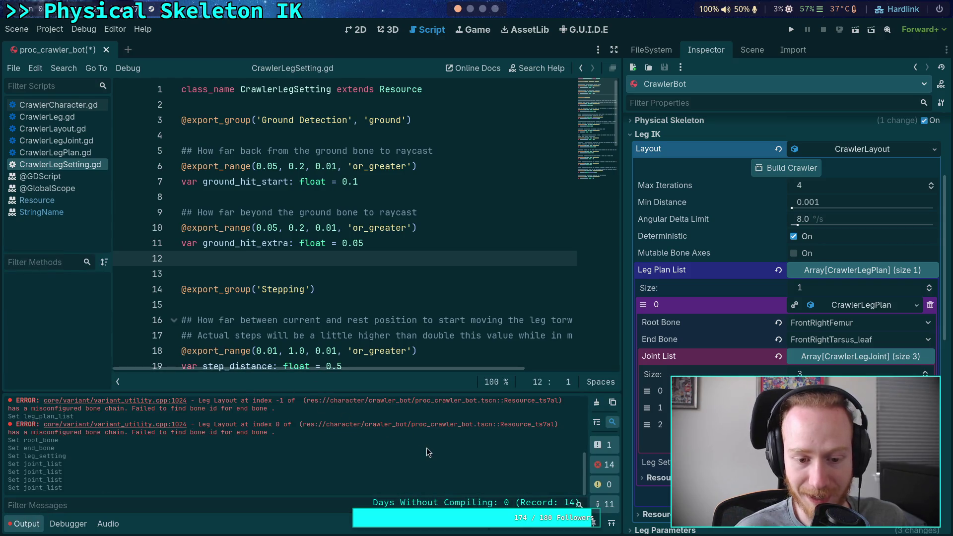
Clear the output log and move to line 13 of CrawlerLegSetting.gd.
{"action": "scroll", "coordinate": [426, 445], "scroll_direction": "up", "scroll_amount": 5}
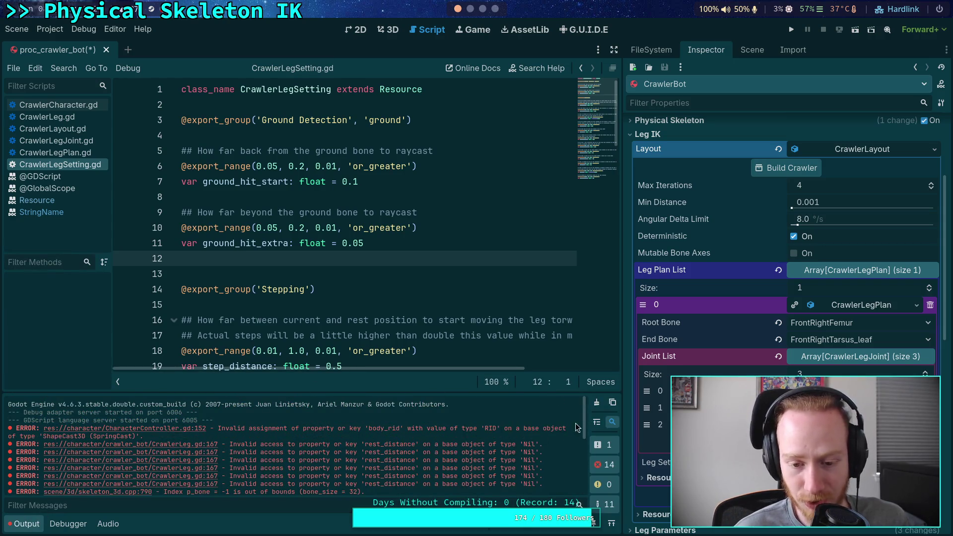
{"action": "left_click", "coordinate": [596, 402]}
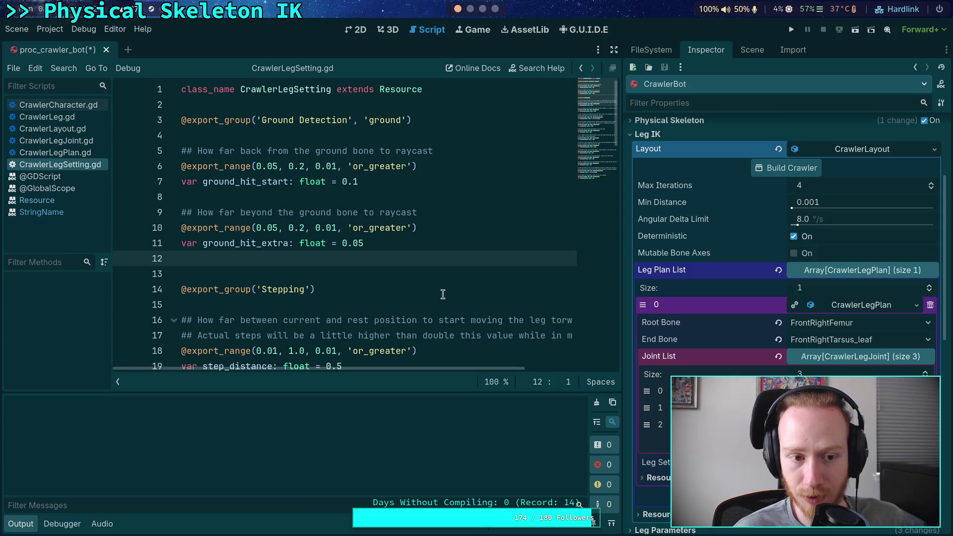
{"action": "left_click", "coordinate": [455, 273]}
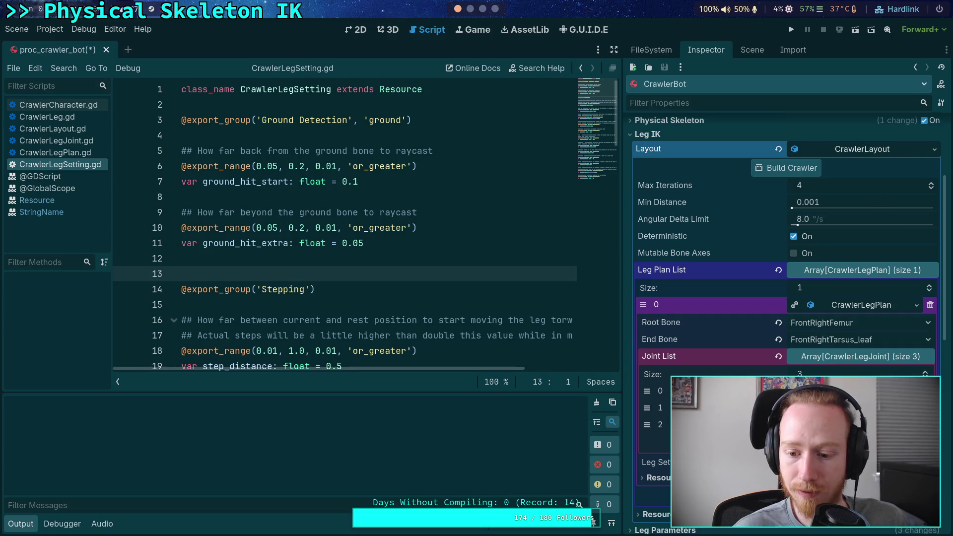
{"action": "scroll", "coordinate": [894, 150], "scroll_direction": "down", "scroll_amount": 3}
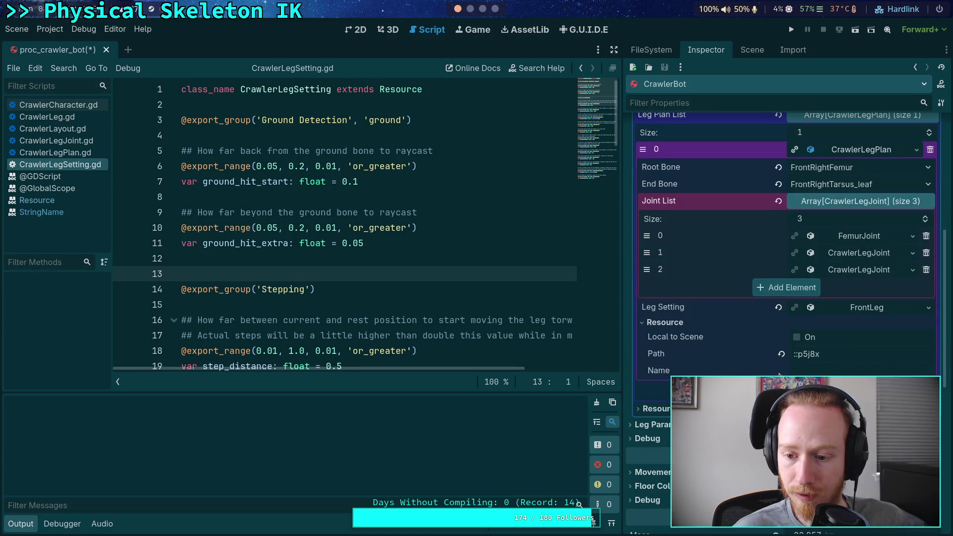
{"action": "scroll", "coordinate": [778, 374], "scroll_direction": "up", "scroll_amount": 3}
{"action": "scroll", "coordinate": [825, 365], "scroll_direction": "down", "scroll_amount": 4}
Name the layout resource NormalLayout.
{"action": "left_click", "coordinate": [834, 320]}
{"action": "type", "text": "norma"}
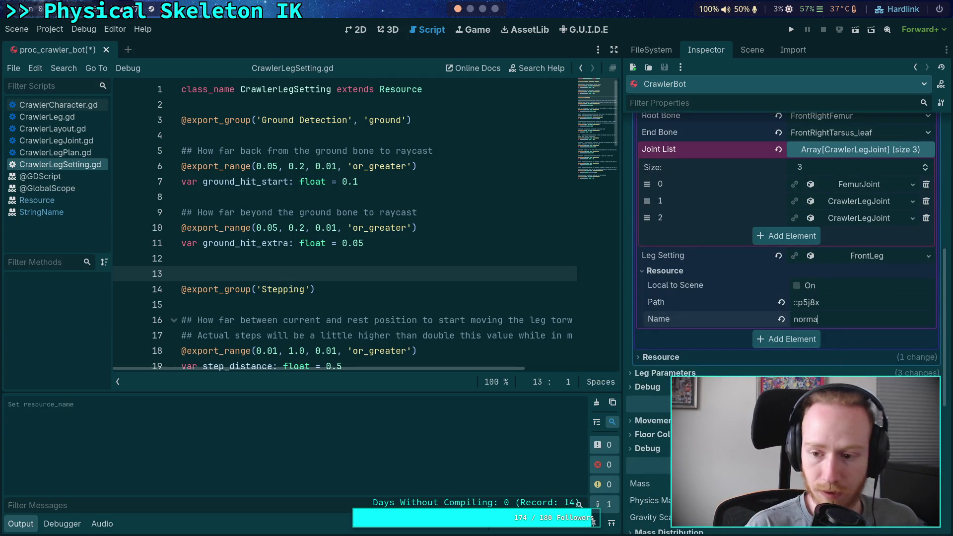
{"action": "key", "text": "BackSpace"}
{"action": "key", "text": "BackSpace"}
{"action": "key", "text": "BackSpace"}
{"action": "type", "text": "NormalLayout"}
{"action": "key", "text": "Return"}
Collapse leg plan element 0 and the Leg IK settings group.
{"action": "scroll", "coordinate": [764, 332], "scroll_direction": "up", "scroll_amount": 5}
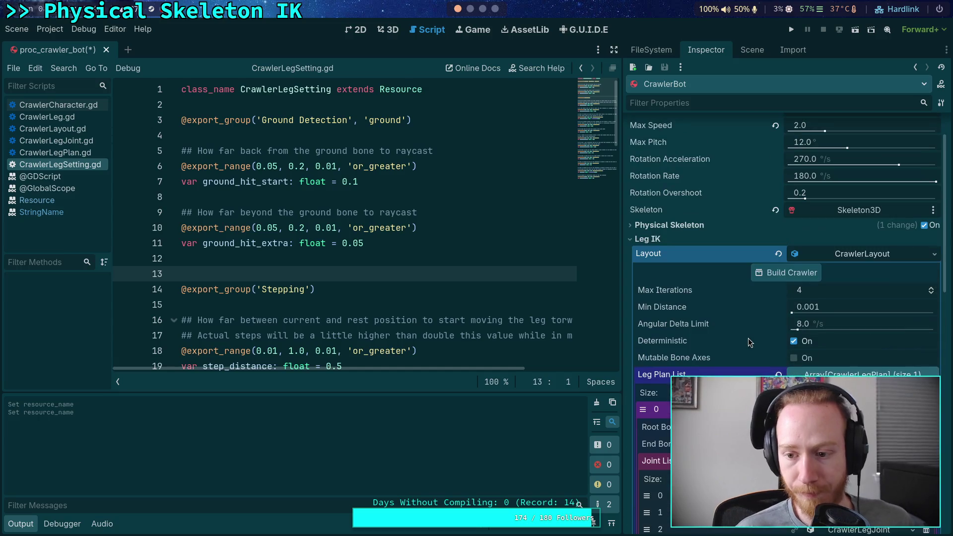
{"action": "scroll", "coordinate": [675, 336], "scroll_direction": "down", "scroll_amount": 3}
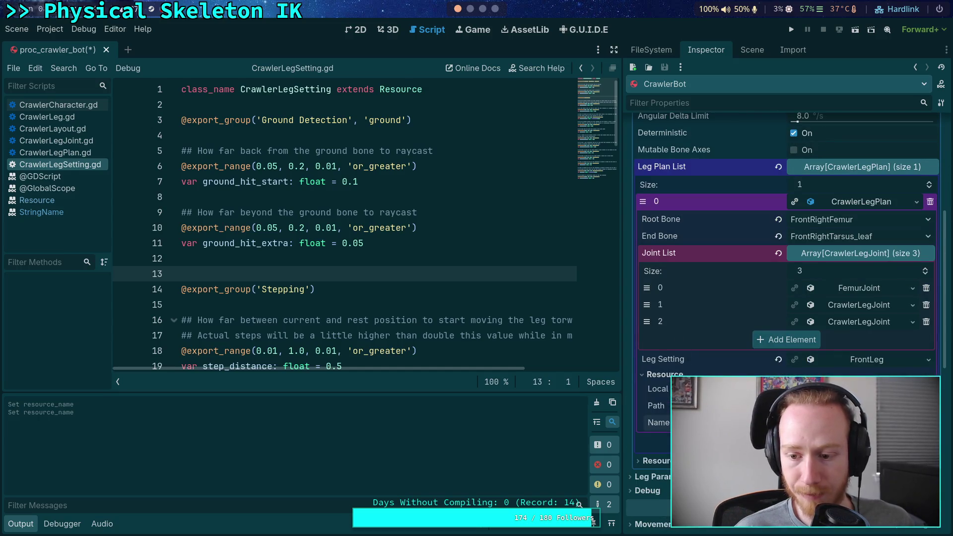
{"action": "left_click", "coordinate": [873, 201]}
{"action": "scroll", "coordinate": [769, 327], "scroll_direction": "up", "scroll_amount": 3}
{"action": "scroll", "coordinate": [743, 358], "scroll_direction": "up", "scroll_amount": 5}
{"action": "scroll", "coordinate": [814, 311], "scroll_direction": "down", "scroll_amount": 5}
{"action": "left_click", "coordinate": [653, 392]}
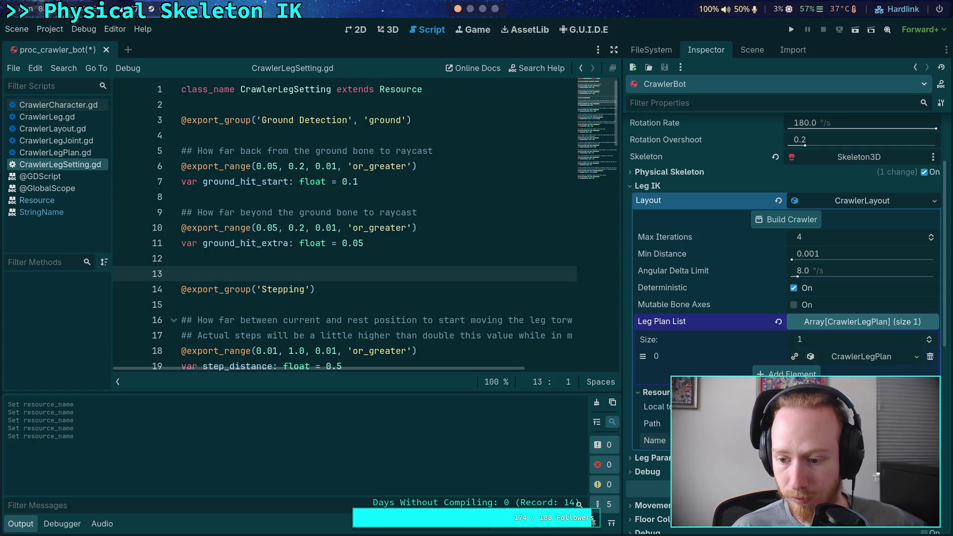
{"action": "left_click", "coordinate": [877, 186]}
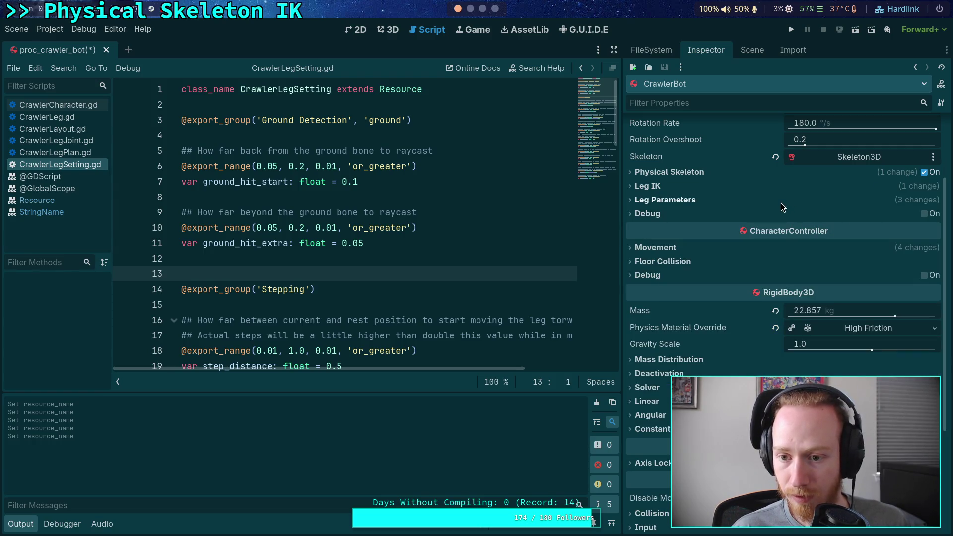
Save NormalLayout as its own resource file in crawler_bot/normal.
{"action": "left_click", "coordinate": [781, 190]}
{"action": "left_click", "coordinate": [934, 208]}
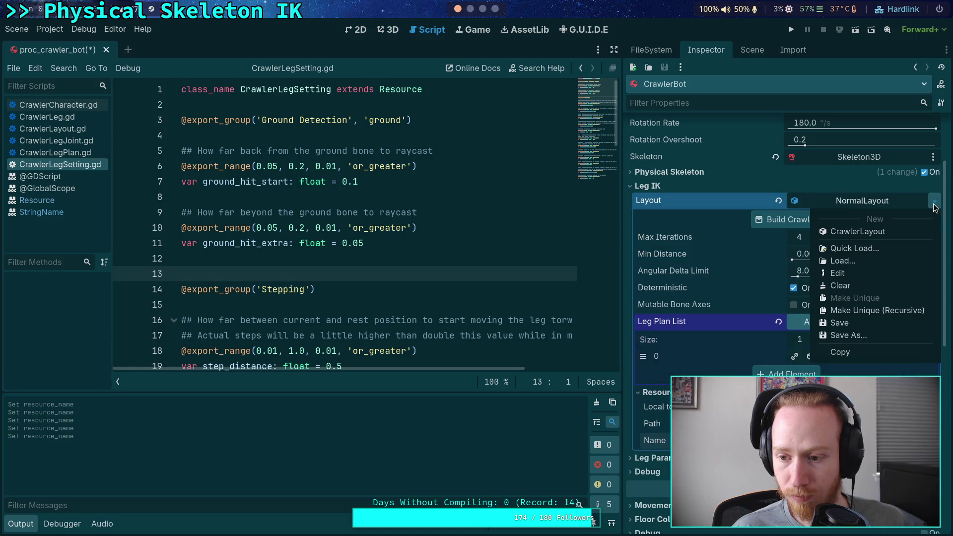
{"action": "left_click", "coordinate": [851, 336]}
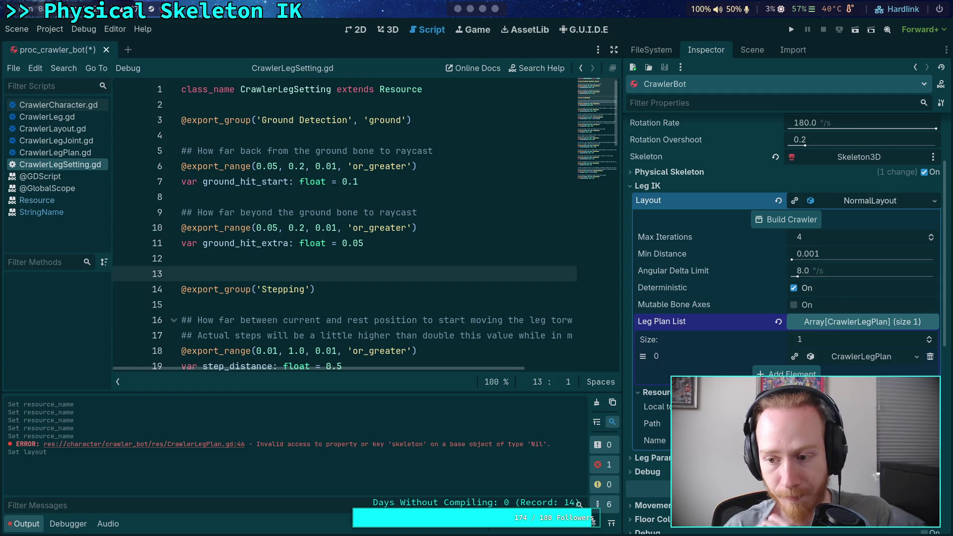
Widen the Inspector and rename leg plan 0 to FrontRightLegPlan.
{"action": "left_click", "coordinate": [876, 356]}
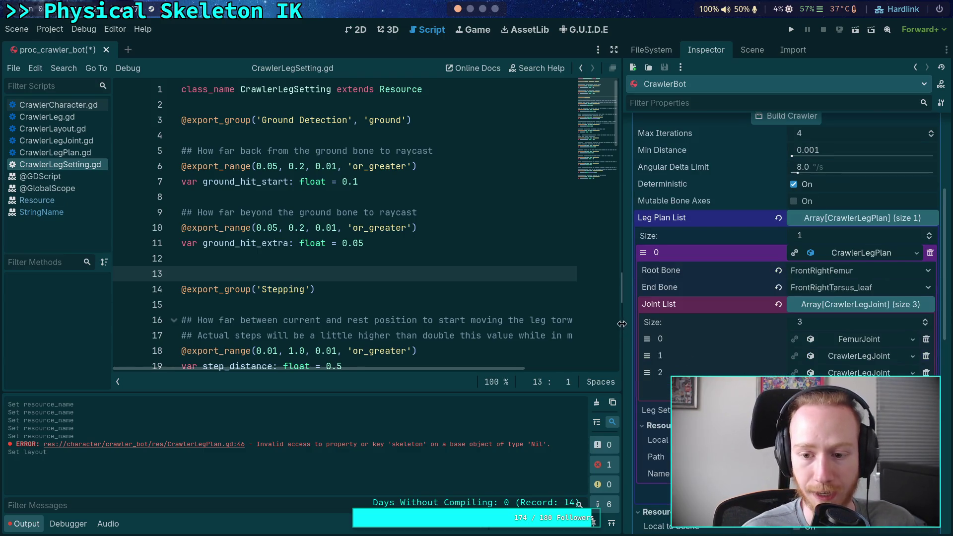
{"action": "left_click_drag", "start_coordinate": [621, 324], "coordinate": [582, 325]}
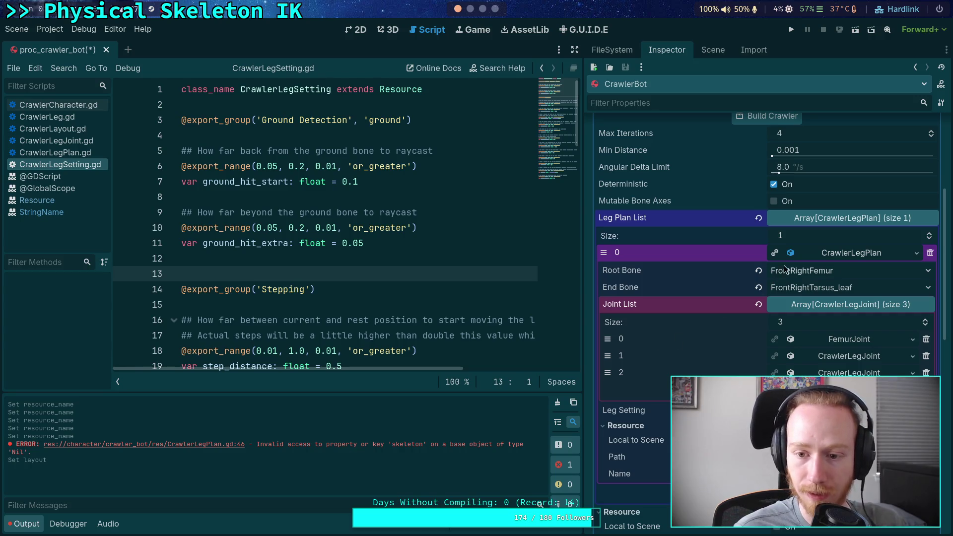
{"action": "left_click", "coordinate": [852, 254]}
{"action": "left_click", "coordinate": [852, 254]}
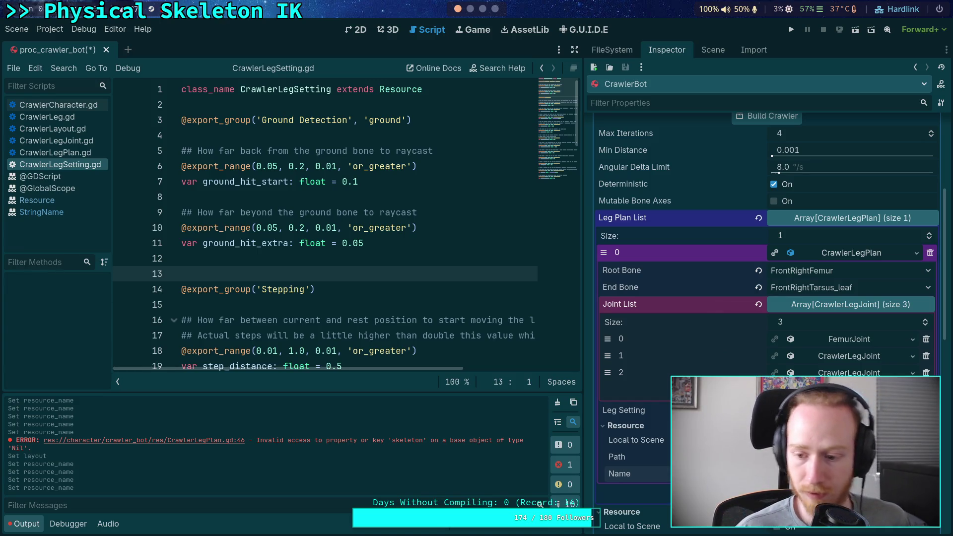
{"action": "left_click", "coordinate": [851, 252]}
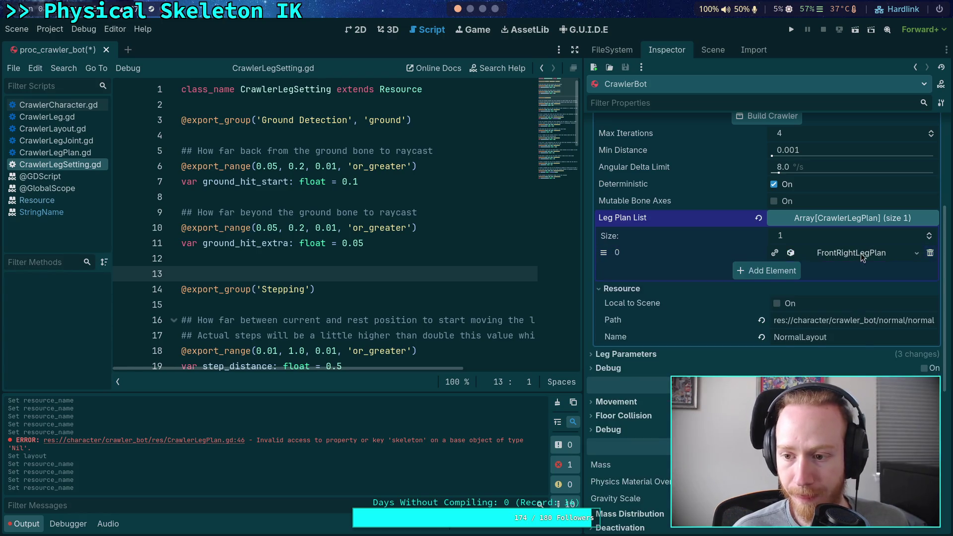
{"action": "left_click", "coordinate": [914, 254]}
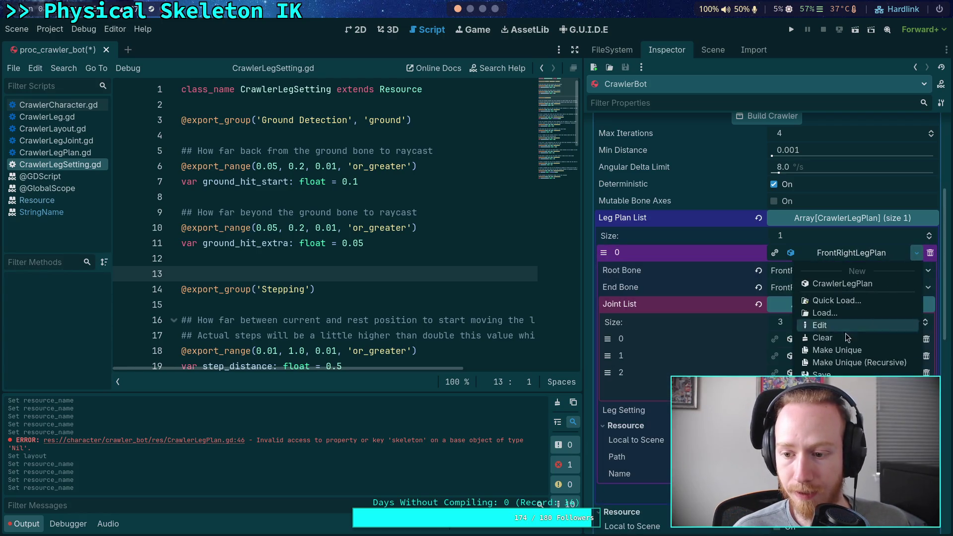
Save the scene, re-expand FrontRightLegPlan, and go to the line the error cites.
{"action": "key", "text": "Escape"}
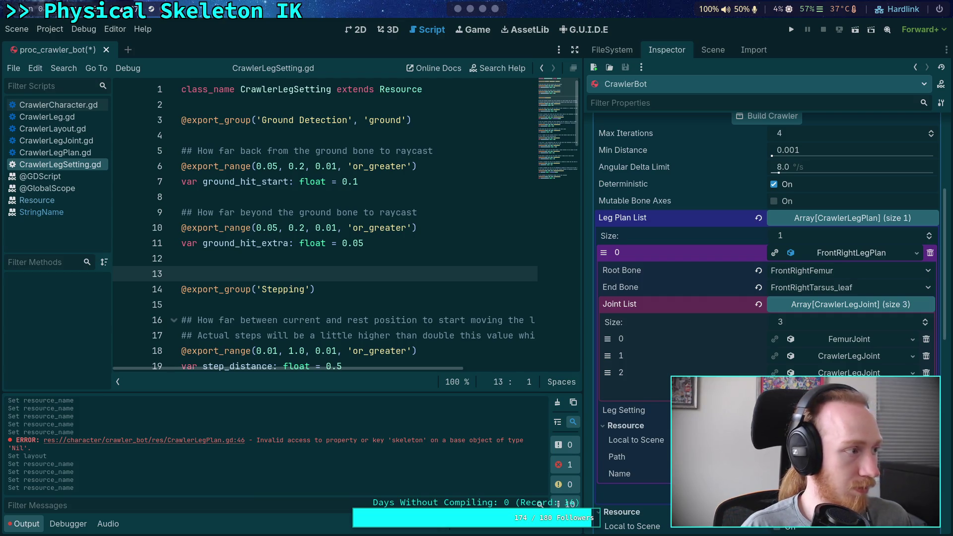
{"action": "key", "text": "ctrl+s"}
{"action": "left_click", "coordinate": [852, 253]}
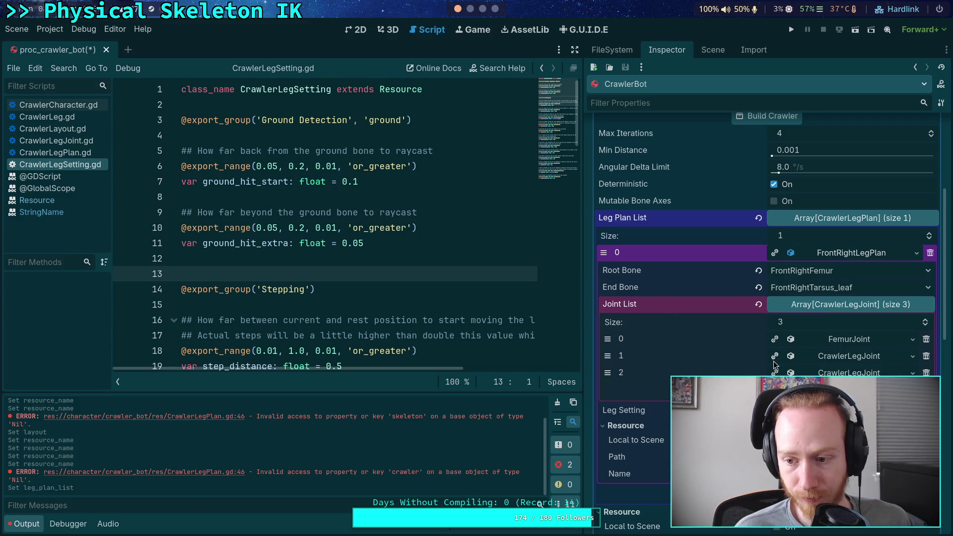
{"action": "left_click", "coordinate": [638, 428]}
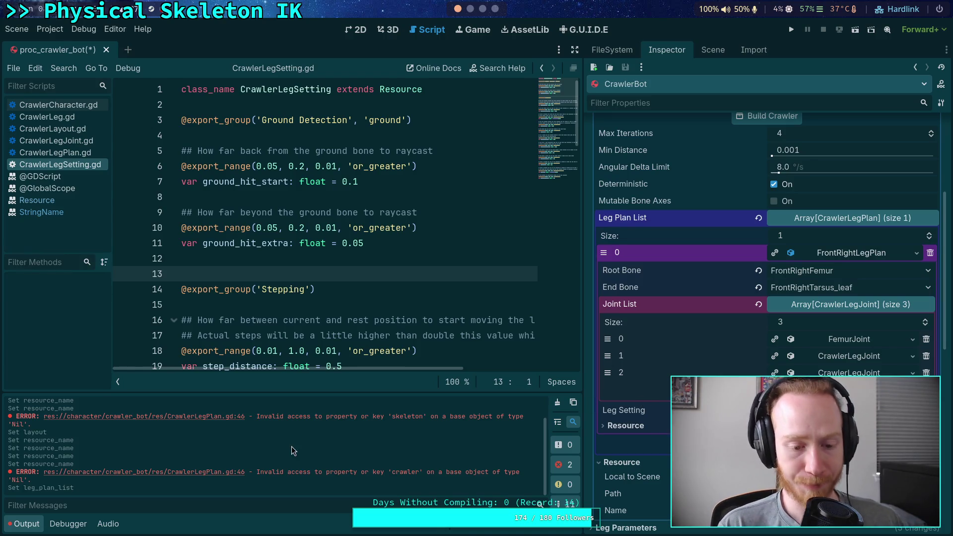
{"action": "left_click", "coordinate": [206, 472]}
Enlarge the output log and check the Debugger stack trace before returning to Output.
{"action": "scroll", "coordinate": [323, 297], "scroll_direction": "up", "scroll_amount": 2}
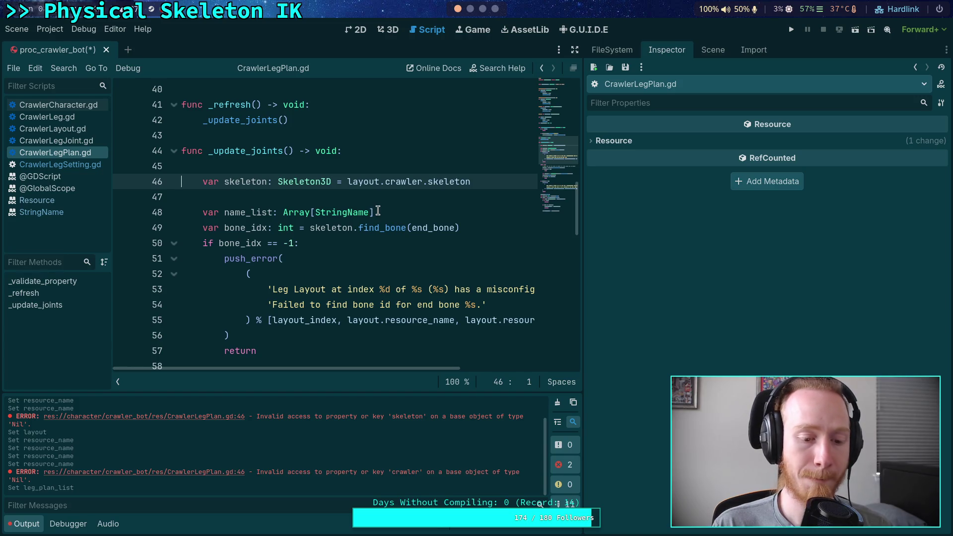
{"action": "left_click_drag", "start_coordinate": [402, 391], "coordinate": [410, 348]}
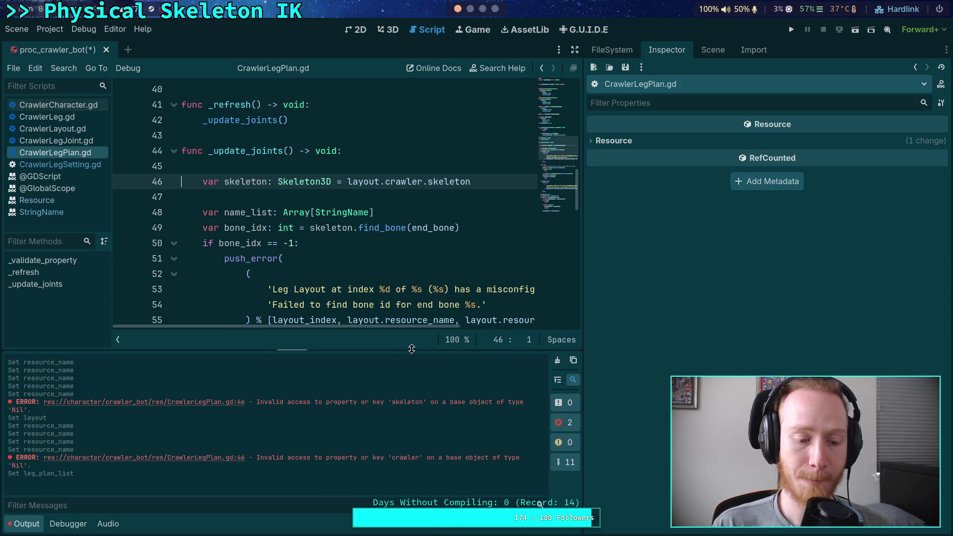
{"action": "left_click", "coordinate": [51, 527]}
{"action": "left_click", "coordinate": [39, 529]}
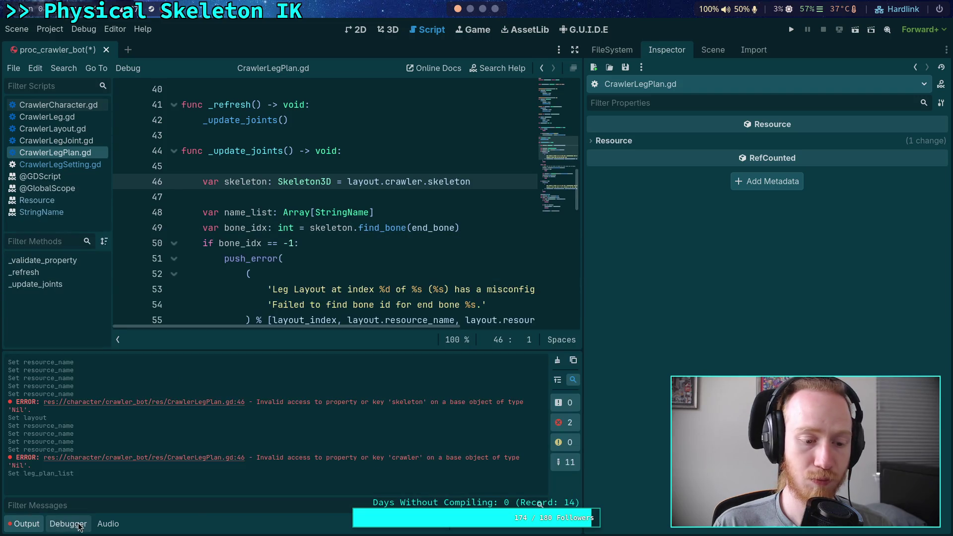
{"action": "left_click", "coordinate": [59, 525]}
{"action": "left_click", "coordinate": [27, 524]}
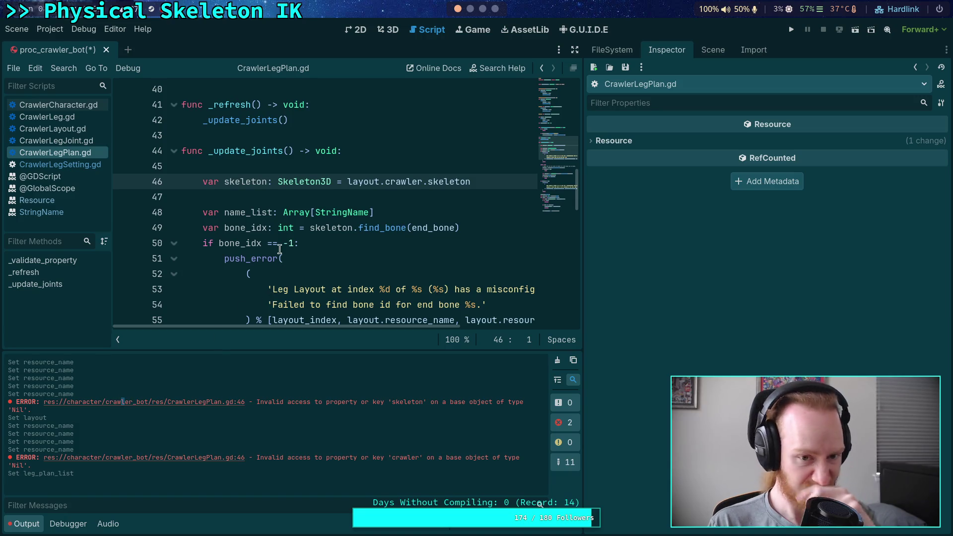
Review the errors at CrawlerLegPlan.gd line 46 and widen the script editor.
{"action": "scroll", "coordinate": [281, 243], "scroll_direction": "up", "scroll_amount": 3}
{"action": "scroll", "coordinate": [285, 268], "scroll_direction": "up", "scroll_amount": 5}
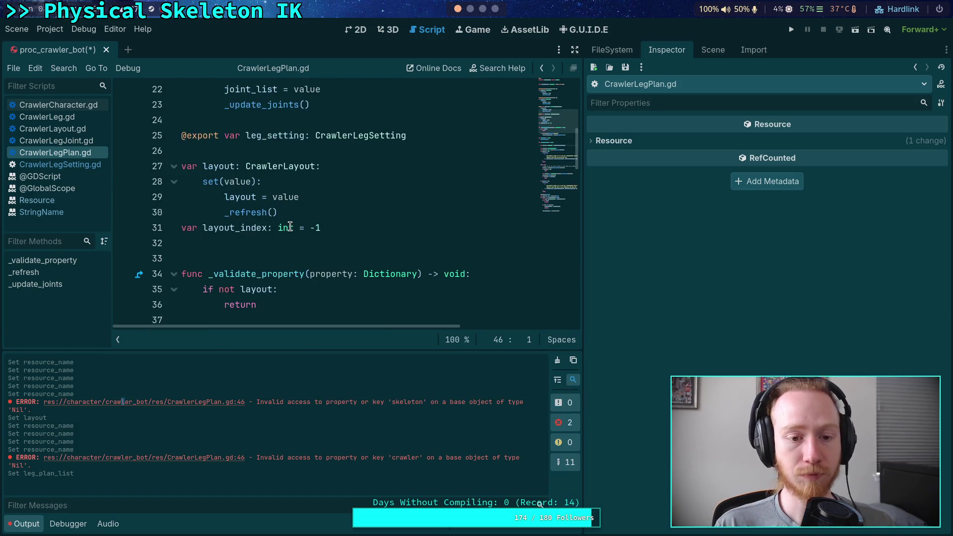
{"action": "scroll", "coordinate": [290, 226], "scroll_direction": "down", "scroll_amount": 7}
{"action": "scroll", "coordinate": [291, 226], "scroll_direction": "up", "scroll_amount": 4}
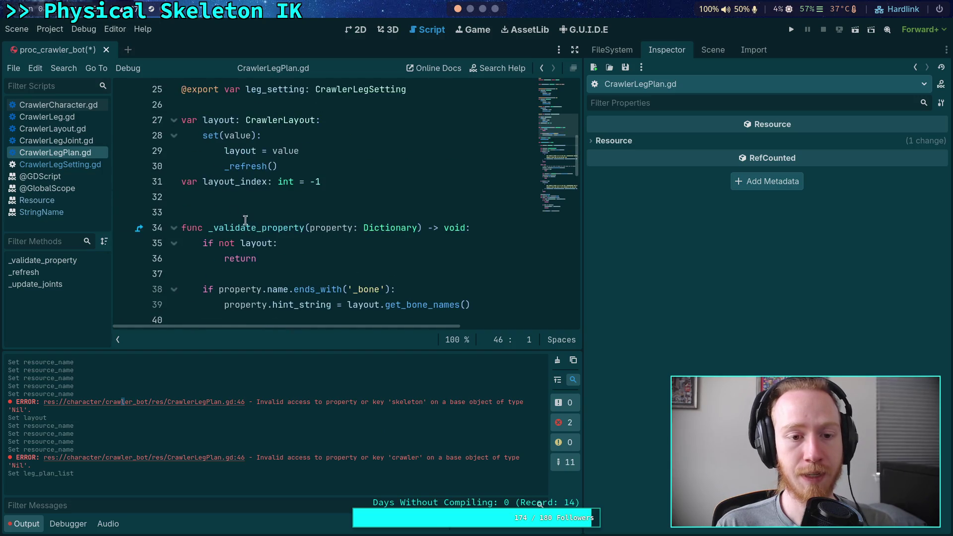
{"action": "left_click_drag", "start_coordinate": [578, 227], "coordinate": [637, 228]}
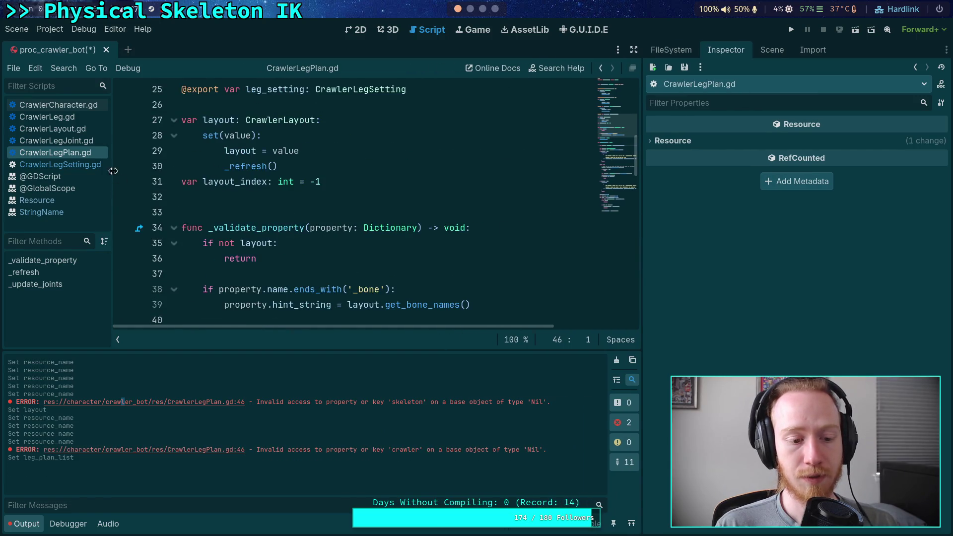
Review CrawlerLayout.gd's set_leg_plan_list and _refresh_leg_plan_list, then hide the Output panel.
{"action": "left_click", "coordinate": [85, 129]}
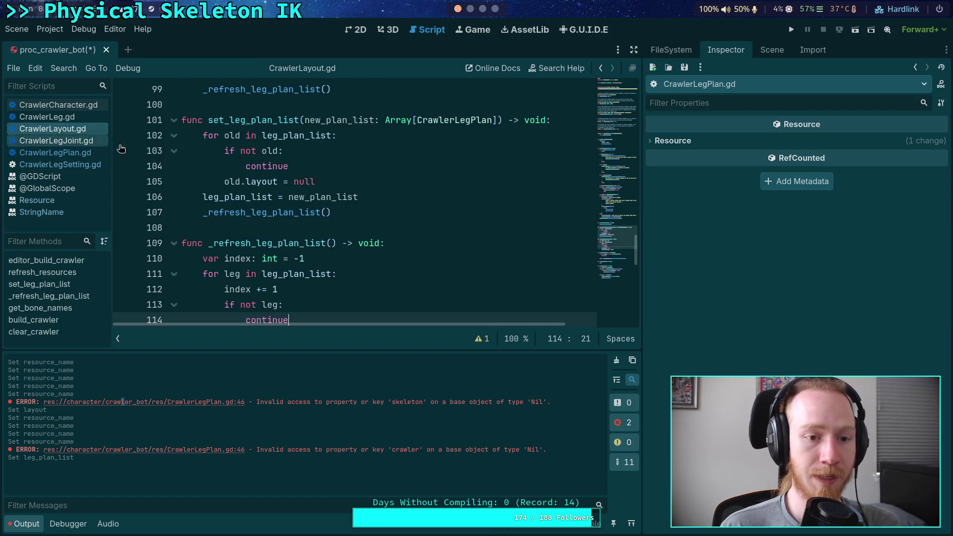
{"action": "left_click", "coordinate": [404, 228]}
{"action": "left_click", "coordinate": [367, 243]}
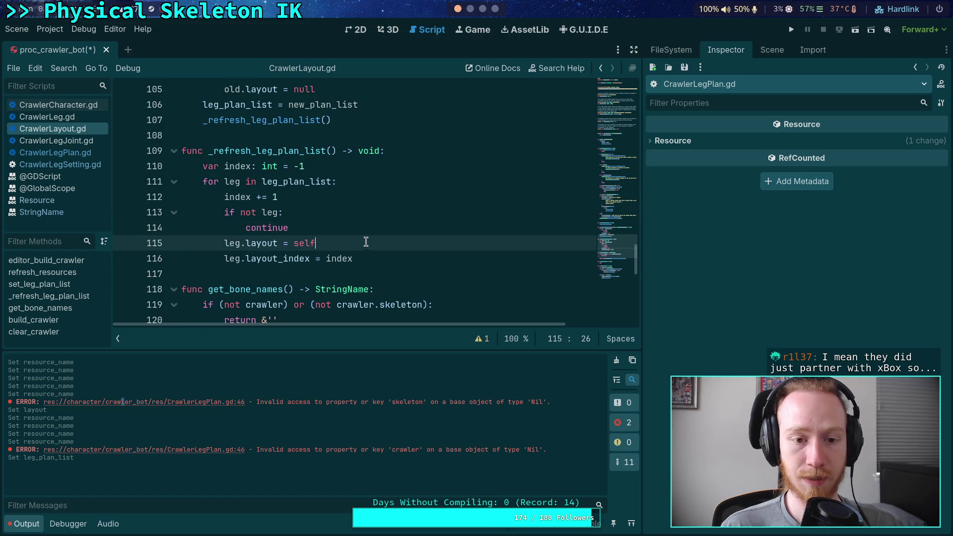
{"action": "scroll", "coordinate": [364, 232], "scroll_direction": "up", "scroll_amount": 2}
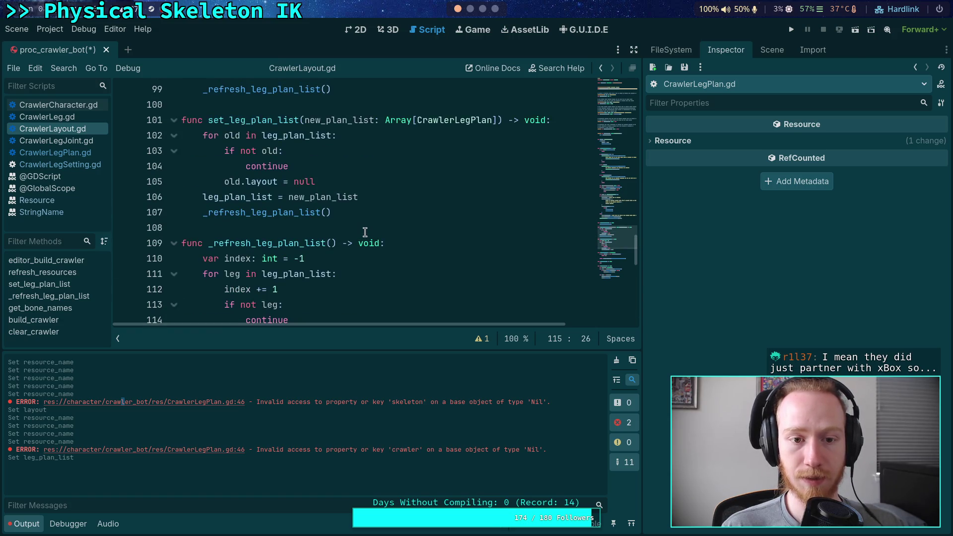
{"action": "left_click", "coordinate": [356, 180]}
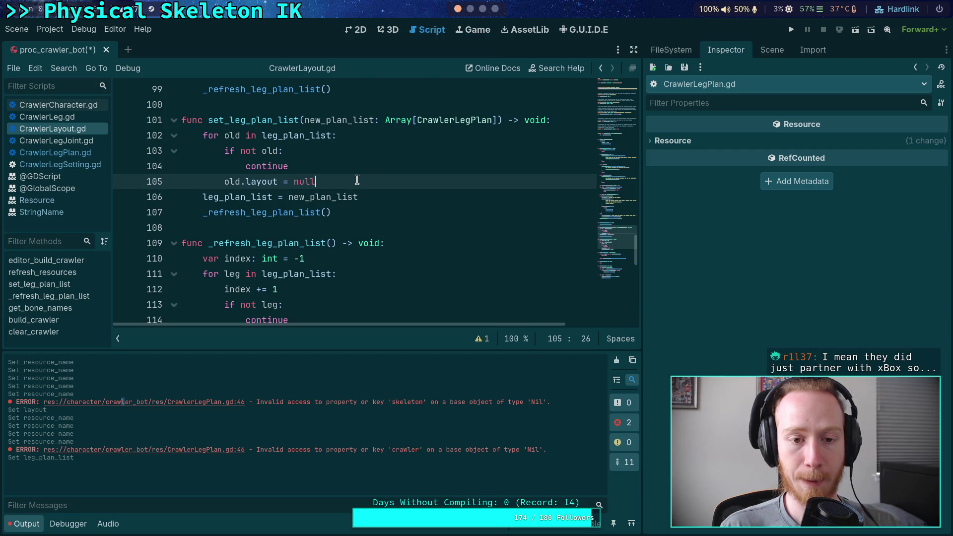
{"action": "scroll", "coordinate": [356, 180], "scroll_direction": "down", "scroll_amount": 1}
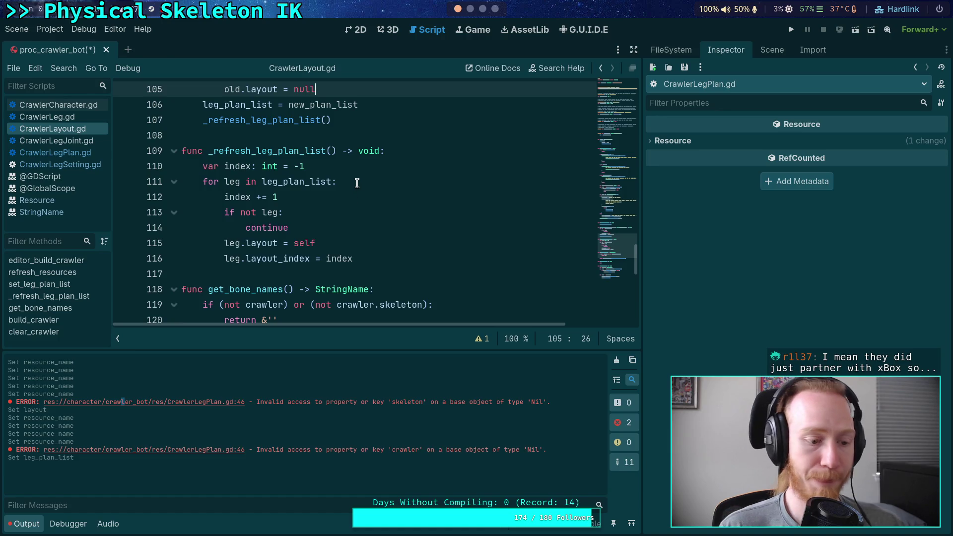
{"action": "left_click", "coordinate": [350, 218]}
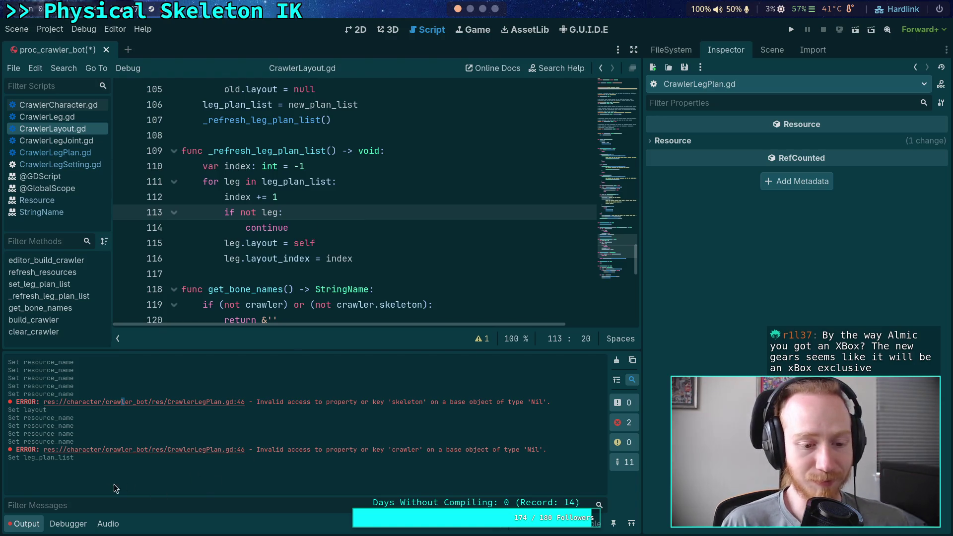
{"action": "left_click", "coordinate": [23, 527]}
{"action": "left_click", "coordinate": [249, 366]}
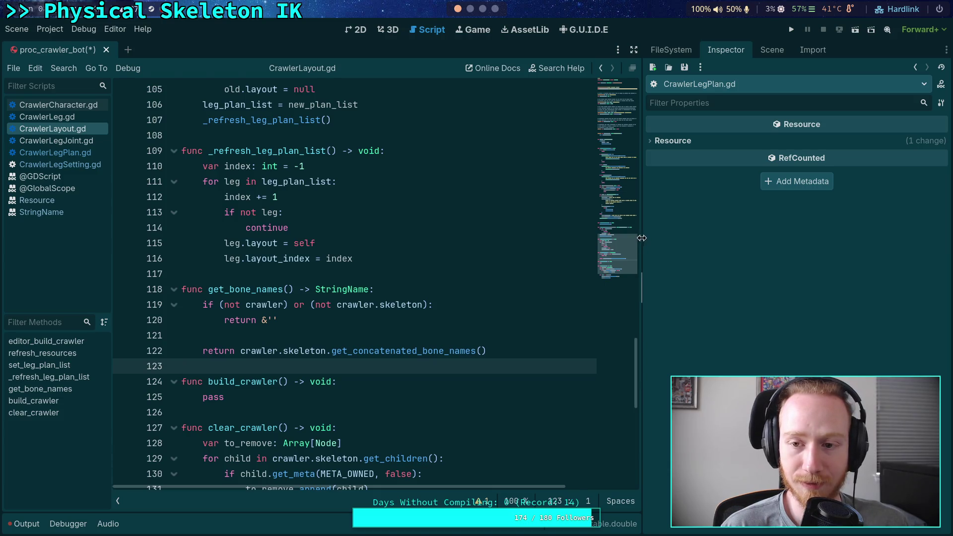
Widen the code editor and switch to CrawlerLegSetting.gd at empty line 12.
{"action": "left_click_drag", "start_coordinate": [641, 239], "coordinate": [670, 226]}
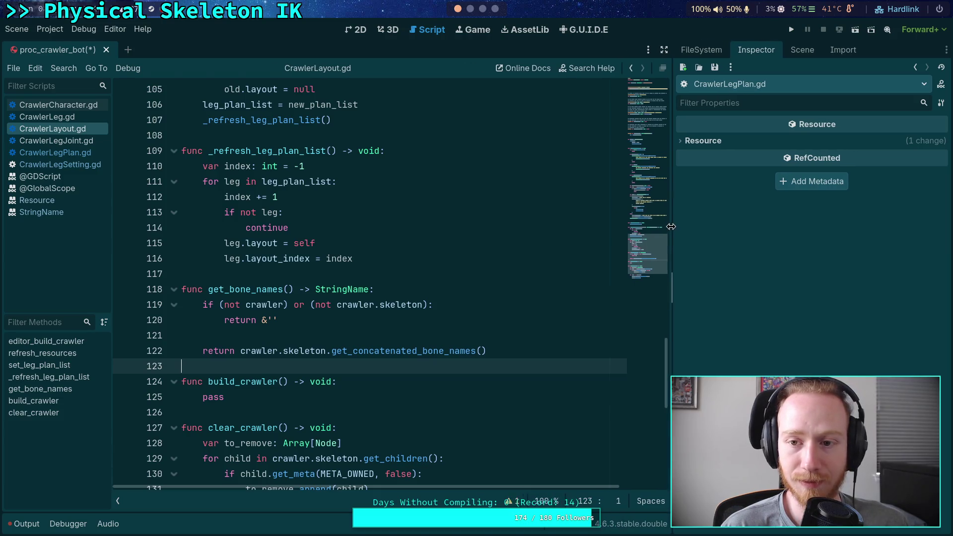
{"action": "left_click", "coordinate": [300, 335]}
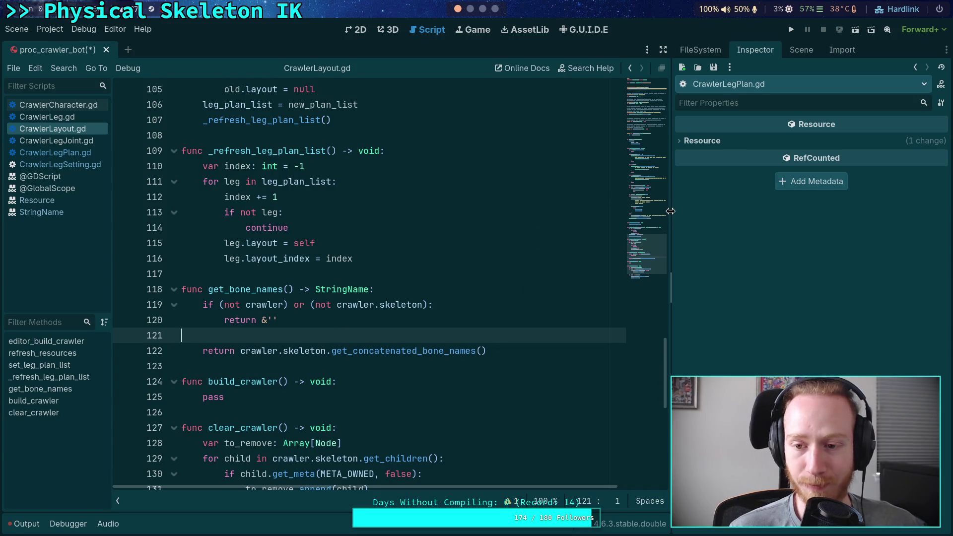
{"action": "left_click_drag", "start_coordinate": [670, 211], "coordinate": [700, 210]}
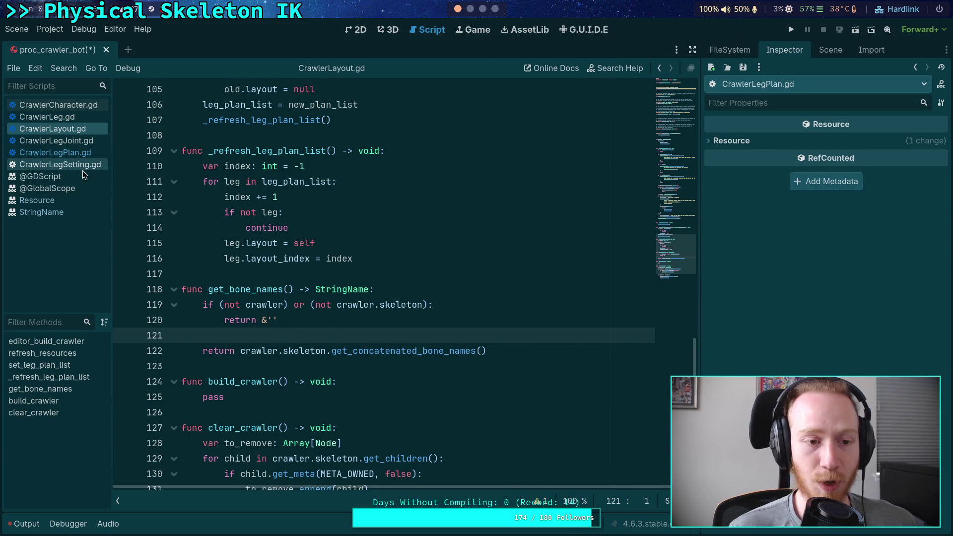
{"action": "left_click", "coordinate": [82, 167]}
{"action": "key", "text": "Up"}
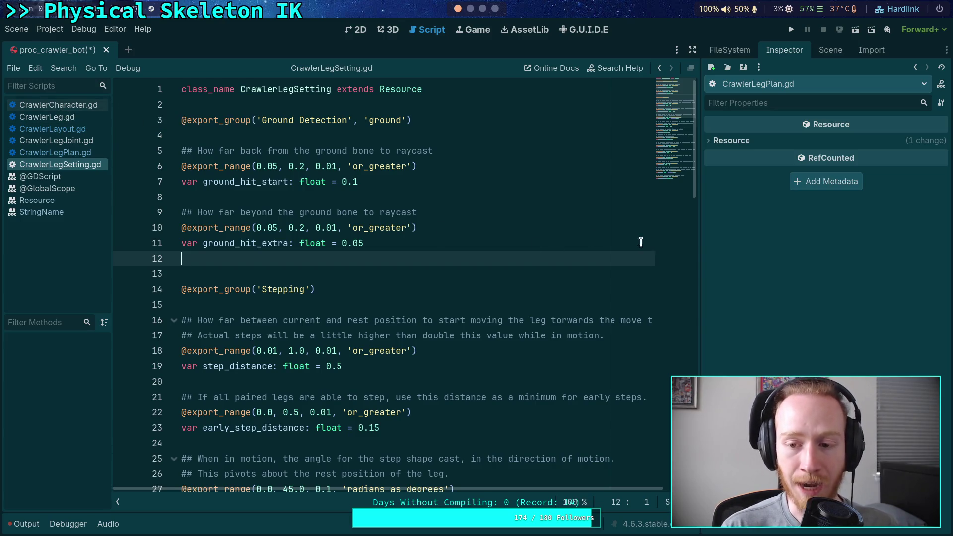
Widen the script editor and read down through CrawlerLegSetting.gd past the Stepping group.
{"action": "left_click_drag", "start_coordinate": [698, 236], "coordinate": [728, 236]}
{"action": "left_click", "coordinate": [558, 309]}
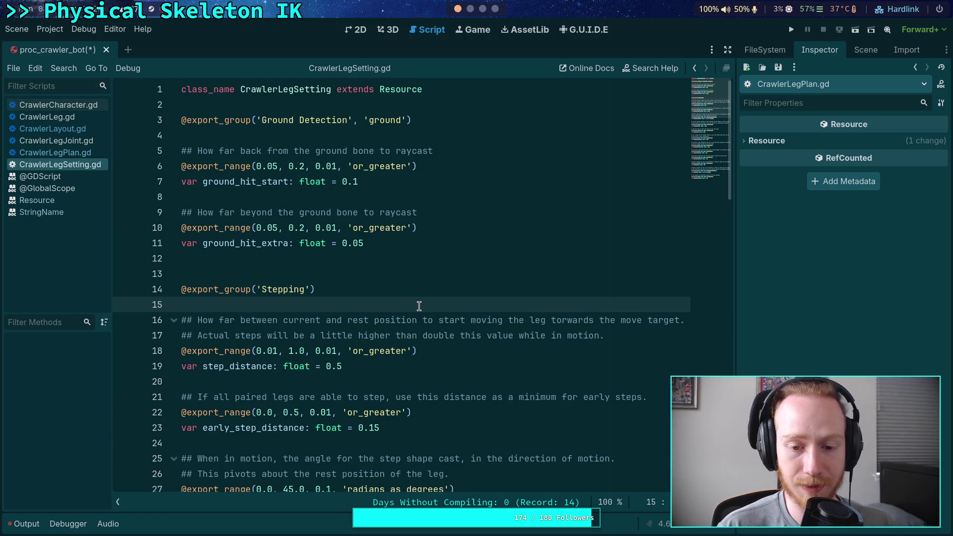
{"action": "scroll", "coordinate": [417, 305], "scroll_direction": "down", "scroll_amount": 6}
{"action": "left_click", "coordinate": [325, 317]}
{"action": "scroll", "coordinate": [325, 316], "scroll_direction": "down", "scroll_amount": 5}
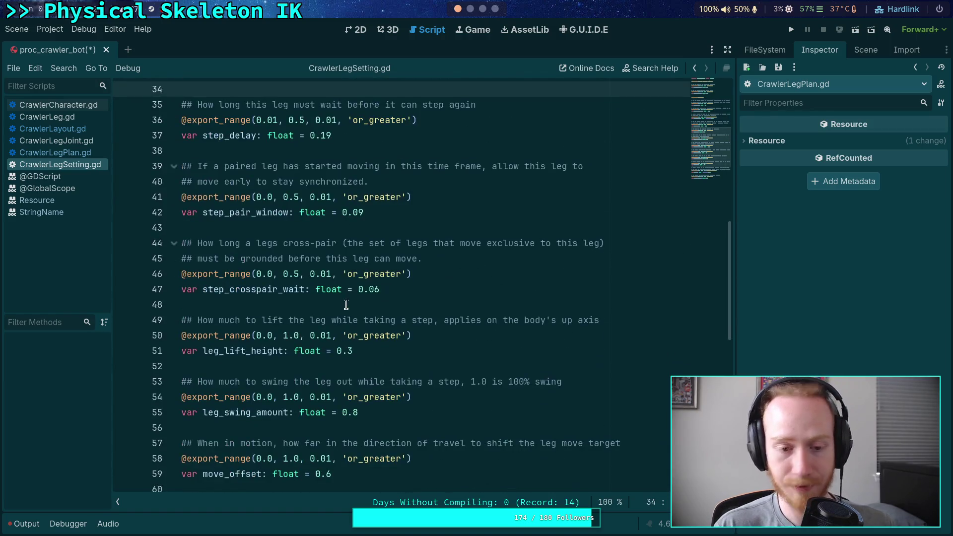
Switch the script editor to CrawlerLegPlan.gd.
{"action": "left_click", "coordinate": [272, 229]}
{"action": "scroll", "coordinate": [273, 229], "scroll_direction": "up", "scroll_amount": 5}
{"action": "left_click", "coordinate": [69, 156]}
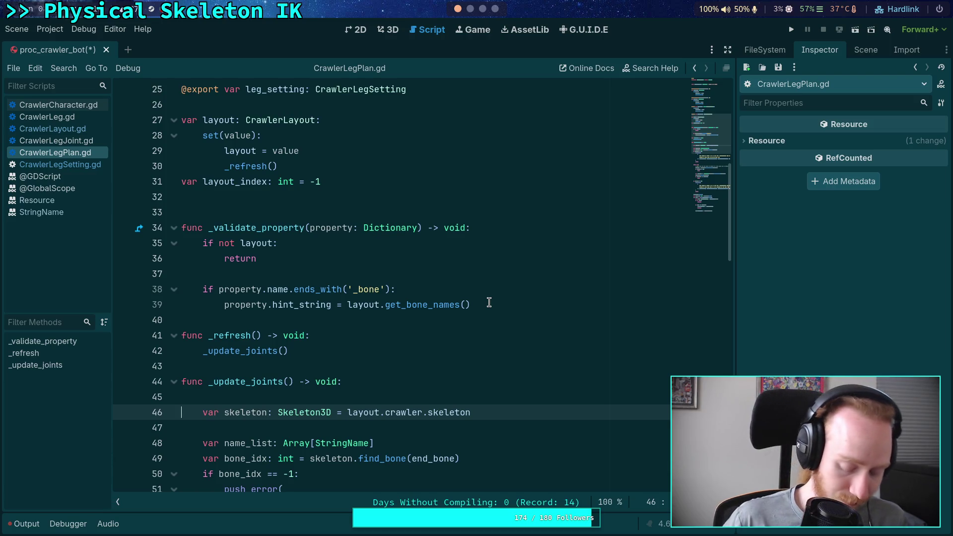
Delete the empty line 45 so _update_joints starts with the skeleton variable.
{"action": "left_click", "coordinate": [273, 397]}
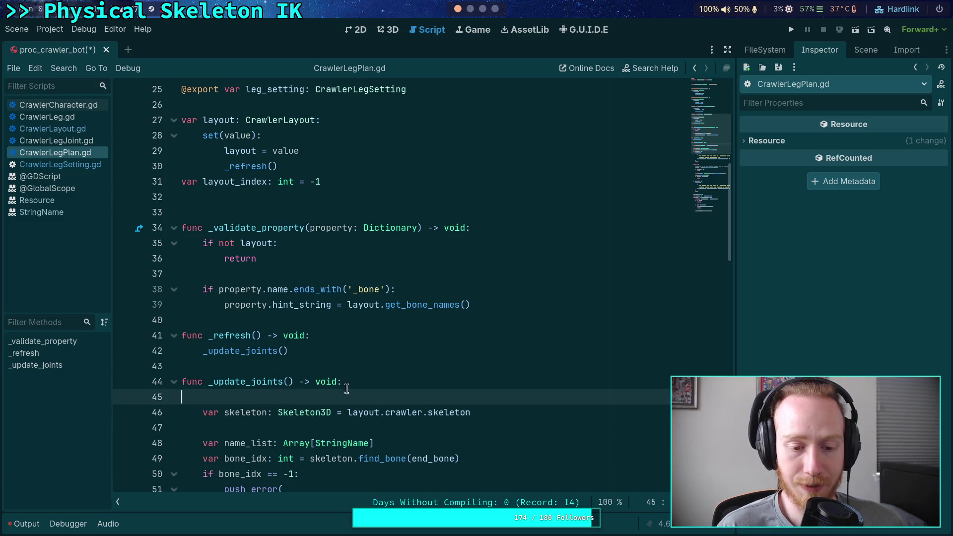
{"action": "key", "text": "Delete"}
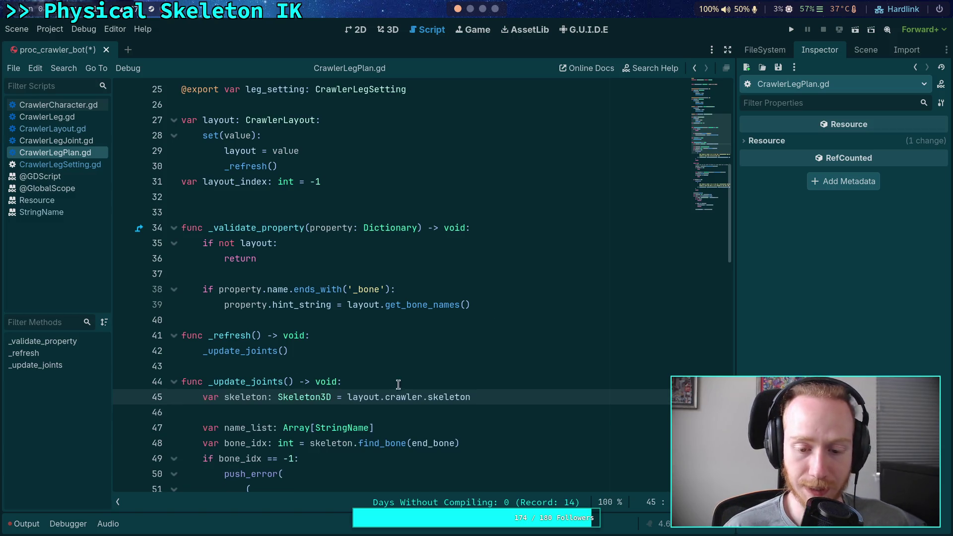
{"action": "scroll", "coordinate": [402, 388], "scroll_direction": "down", "scroll_amount": 3}
{"action": "left_click", "coordinate": [304, 273]}
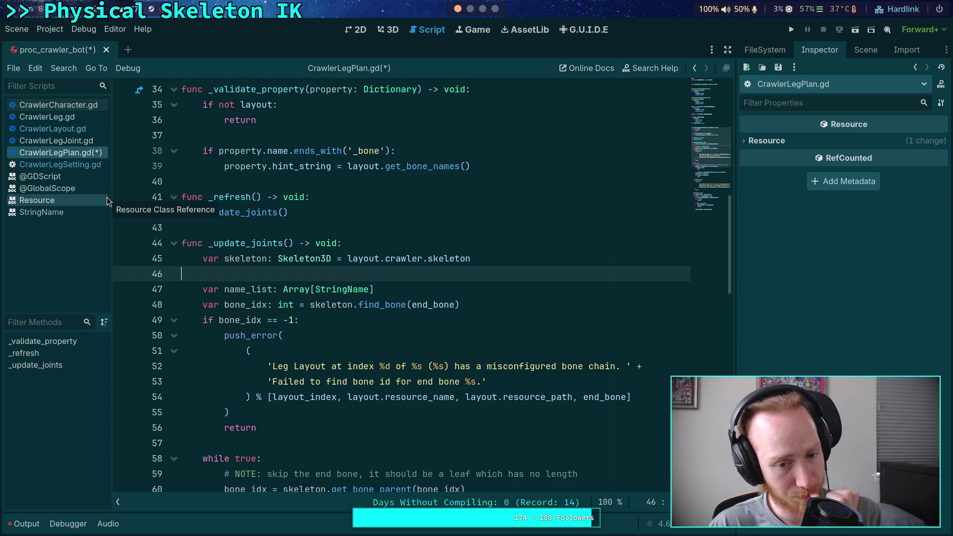
Return to the top of CrawlerLegPlan.gd and show the proc_crawler_bot scene tree.
{"action": "left_click", "coordinate": [85, 165]}
{"action": "left_click", "coordinate": [59, 152]}
{"action": "scroll", "coordinate": [709, 149], "scroll_direction": "up", "scroll_amount": 10}
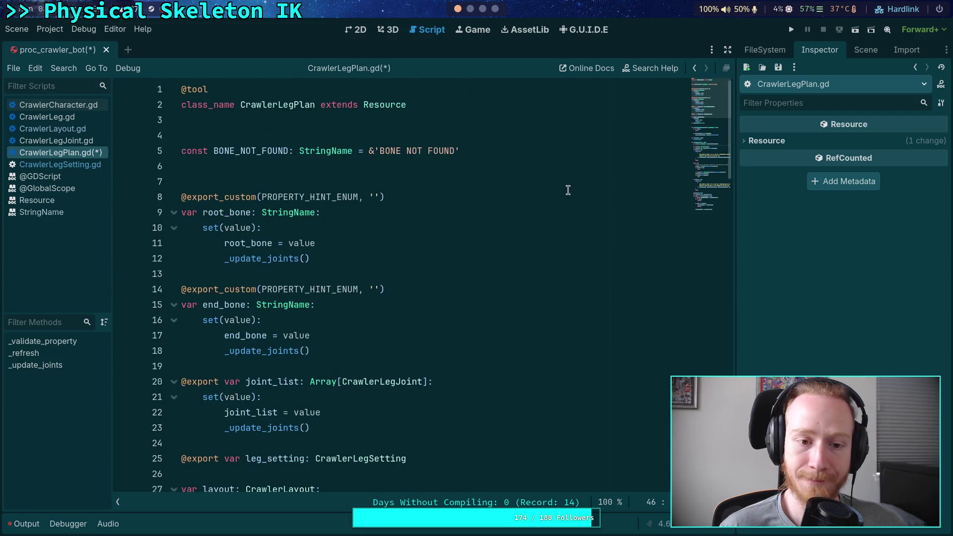
{"action": "left_click", "coordinate": [563, 196]}
{"action": "left_click", "coordinate": [552, 180]}
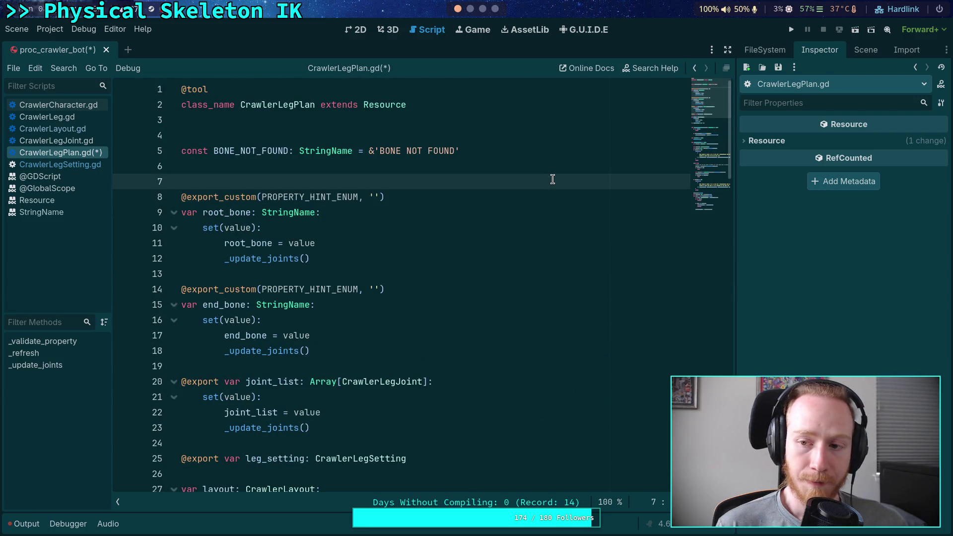
{"action": "left_click", "coordinate": [858, 54]}
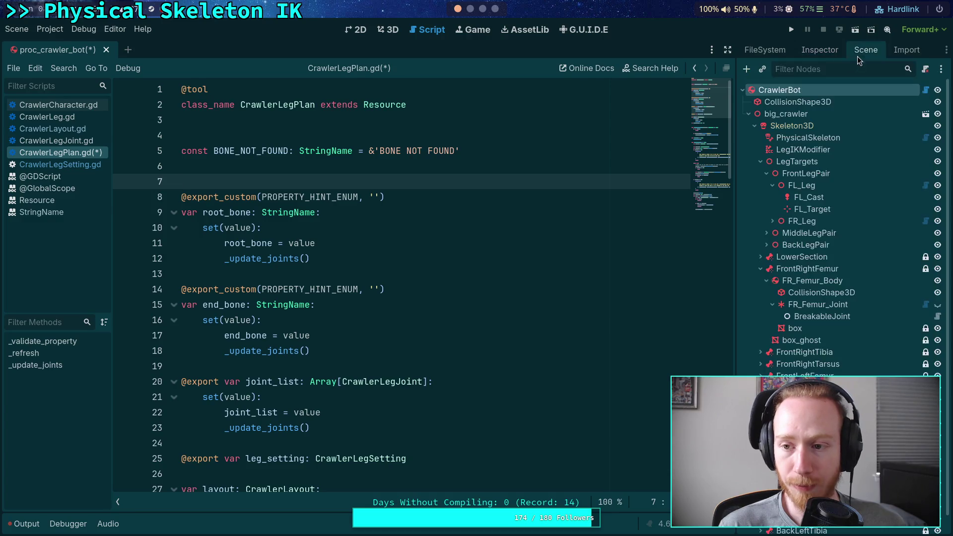
Show CrawlerBot in a wider Inspector and expand FrontRightLegPlan's joints down to the second joint.
{"action": "left_click", "coordinate": [819, 50]}
{"action": "left_click_drag", "start_coordinate": [736, 292], "coordinate": [666, 295]}
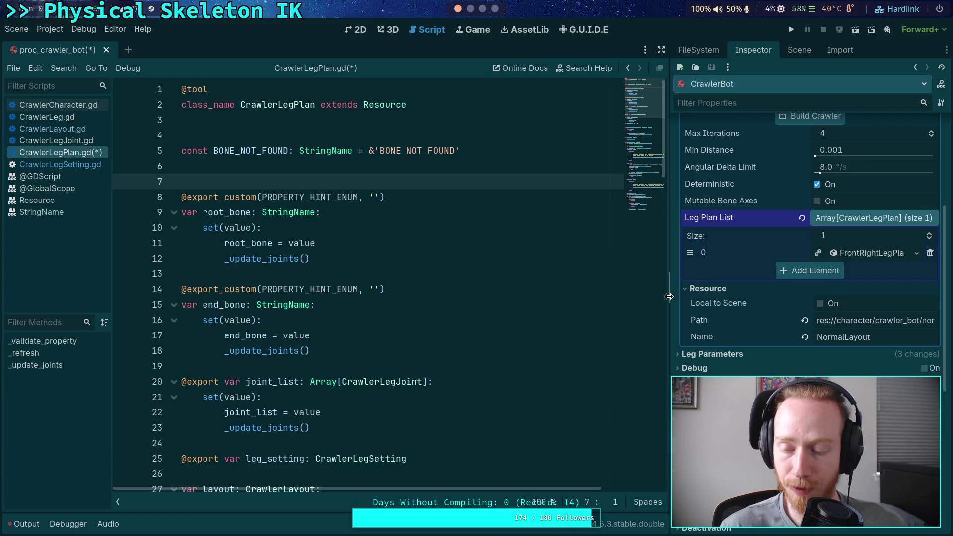
{"action": "left_click", "coordinate": [850, 253]}
{"action": "left_click", "coordinate": [861, 339]}
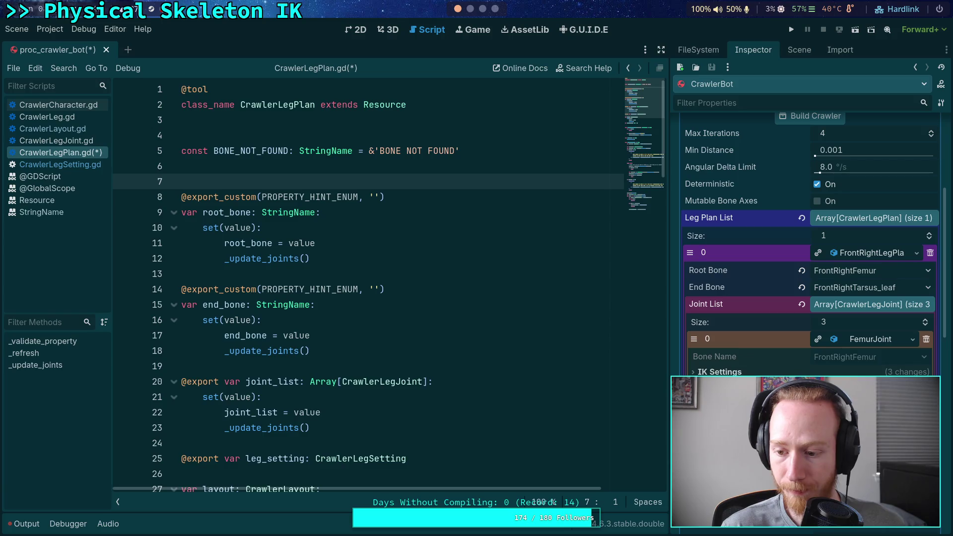
{"action": "scroll", "coordinate": [808, 234], "scroll_direction": "down", "scroll_amount": 3}
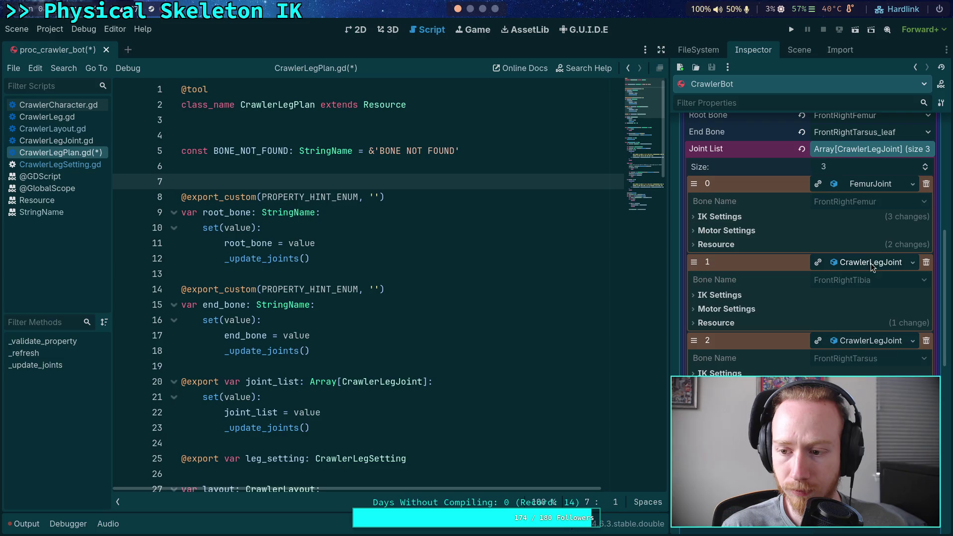
{"action": "left_click", "coordinate": [807, 300]}
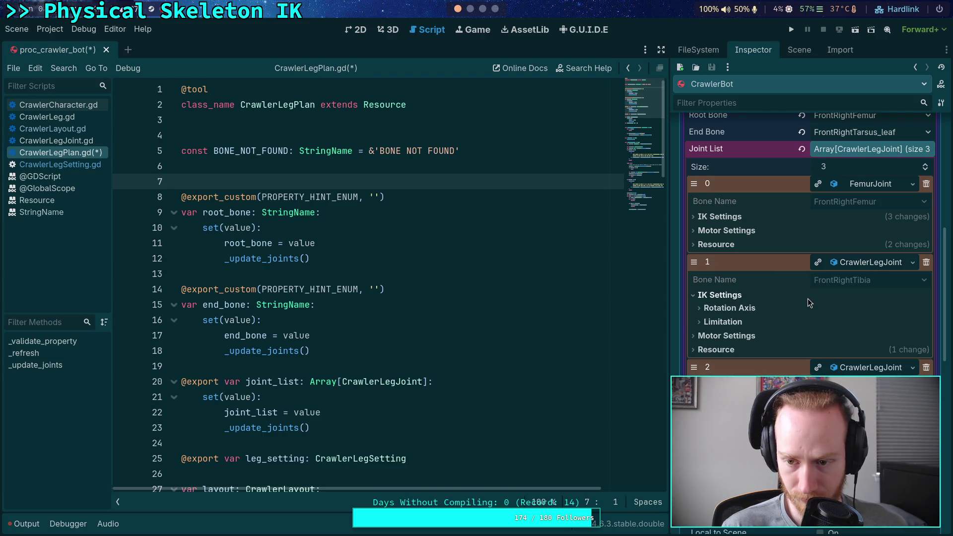
{"action": "left_click", "coordinate": [807, 299]}
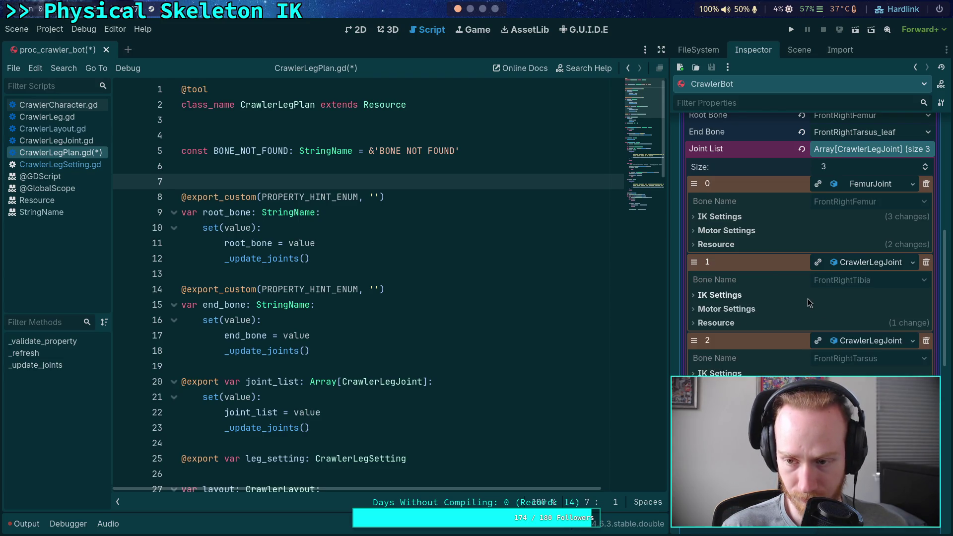
Name the second joint resource TibiaJoint in its Resource section.
{"action": "left_click", "coordinate": [913, 263]}
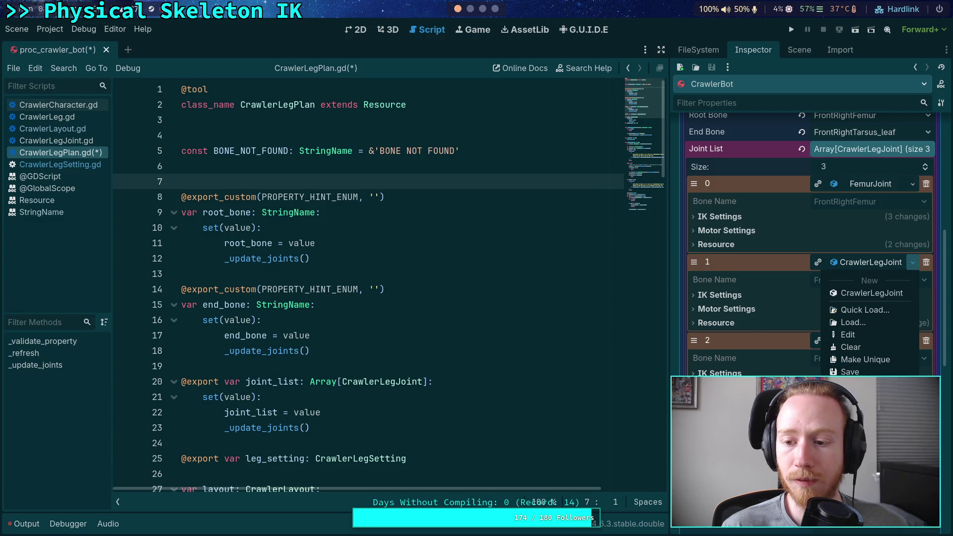
{"action": "left_click", "coordinate": [725, 325]}
{"action": "left_click", "coordinate": [872, 369]}
{"action": "type", "text": "Tibai"}
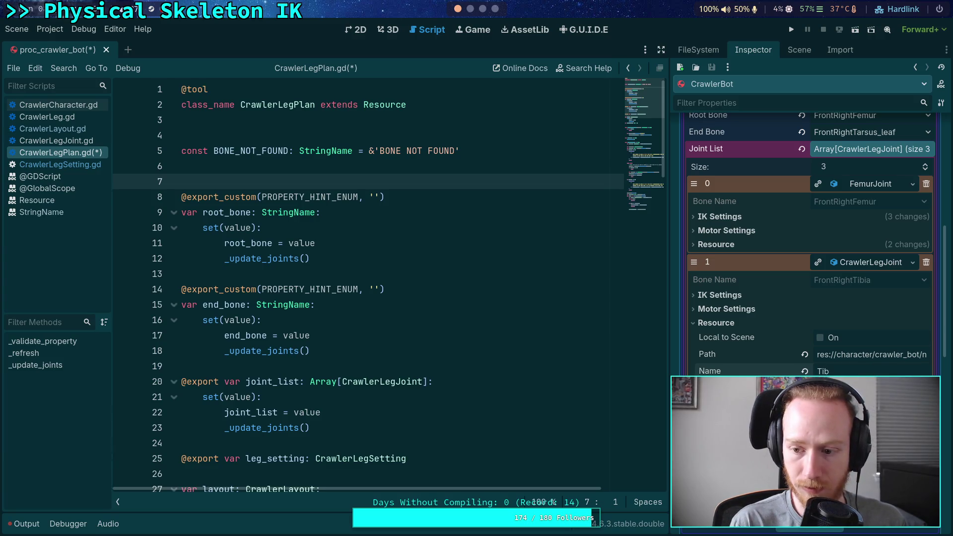
{"action": "key", "text": "BackSpace"}
{"action": "key", "text": "BackSpace"}
{"action": "type", "text": "iaJoint"}
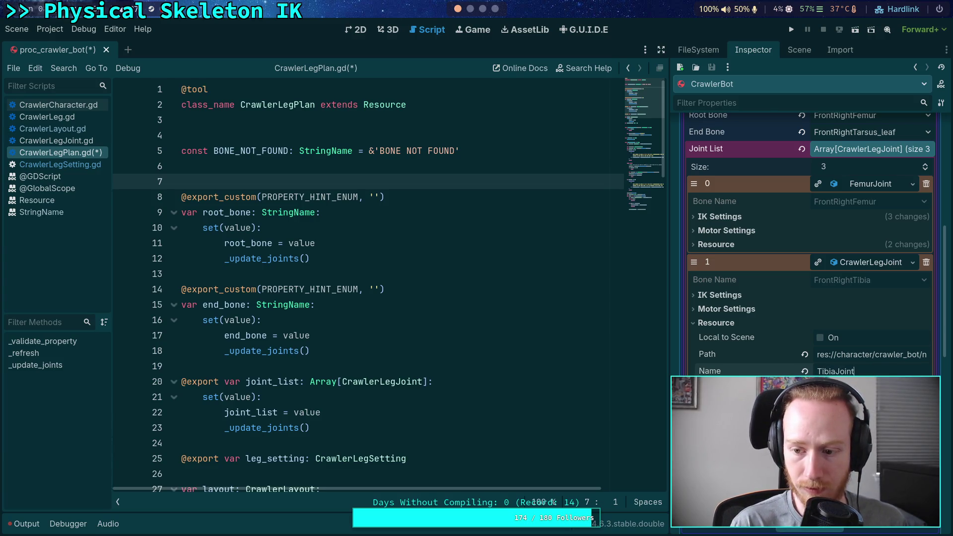
{"action": "left_click", "coordinate": [912, 262]}
{"action": "key", "text": "Escape"}
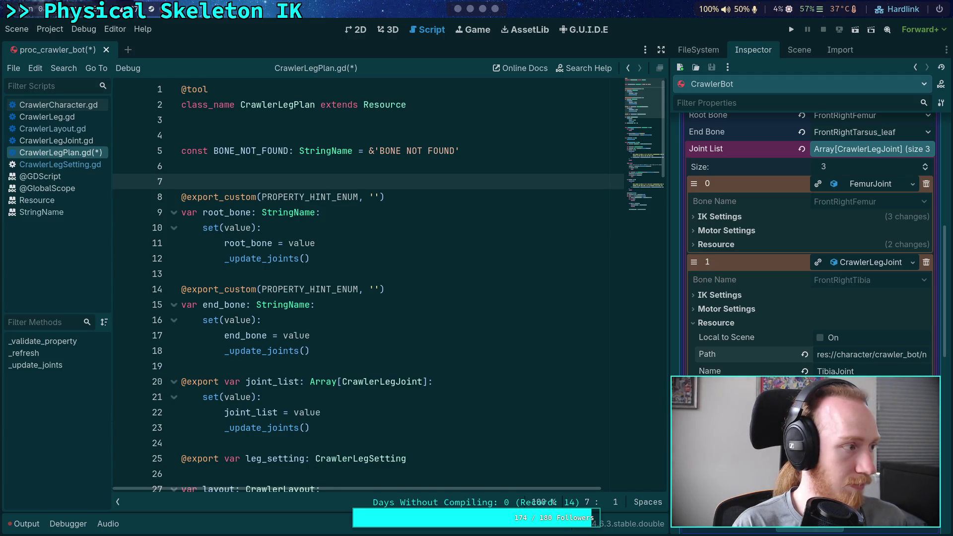
{"action": "scroll", "coordinate": [809, 248], "scroll_direction": "down", "scroll_amount": 10}
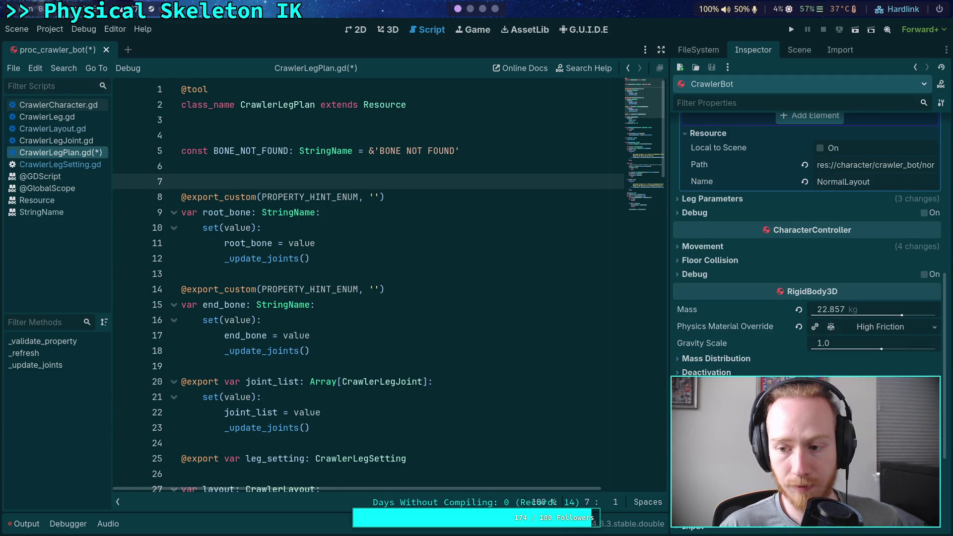
{"action": "scroll", "coordinate": [867, 356], "scroll_direction": "up", "scroll_amount": 12}
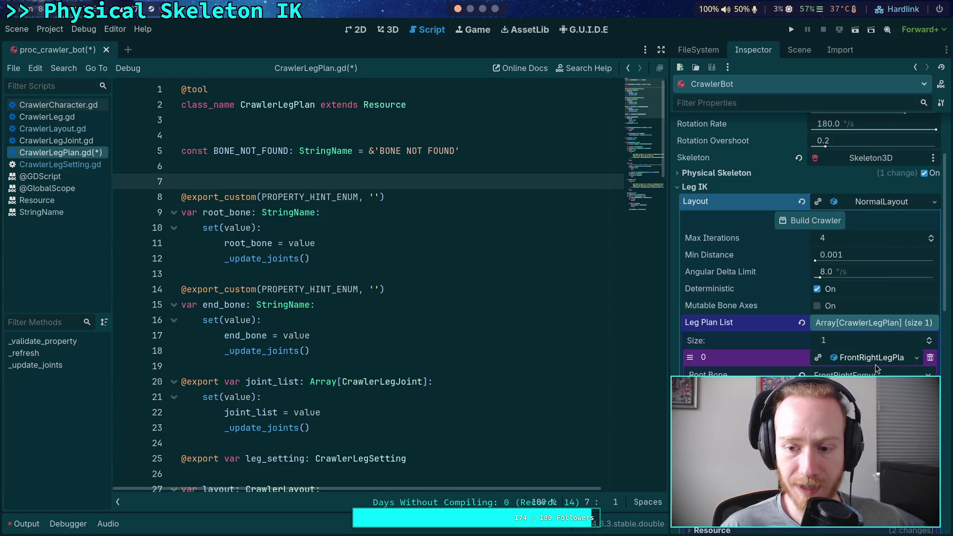
{"action": "scroll", "coordinate": [874, 365], "scroll_direction": "down", "scroll_amount": 1}
{"action": "scroll", "coordinate": [877, 360], "scroll_direction": "down", "scroll_amount": 2}
{"action": "scroll", "coordinate": [871, 365], "scroll_direction": "down", "scroll_amount": 4}
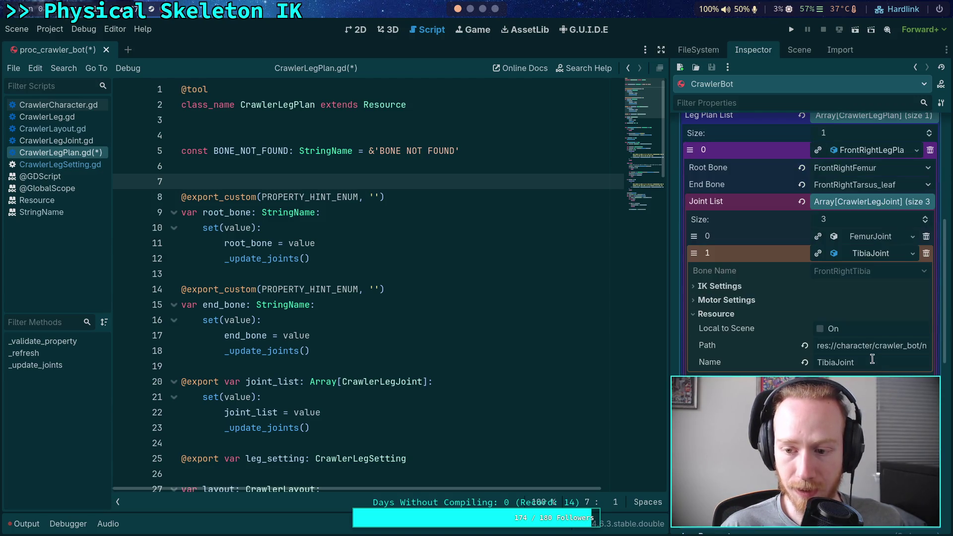
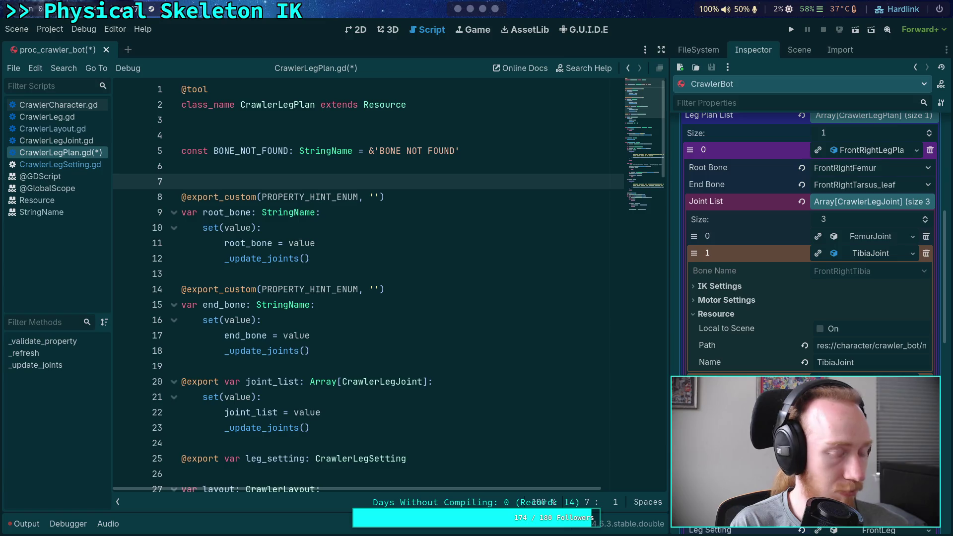
Search the web for synonyms of 'segment' and read the Merriam-Webster thesaurus entry.
{"action": "left_click", "coordinate": [494, 8]}
{"action": "left_click", "coordinate": [14, 267]}
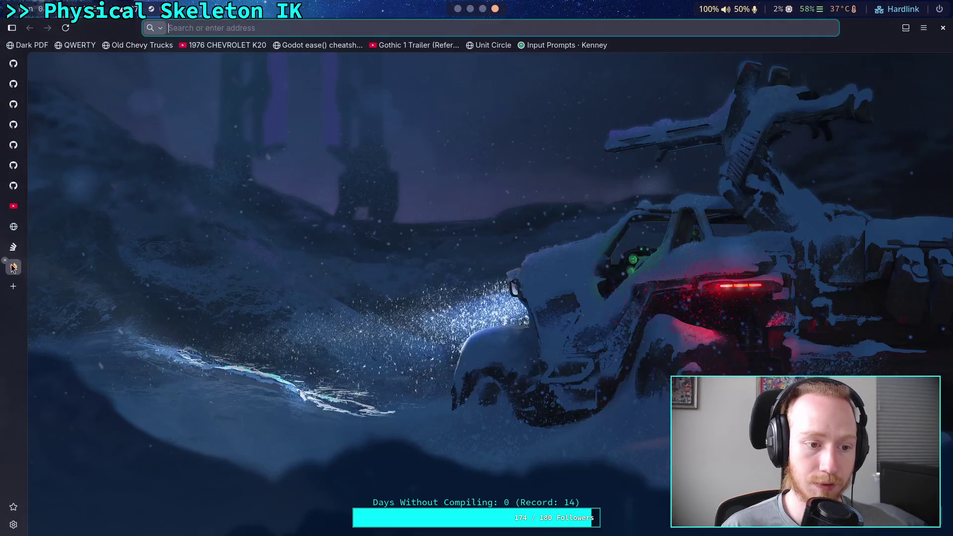
{"action": "type", "text": "syno"}
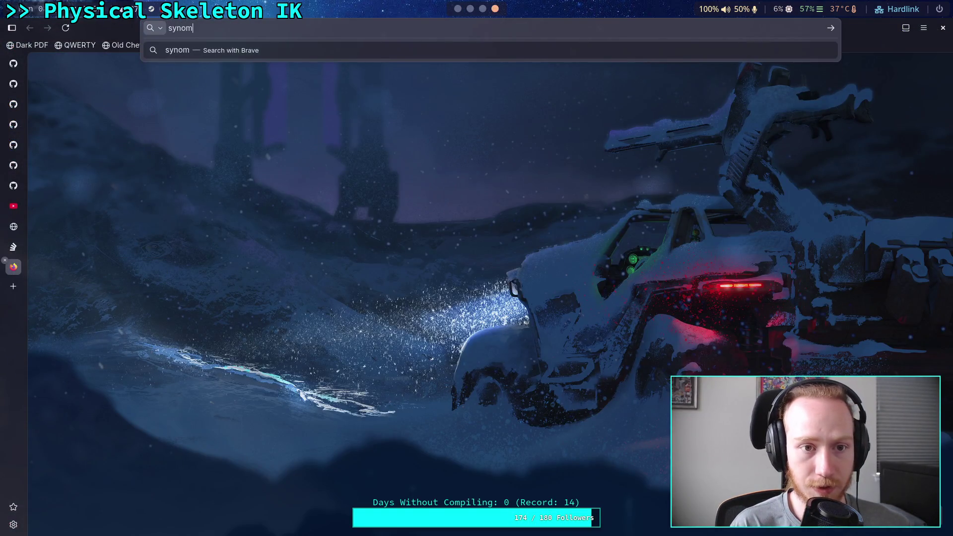
{"action": "type", "text": "nym for seg"}
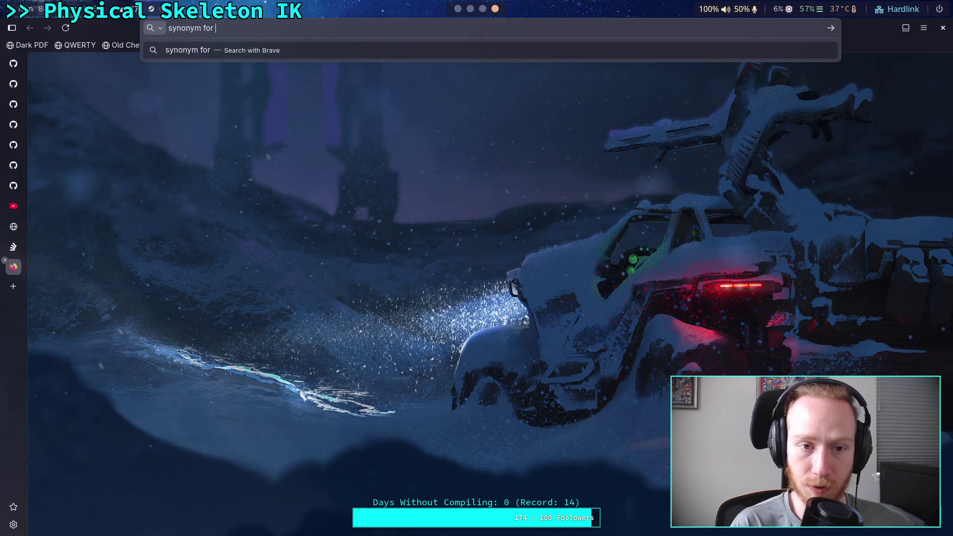
{"action": "type", "text": "ment"}
{"action": "key", "text": "Return"}
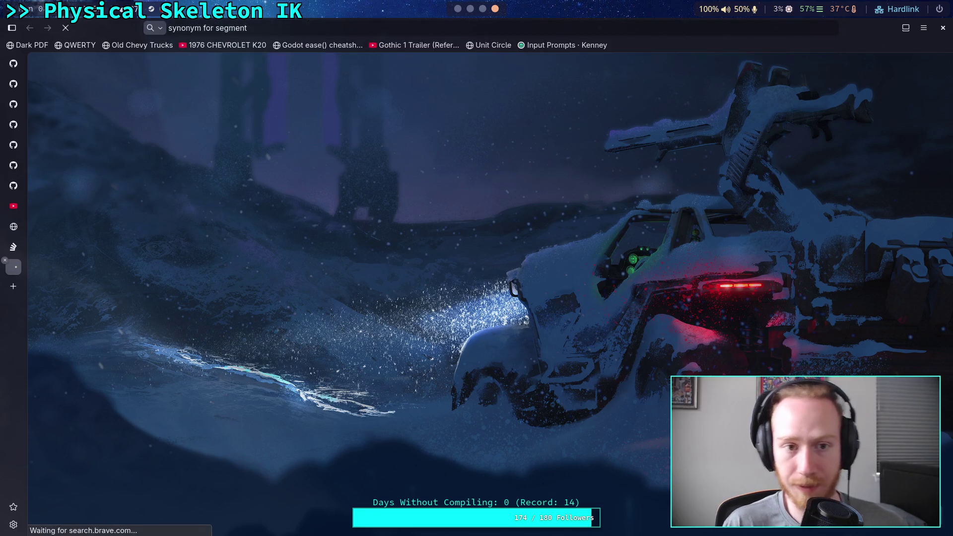
{"action": "left_click", "coordinate": [155, 308]}
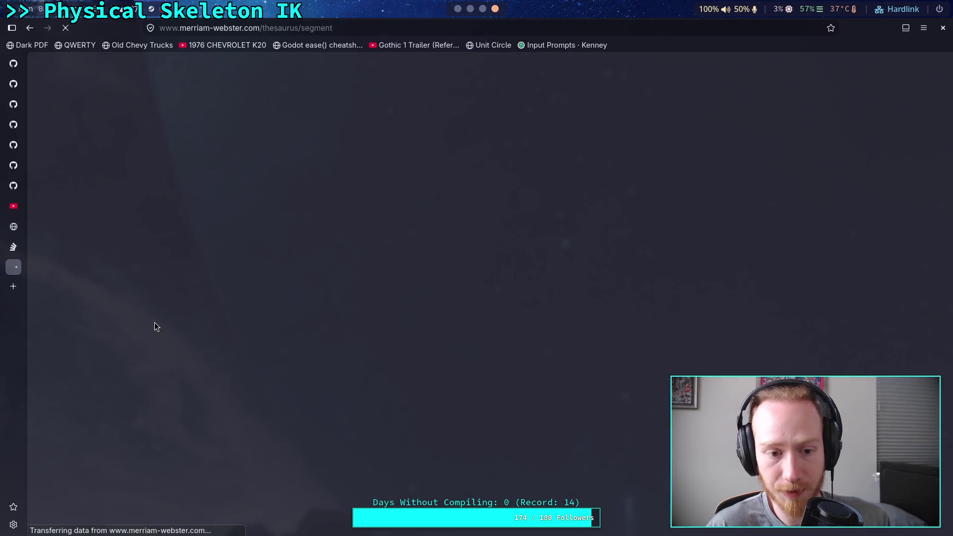
{"action": "scroll", "coordinate": [157, 338], "scroll_direction": "down", "scroll_amount": 3}
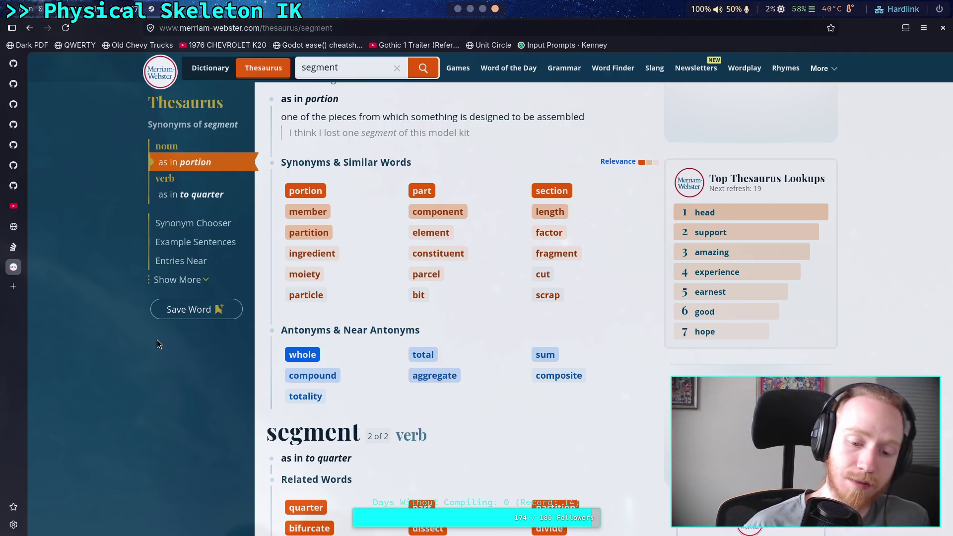
{"action": "scroll", "coordinate": [394, 347], "scroll_direction": "down", "scroll_amount": 3}
{"action": "scroll", "coordinate": [401, 342], "scroll_direction": "down", "scroll_amount": 2}
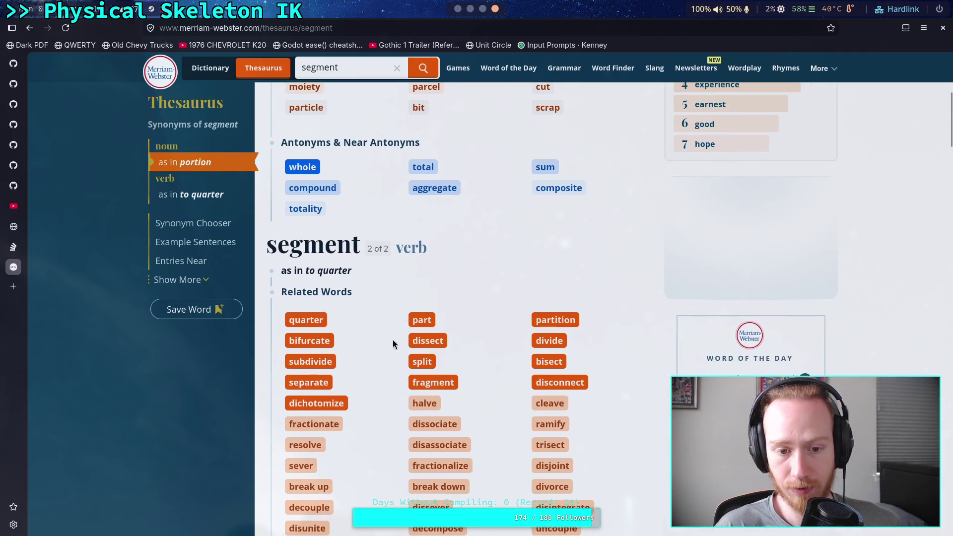
{"action": "scroll", "coordinate": [366, 330], "scroll_direction": "down", "scroll_amount": 7}
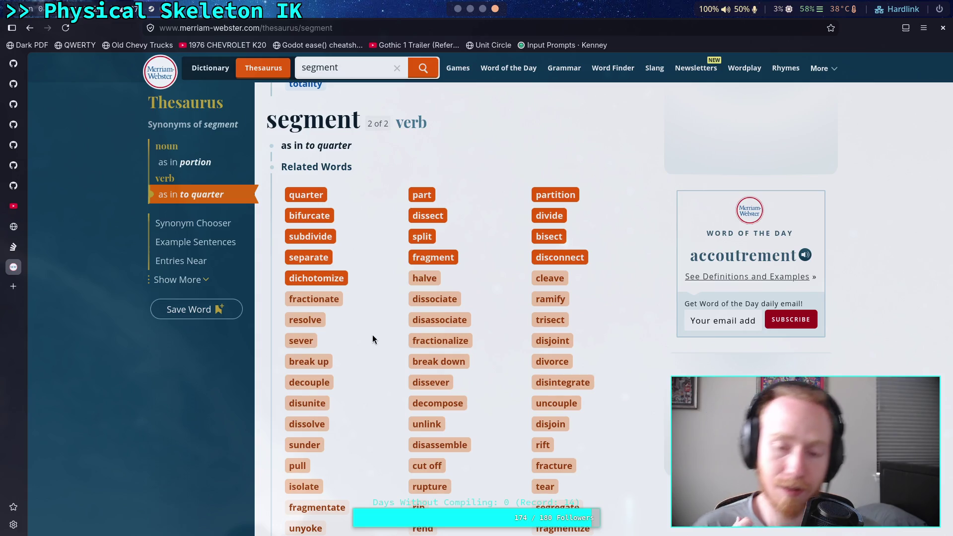
{"action": "scroll", "coordinate": [372, 334], "scroll_direction": "up", "scroll_amount": 8}
On line 20, rename joint_list to part_list and change its type to CrawlerLegPart.
{"action": "left_click", "coordinate": [458, 9]}
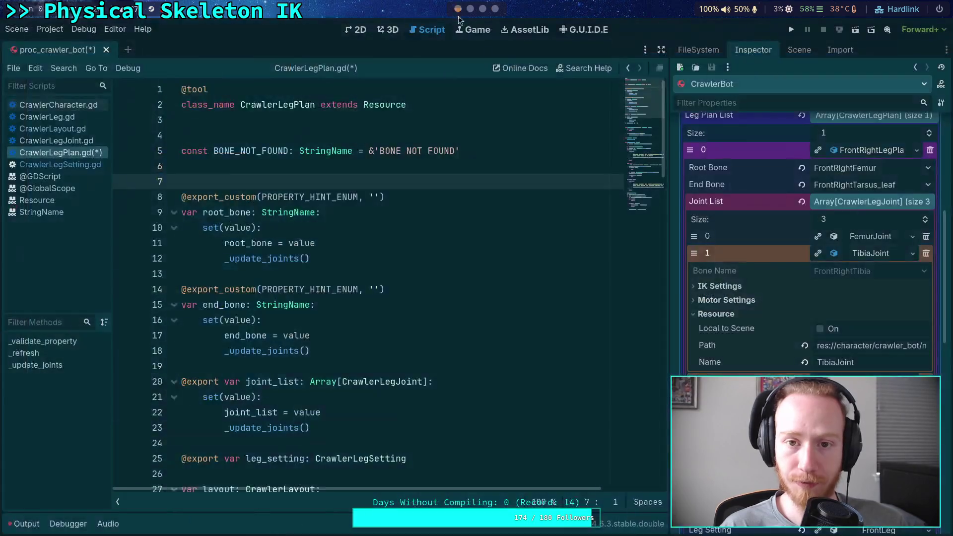
{"action": "scroll", "coordinate": [440, 289], "scroll_direction": "down", "scroll_amount": 6}
{"action": "scroll", "coordinate": [319, 266], "scroll_direction": "up", "scroll_amount": 2}
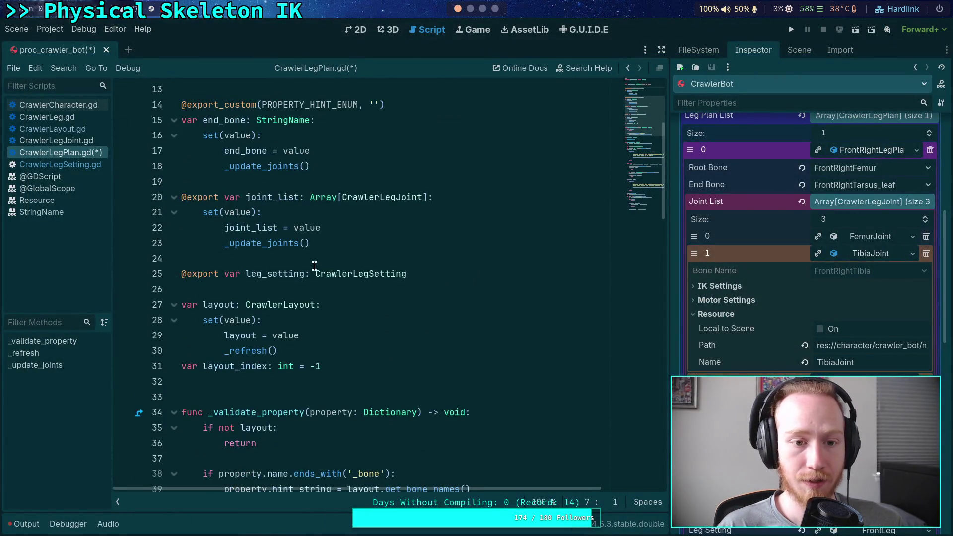
{"action": "double_click", "coordinate": [268, 195]}
{"action": "left_click", "coordinate": [246, 196]}
{"action": "key", "text": "shift+Right"}
{"action": "key", "text": "shift+Right"}
{"action": "key", "text": "shift+Right"}
{"action": "type", "text": "sec"}
{"action": "key", "text": "BackSpace"}
{"action": "key", "text": "BackSpace"}
{"action": "key", "text": "BackSpace"}
{"action": "type", "text": "part"}
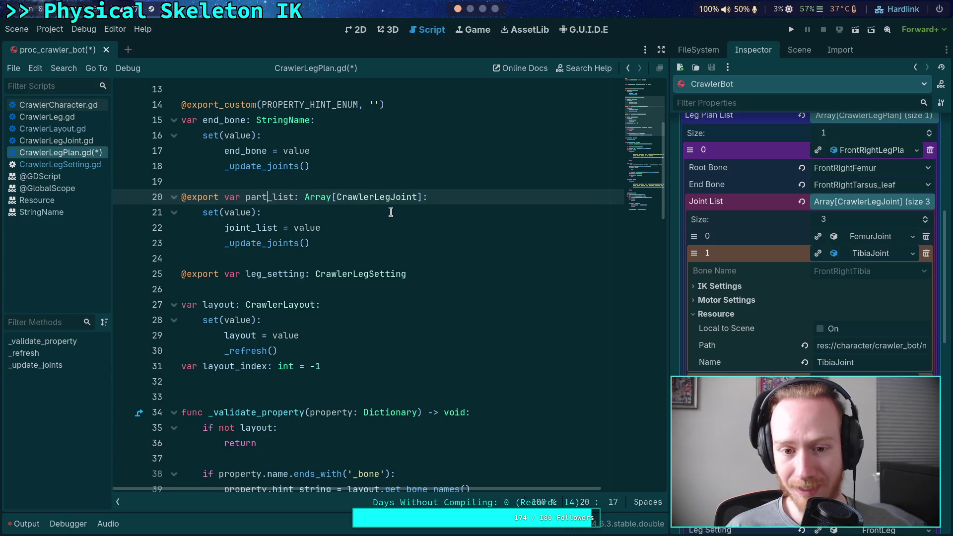
{"action": "left_click_drag", "start_coordinate": [391, 197], "coordinate": [417, 197]}
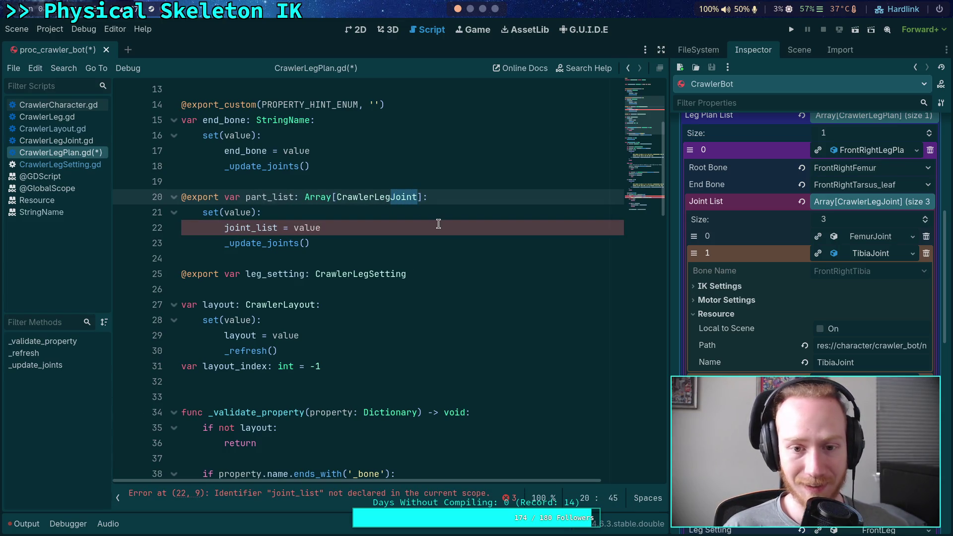
{"action": "type", "text": "Pan"}
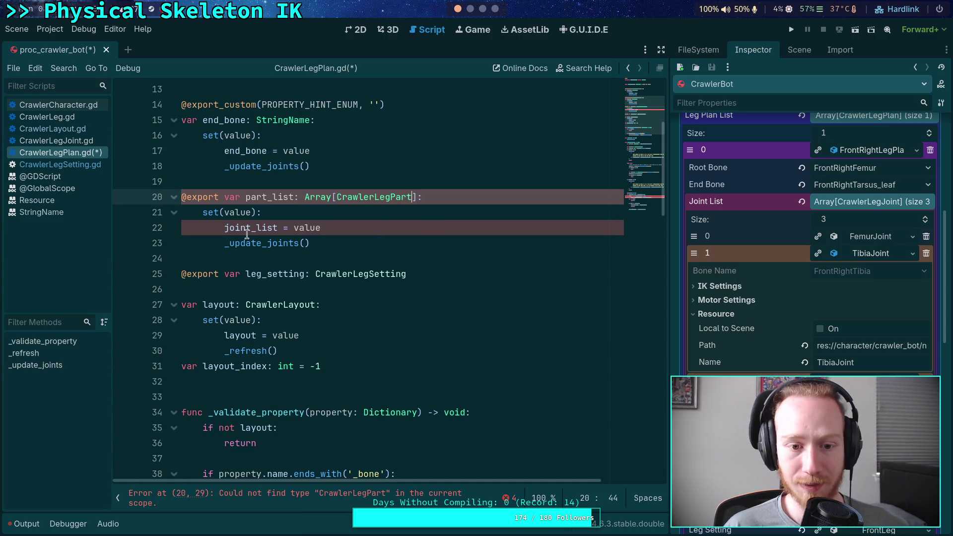
Rename joint to part on line 22 and _update_joints to _update_part_list on line 23.
{"action": "left_click_drag", "start_coordinate": [225, 229], "coordinate": [250, 228]}
{"action": "type", "text": "part"}
{"action": "key", "text": "Escape"}
{"action": "left_click", "coordinate": [278, 243]}
{"action": "double_click", "coordinate": [278, 243]}
{"action": "type", "text": "part_"}
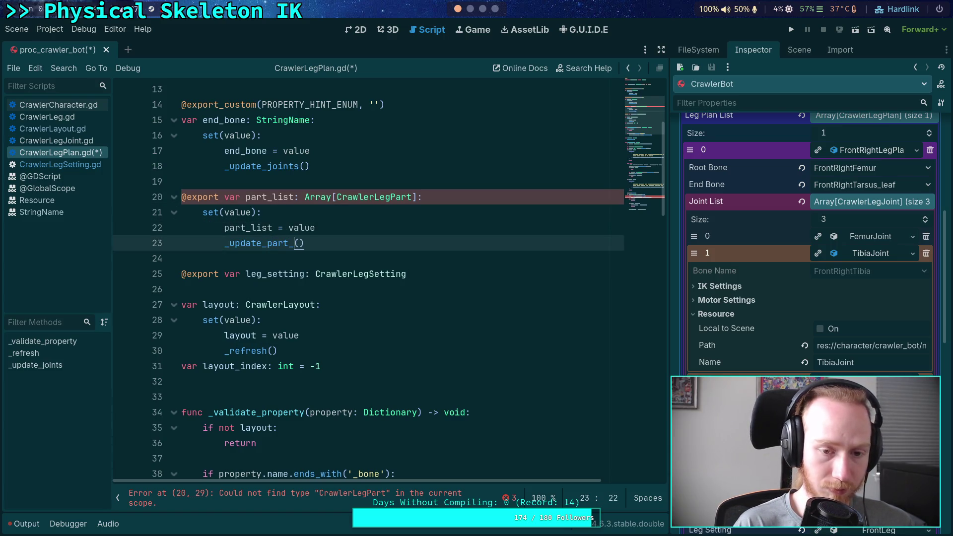
{"action": "type", "text": "list"}
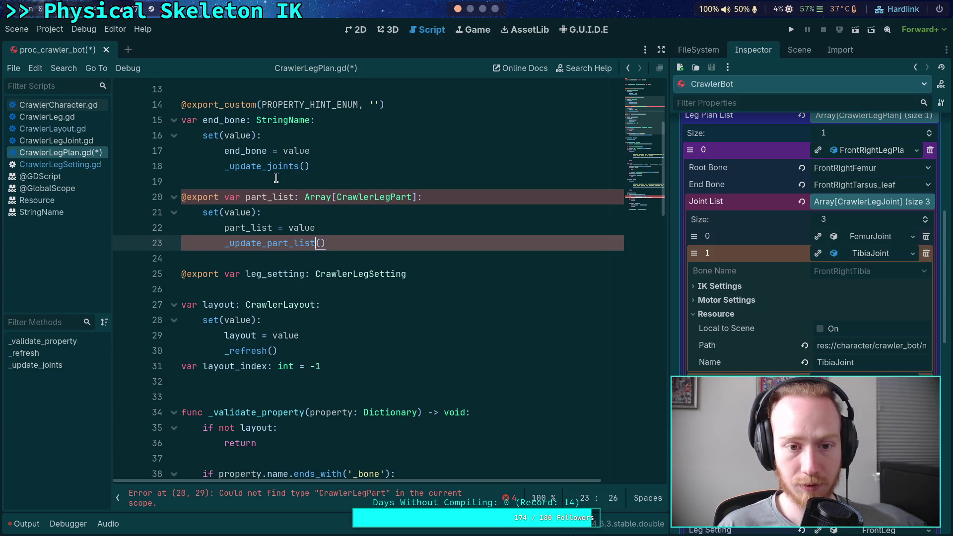
Replace the _update_joints calls on lines 12, 18 and 42 and its definition with _update_part_list.
{"action": "double_click", "coordinate": [275, 243]}
{"action": "right_click", "coordinate": [265, 246]}
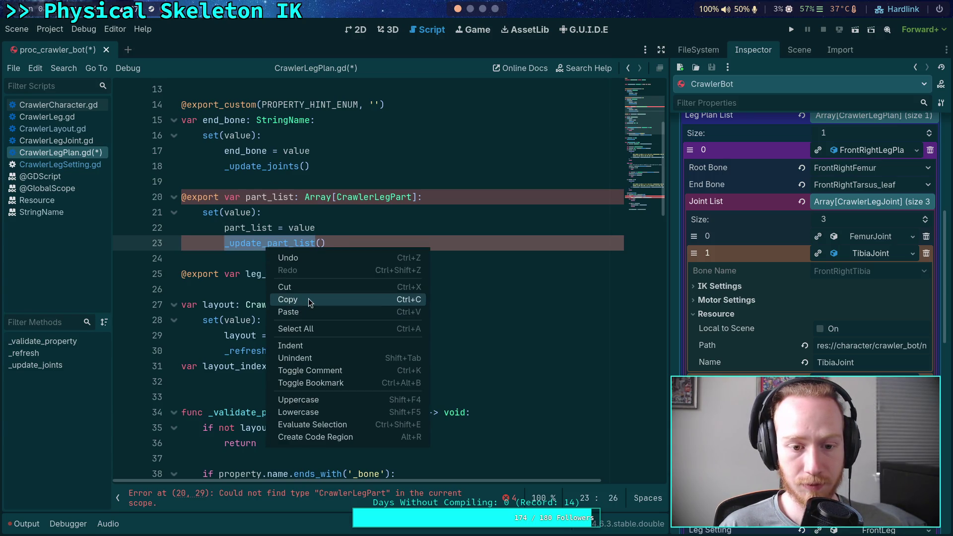
{"action": "left_click", "coordinate": [283, 300]}
{"action": "double_click", "coordinate": [261, 169]}
{"action": "key", "text": "ctrl+v"}
{"action": "scroll", "coordinate": [298, 248], "scroll_direction": "up", "scroll_amount": 4}
{"action": "double_click", "coordinate": [278, 258]}
{"action": "key", "text": "ctrl+v"}
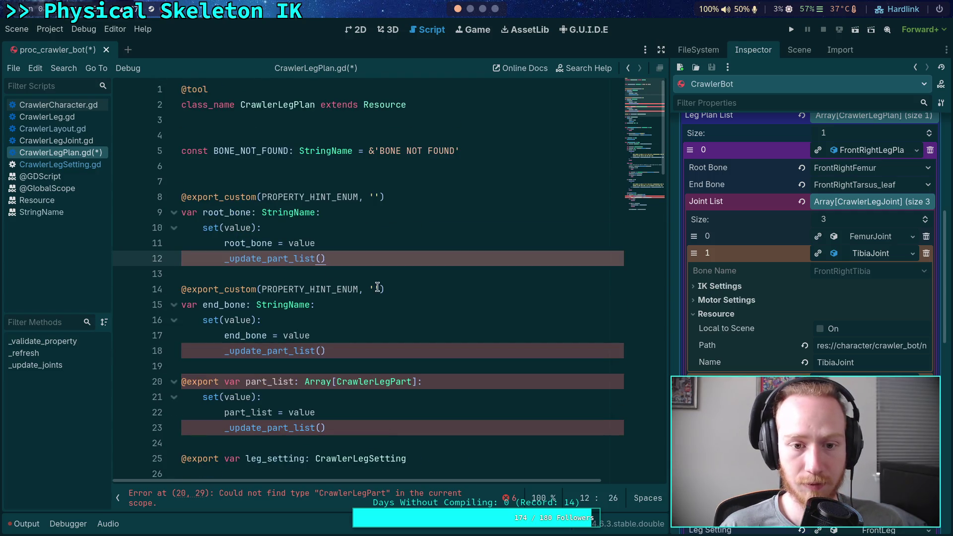
{"action": "scroll", "coordinate": [315, 281], "scroll_direction": "down", "scroll_amount": 9}
{"action": "double_click", "coordinate": [245, 304]}
{"action": "key", "text": "ctrl+v"}
{"action": "double_click", "coordinate": [243, 335]}
{"action": "key", "text": "ctrl+v"}
In the loop on lines 80-81, use part_list and a part variable of type CrawlerLegPart.
{"action": "scroll", "coordinate": [272, 318], "scroll_direction": "down", "scroll_amount": 2}
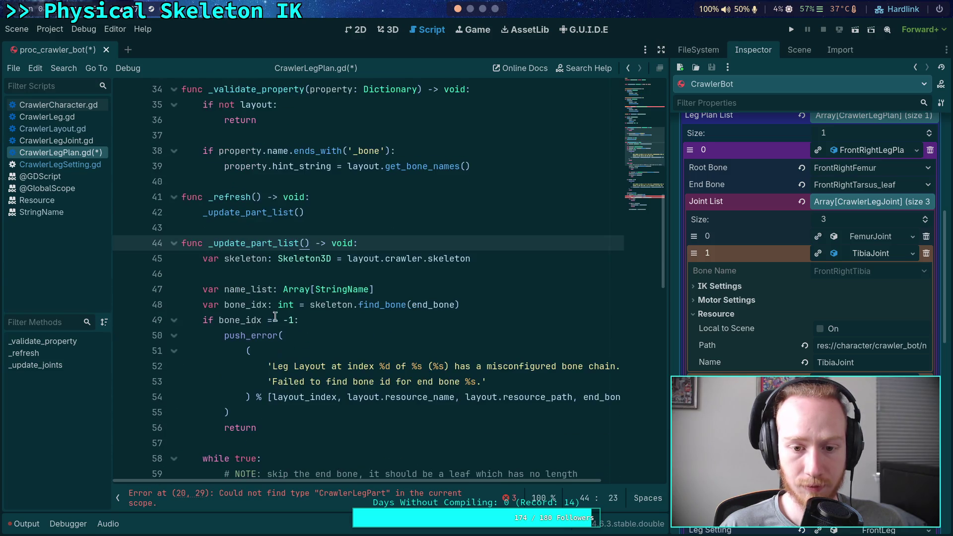
{"action": "scroll", "coordinate": [267, 308], "scroll_direction": "down", "scroll_amount": 12}
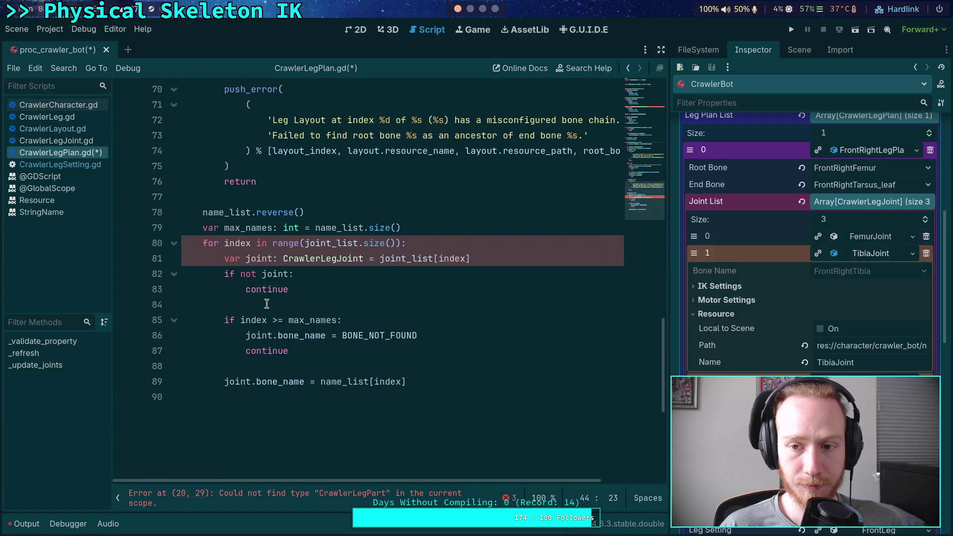
{"action": "double_click", "coordinate": [325, 243]}
{"action": "type", "text": "path"}
{"action": "key", "text": "BackSpace"}
{"action": "key", "text": "BackSpace"}
{"action": "type", "text": "rt"}
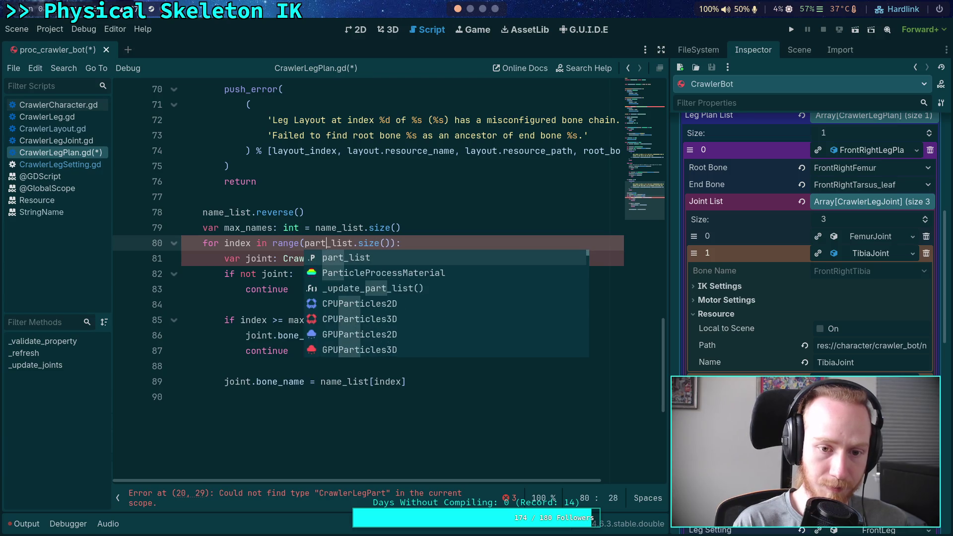
{"action": "double_click", "coordinate": [271, 259]}
{"action": "type", "text": "part"}
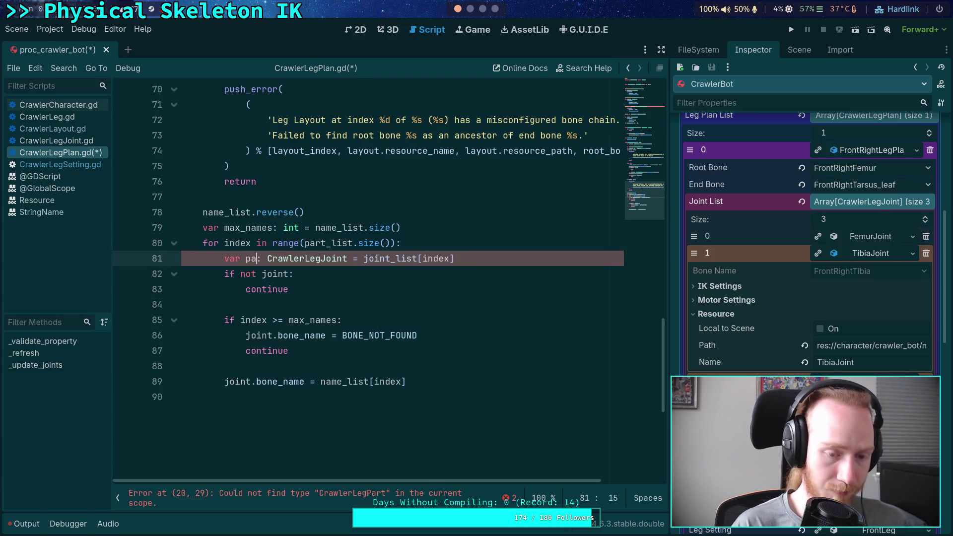
{"action": "left_click_drag", "start_coordinate": [331, 258], "coordinate": [358, 258]}
{"action": "type", "text": "Part"}
Rename the remaining joint references on lines 82, 86 and 89 to part.
{"action": "double_click", "coordinate": [276, 273]}
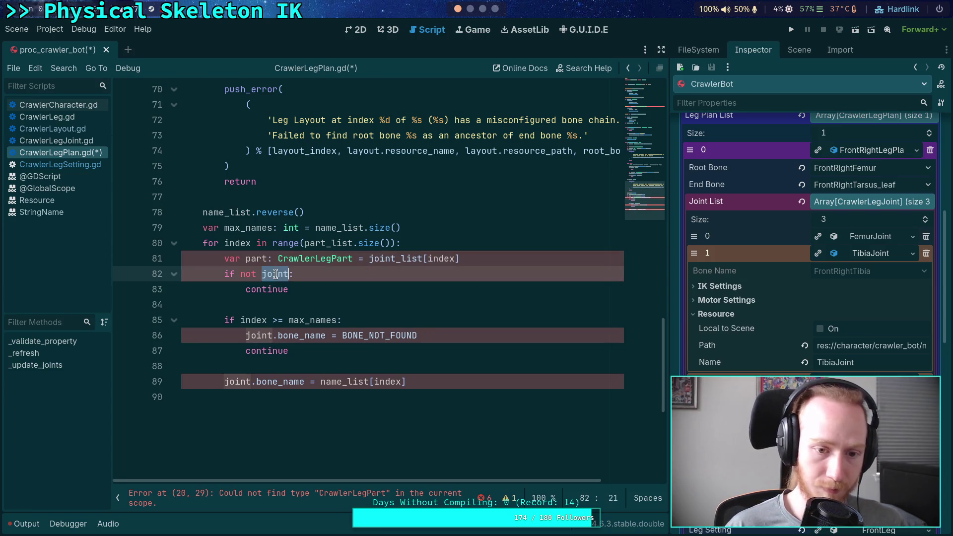
{"action": "type", "text": "part"}
{"action": "left_click", "coordinate": [241, 273]}
{"action": "double_click", "coordinate": [256, 335]}
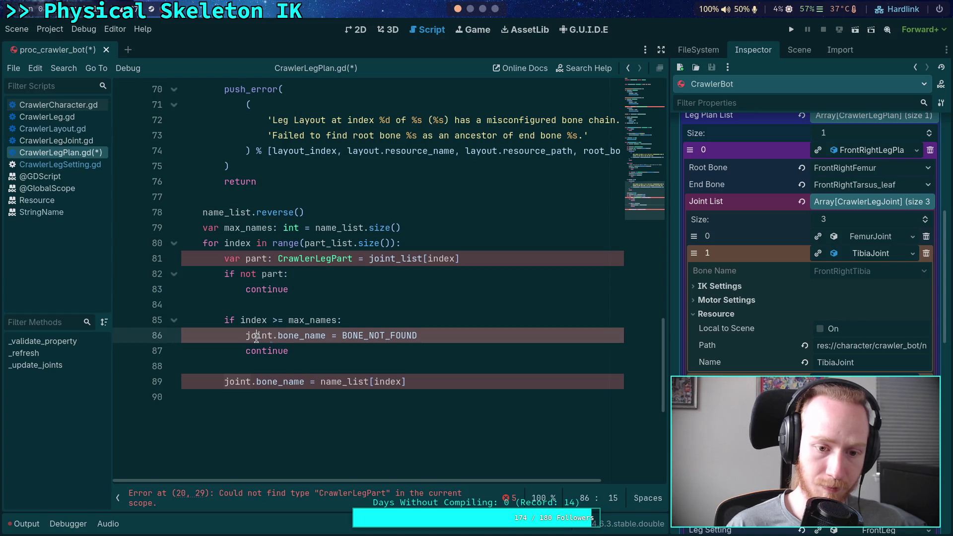
{"action": "type", "text": "part"}
{"action": "double_click", "coordinate": [233, 381]}
{"action": "type", "text": "part"}
{"action": "left_click", "coordinate": [237, 205]}
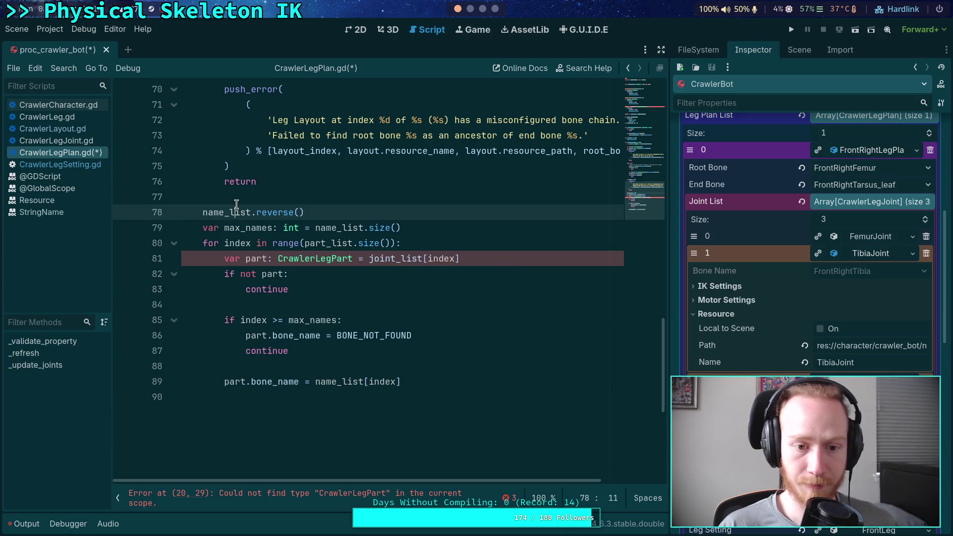
Change the leftover joint_list on line 81 to part_list and save the script.
{"action": "scroll", "coordinate": [376, 229], "scroll_direction": "up", "scroll_amount": 7}
{"action": "scroll", "coordinate": [377, 208], "scroll_direction": "down", "scroll_amount": 3}
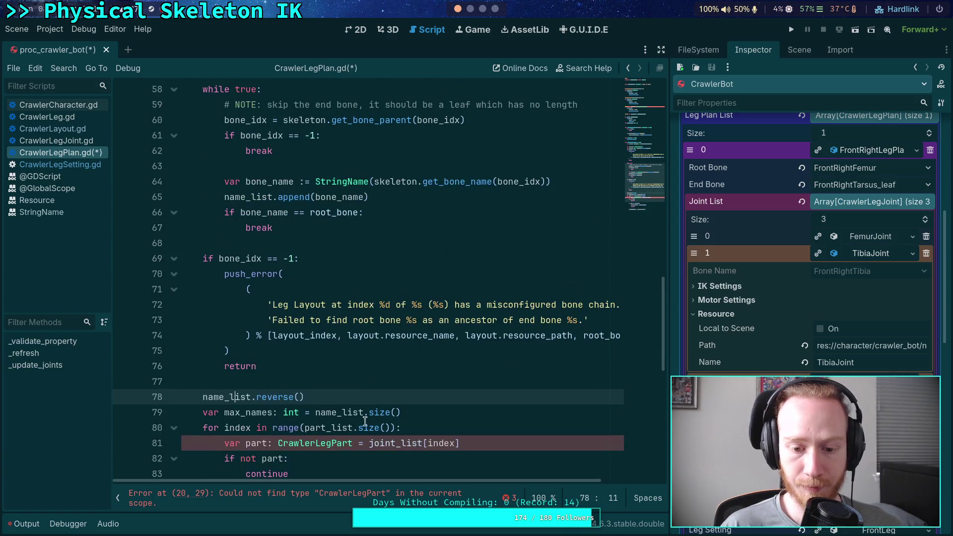
{"action": "left_click_drag", "start_coordinate": [369, 443], "coordinate": [385, 442]}
{"action": "double_click", "coordinate": [385, 442]}
{"action": "type", "text": "part"}
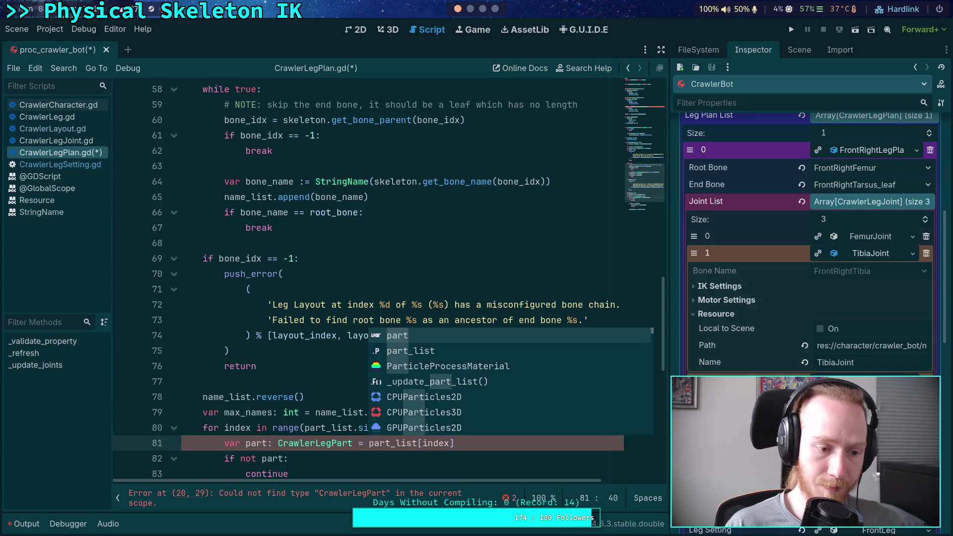
{"action": "left_click", "coordinate": [331, 348]}
{"action": "scroll", "coordinate": [331, 348], "scroll_direction": "up", "scroll_amount": 15}
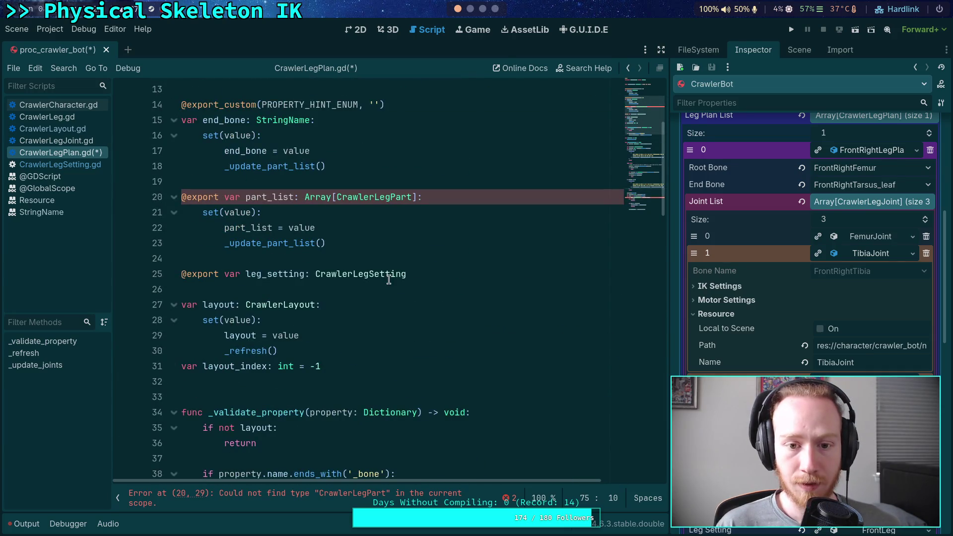
{"action": "left_click", "coordinate": [377, 228]}
{"action": "key", "text": "ctrl+s"}
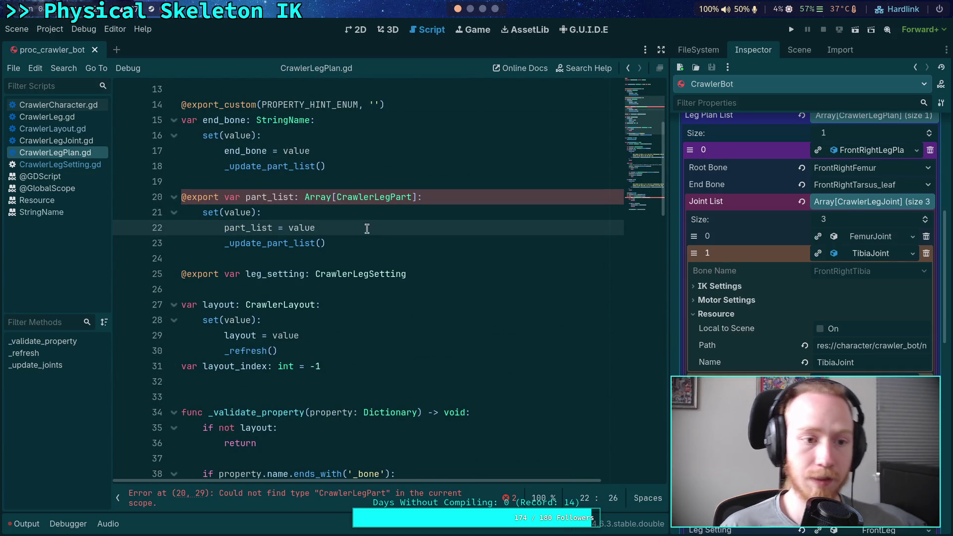
Change CrawlerLegJoint.gd's class_name to CrawlerLegPart, then close that script.
{"action": "left_click", "coordinate": [85, 144]}
{"action": "right_click", "coordinate": [86, 146]}
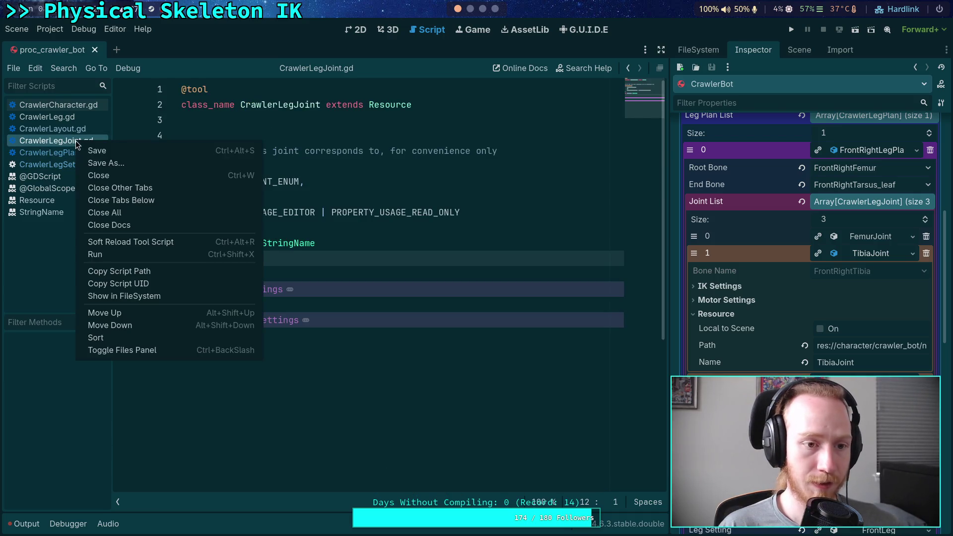
{"action": "left_click", "coordinate": [50, 145]}
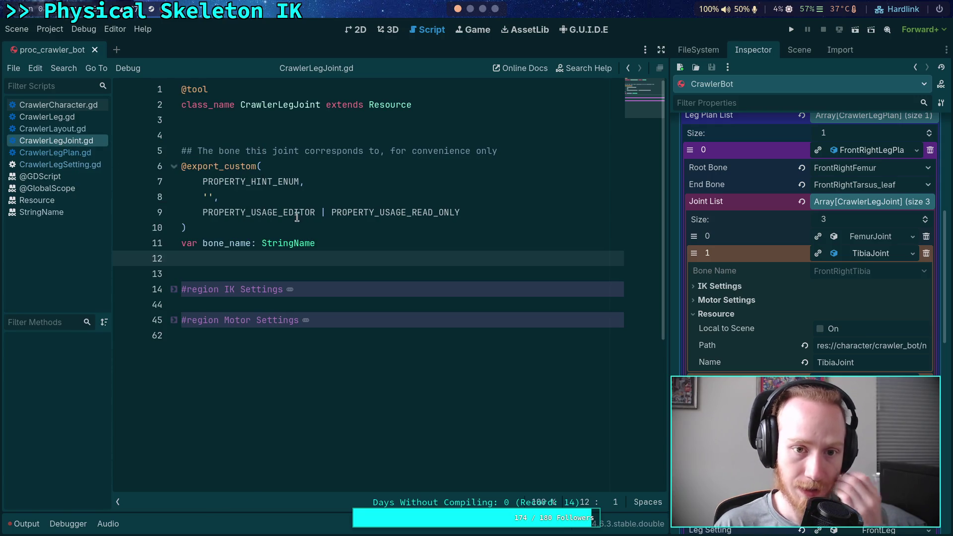
{"action": "left_click_drag", "start_coordinate": [293, 106], "coordinate": [322, 104]}
{"action": "type", "text": "Part"}
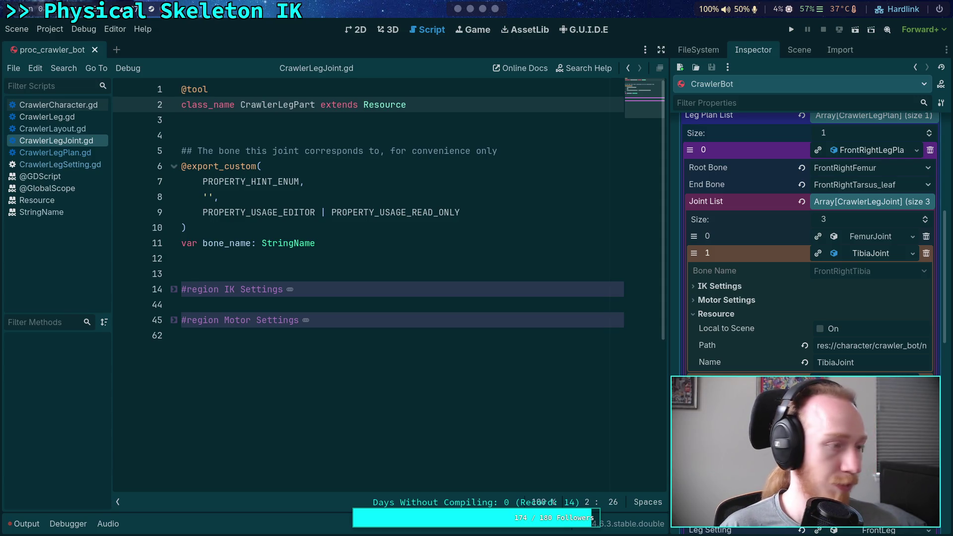
{"action": "left_click", "coordinate": [402, 197]}
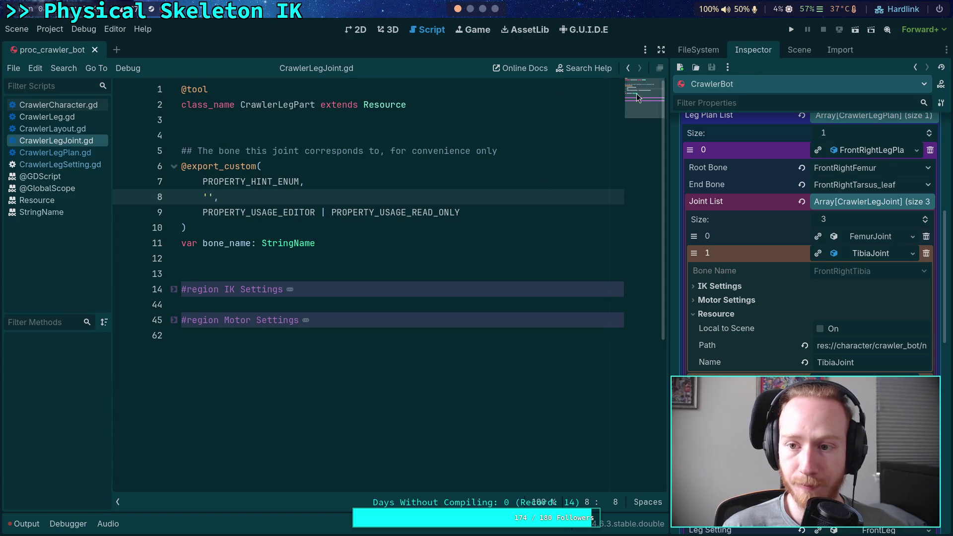
{"action": "right_click", "coordinate": [64, 140]}
{"action": "left_click", "coordinate": [98, 172]}
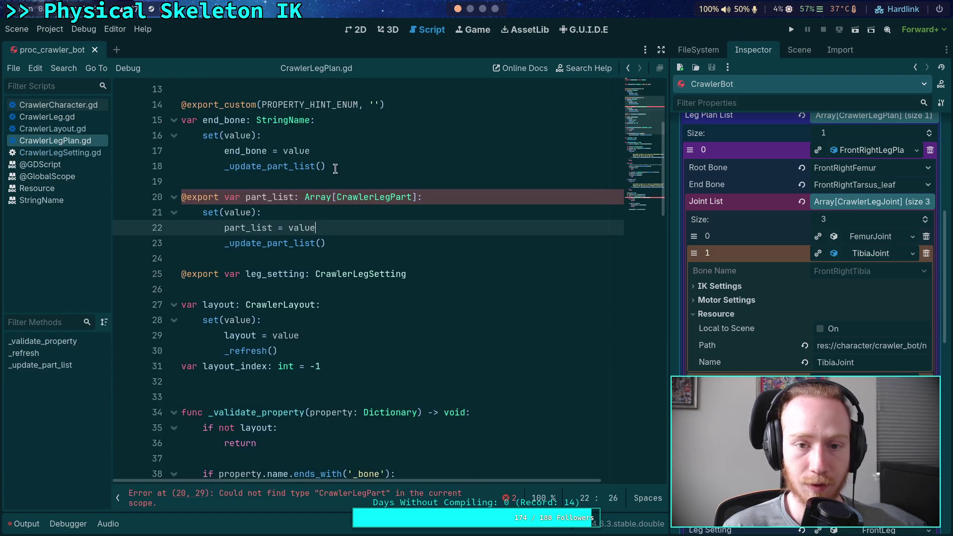
Select the big_crawler node in the scene tree and view its properties.
{"action": "left_click", "coordinate": [799, 50]}
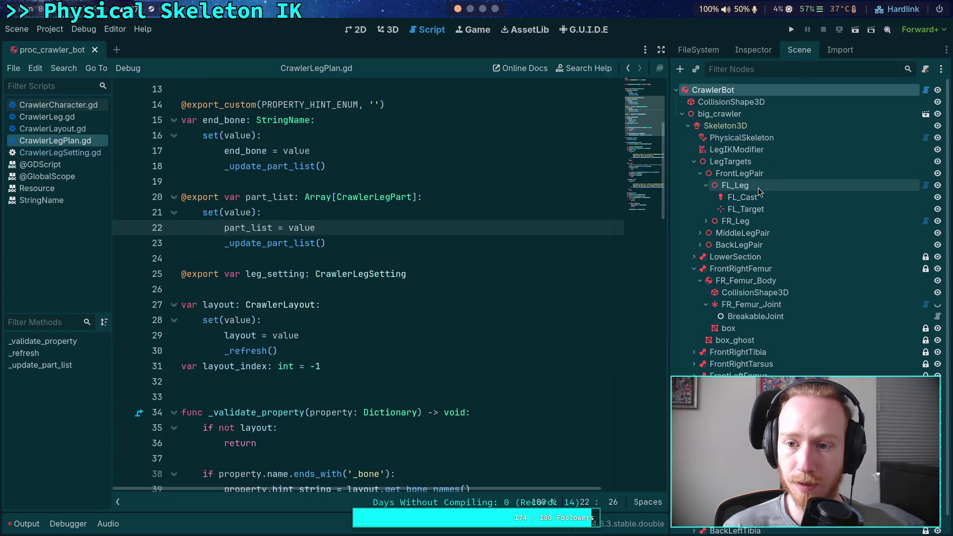
{"action": "left_click", "coordinate": [735, 114]}
{"action": "left_click", "coordinate": [753, 50]}
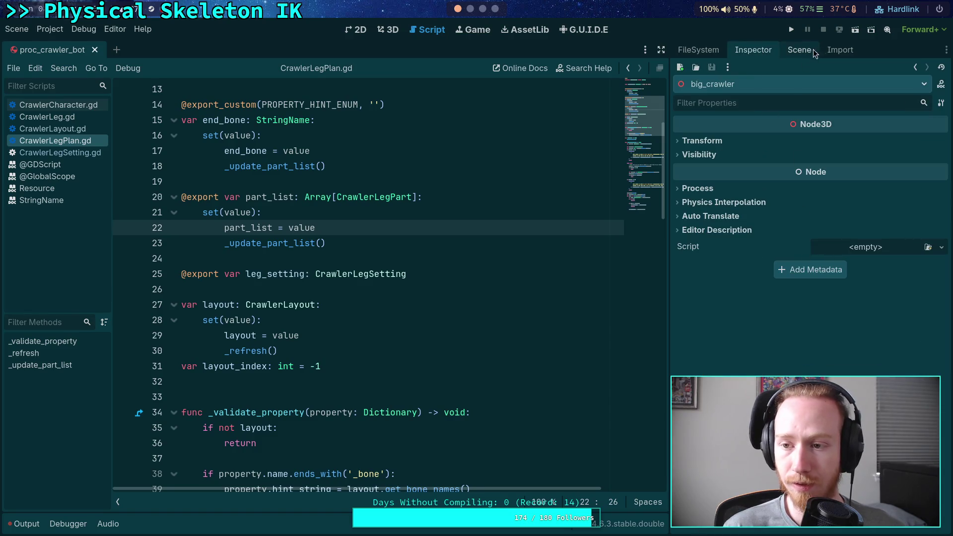
Rename CrawlerLegJoint.gd to CrawlerLegPart.gd in the FileSystem dock, then view CrawlerLegSetting.gd.
{"action": "left_click", "coordinate": [699, 50]}
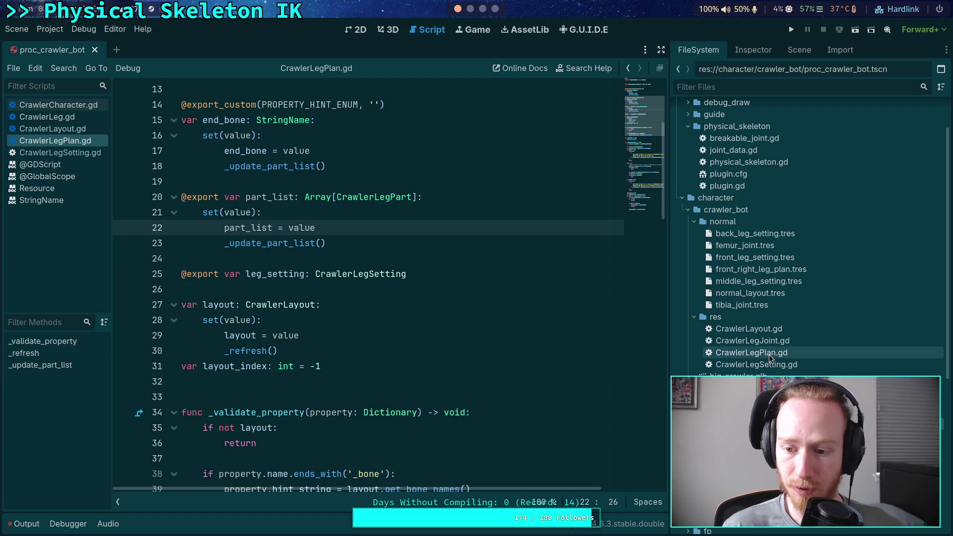
{"action": "left_click", "coordinate": [778, 342]}
{"action": "key", "text": "F2"}
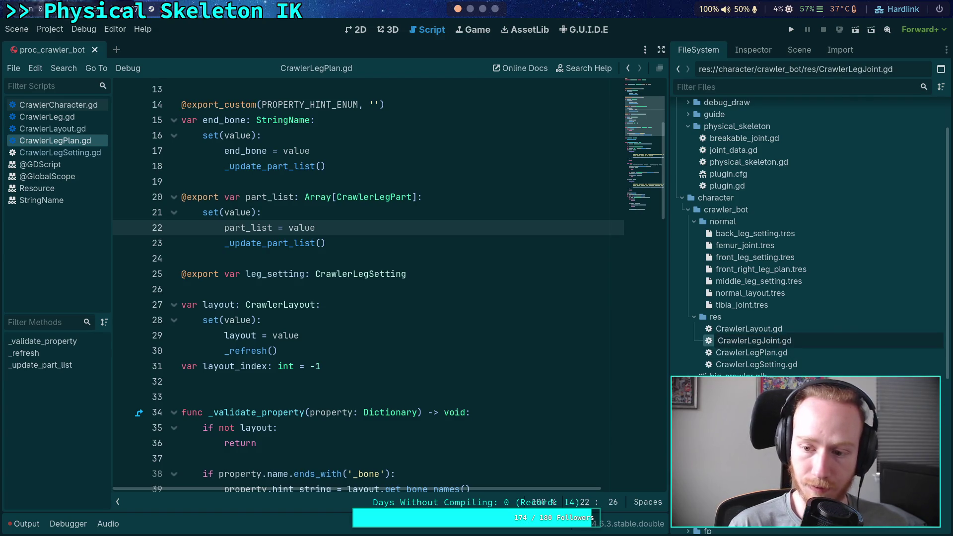
{"action": "key", "text": "Return"}
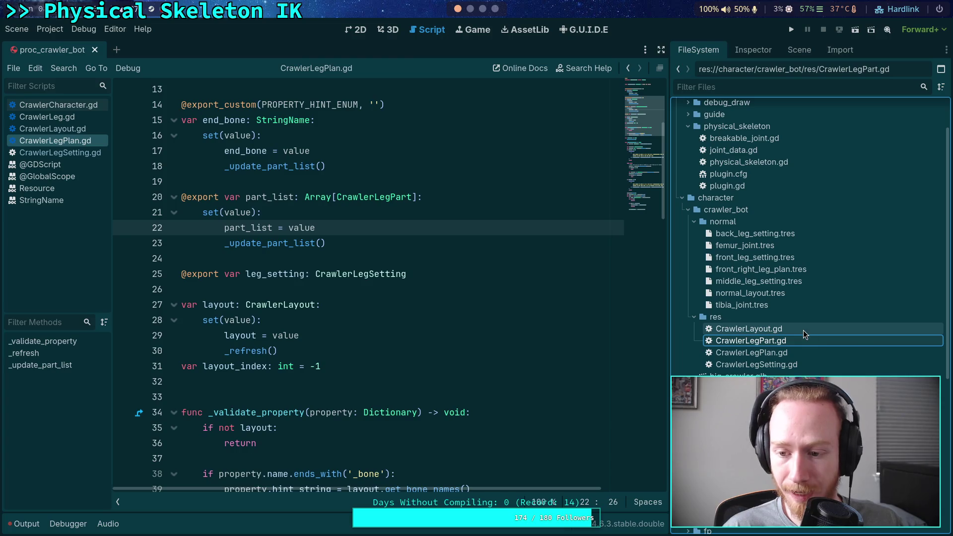
{"action": "left_click", "coordinate": [466, 294]}
{"action": "left_click", "coordinate": [60, 152]}
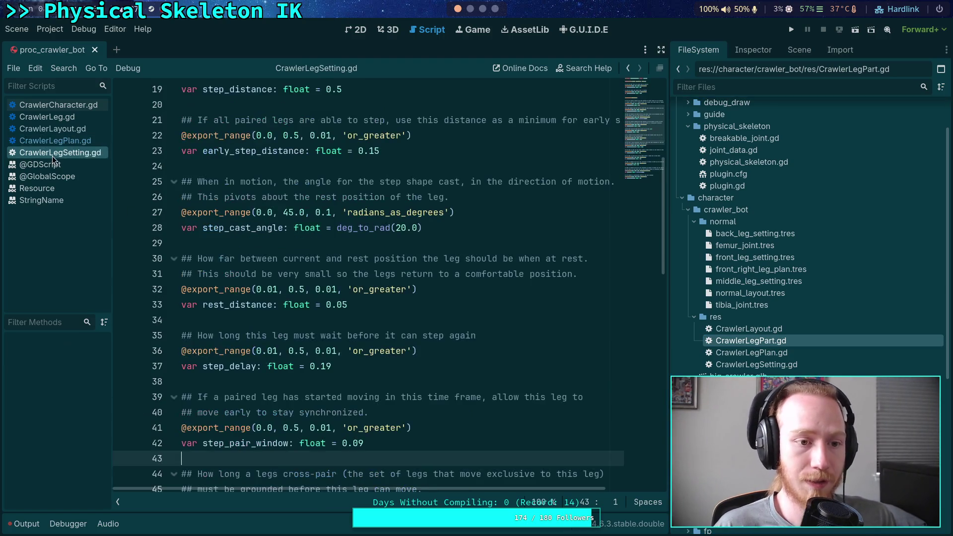
Open CrawlerLegPart.gd and review its IK Settings and Motor Settings regions, leaving both folded.
{"action": "double_click", "coordinate": [784, 344]}
{"action": "left_click_drag", "start_coordinate": [55, 164], "coordinate": [74, 153]}
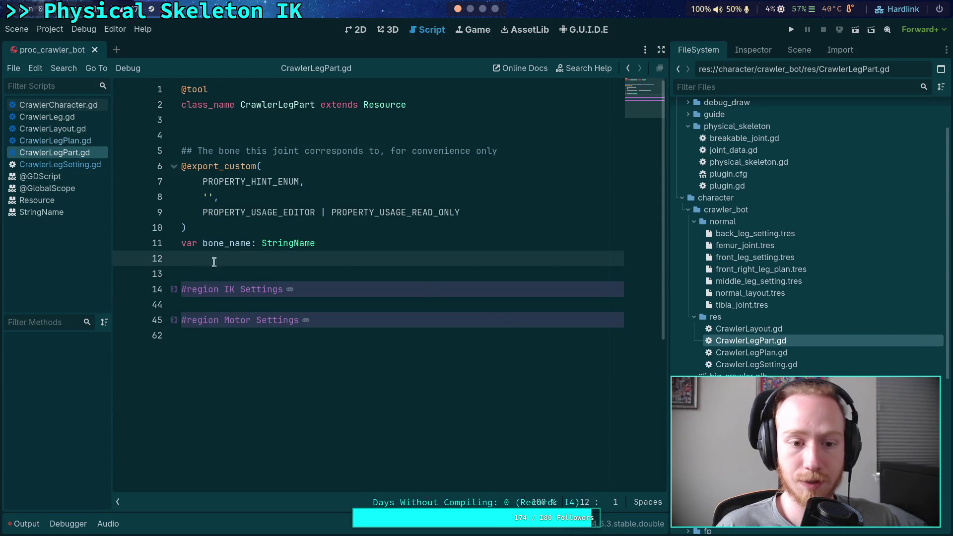
{"action": "left_click", "coordinate": [174, 289]}
{"action": "left_click", "coordinate": [174, 289]}
{"action": "left_click", "coordinate": [174, 320]}
{"action": "left_click", "coordinate": [173, 320]}
{"action": "left_click", "coordinate": [173, 289]}
{"action": "left_click", "coordinate": [173, 289]}
{"action": "left_click", "coordinate": [174, 320]}
{"action": "scroll", "coordinate": [179, 308], "scroll_direction": "down", "scroll_amount": 10}
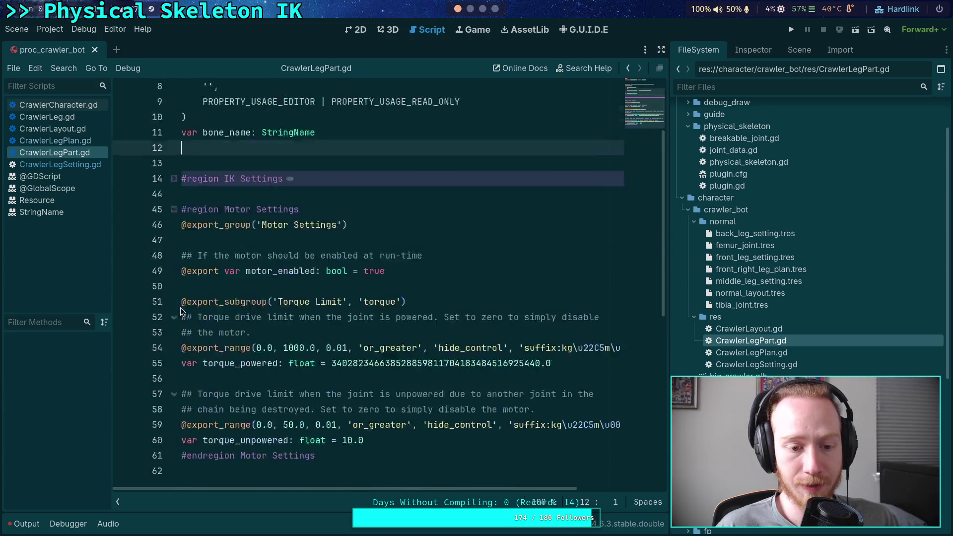
{"action": "scroll", "coordinate": [171, 278], "scroll_direction": "up", "scroll_amount": 10}
{"action": "left_click", "coordinate": [173, 274]}
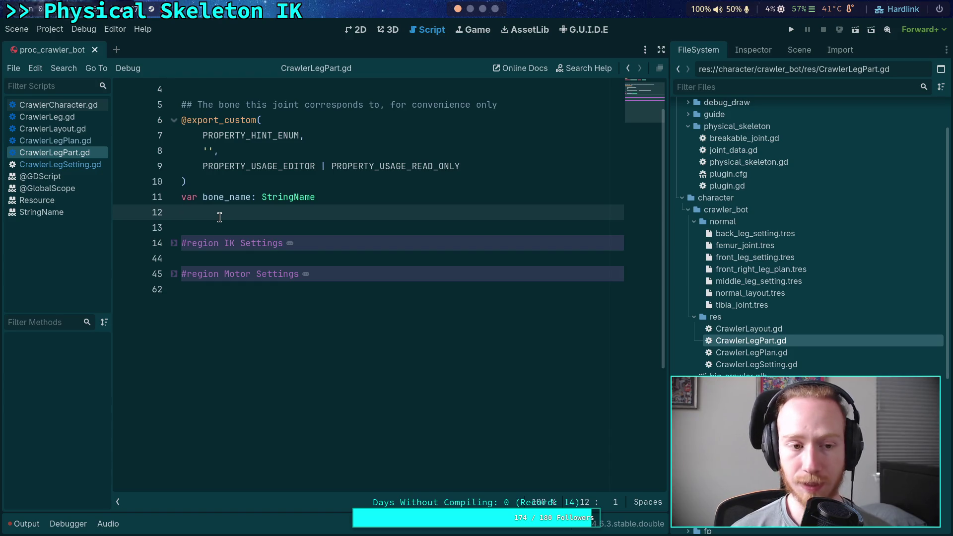
Review CrawlerLayout.gd, then go to the thesaurus and select the 'segment' search term.
{"action": "left_click", "coordinate": [51, 142]}
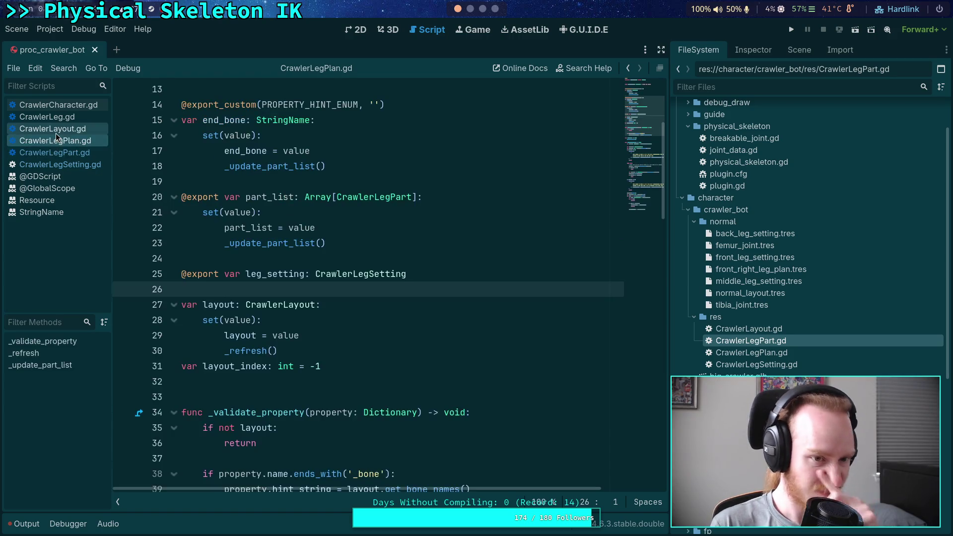
{"action": "left_click", "coordinate": [56, 130]}
{"action": "scroll", "coordinate": [324, 266], "scroll_direction": "up", "scroll_amount": 20}
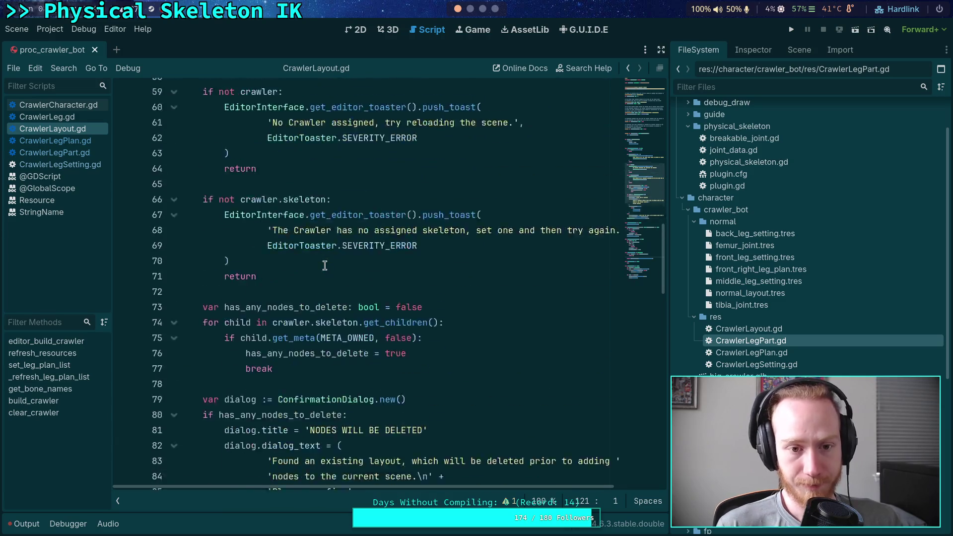
{"action": "scroll", "coordinate": [324, 265], "scroll_direction": "up", "scroll_amount": 2}
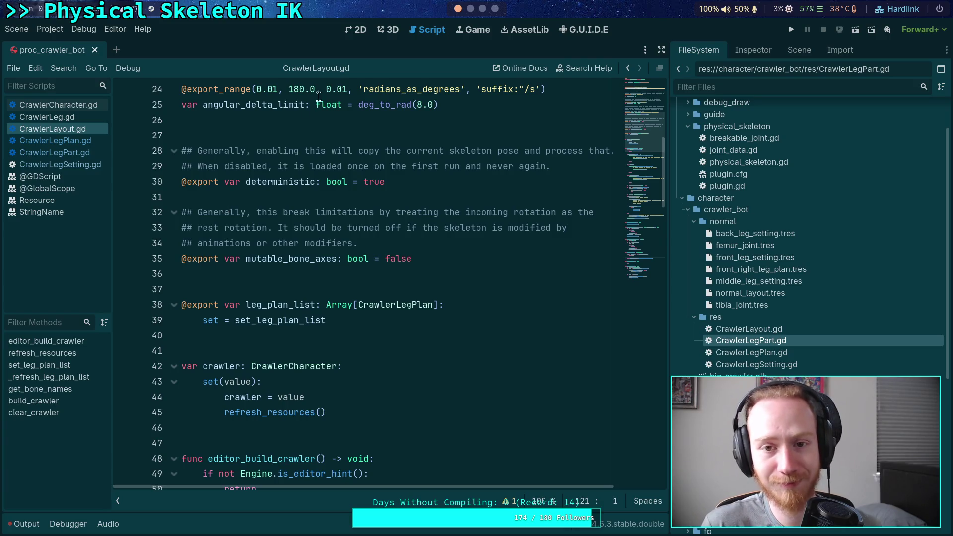
{"action": "left_click", "coordinate": [494, 8]}
{"action": "double_click", "coordinate": [356, 60]}
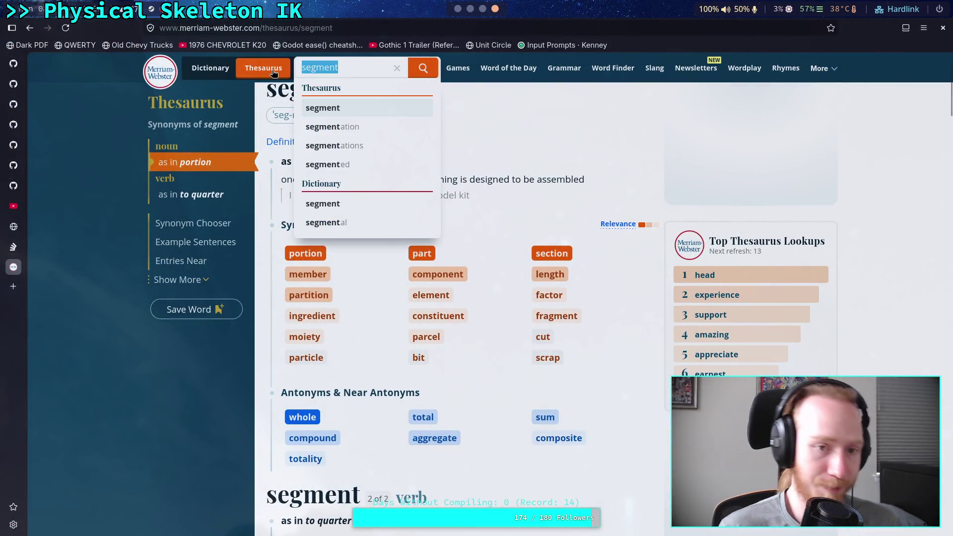
Look up and browse the thesaurus synonyms for 'plan', then open the Crawler Bot notes.
{"action": "type", "text": "plan"}
{"action": "key", "text": "Return"}
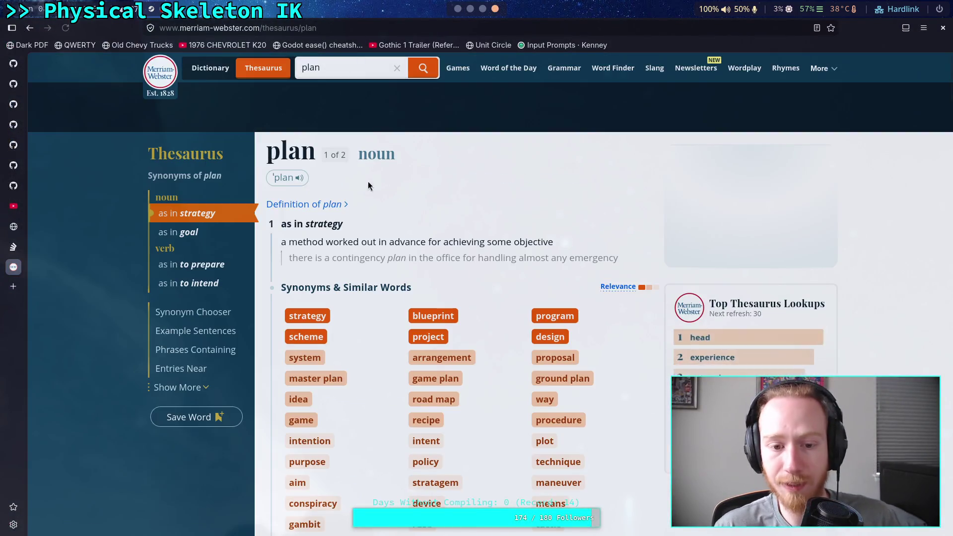
{"action": "scroll", "coordinate": [495, 264], "scroll_direction": "down", "scroll_amount": 2}
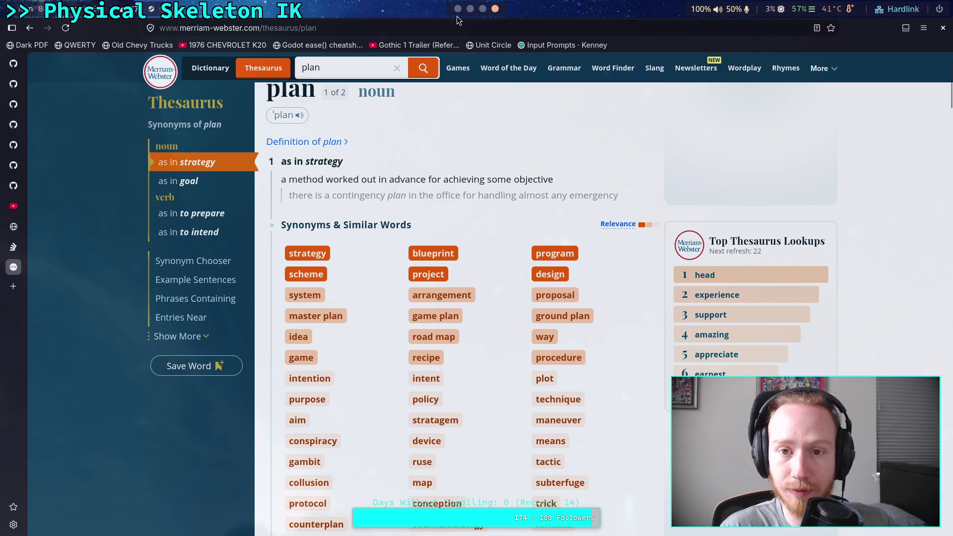
{"action": "scroll", "coordinate": [498, 308], "scroll_direction": "down", "scroll_amount": 4}
{"action": "scroll", "coordinate": [499, 309], "scroll_direction": "up", "scroll_amount": 1}
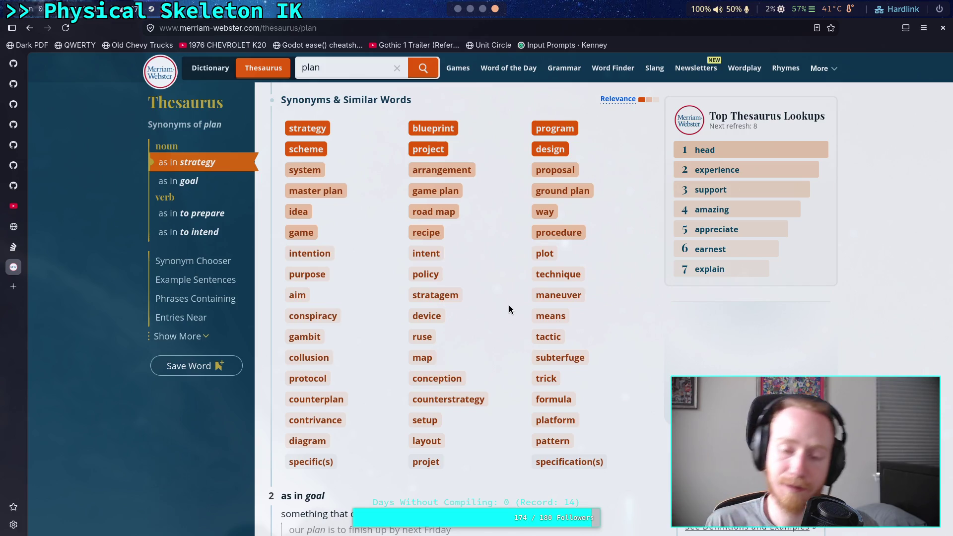
{"action": "scroll", "coordinate": [509, 310], "scroll_direction": "down", "scroll_amount": 6}
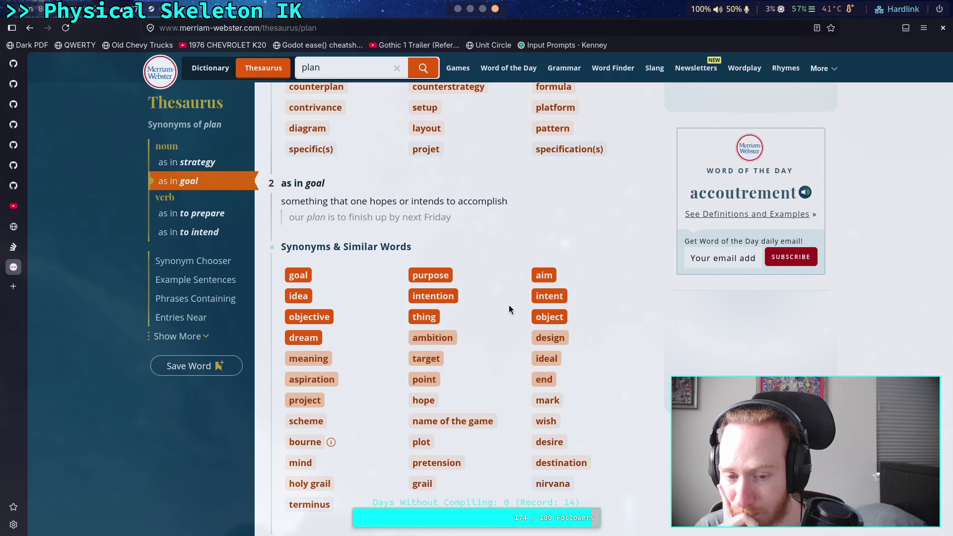
{"action": "scroll", "coordinate": [513, 303], "scroll_direction": "up", "scroll_amount": 10}
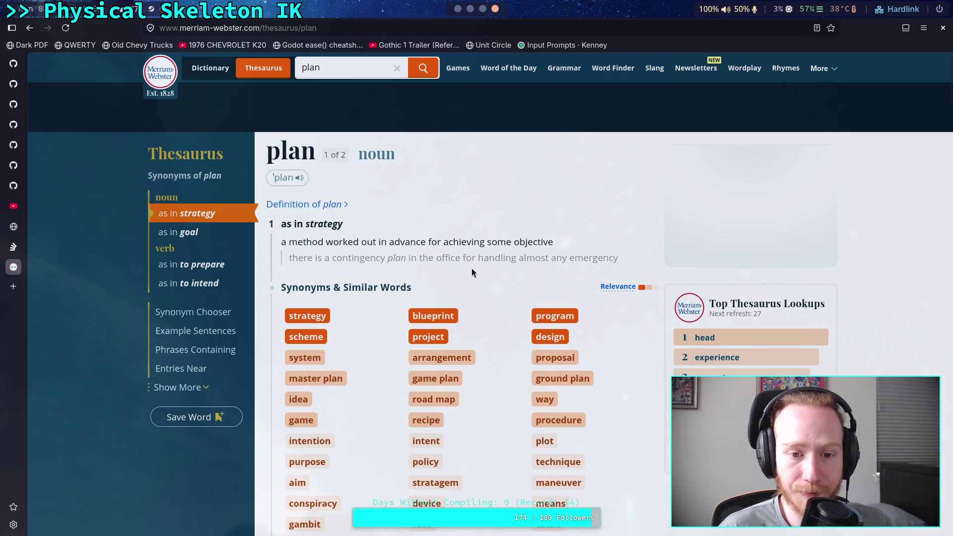
{"action": "scroll", "coordinate": [471, 268], "scroll_direction": "down", "scroll_amount": 2}
{"action": "scroll", "coordinate": [471, 272], "scroll_direction": "down", "scroll_amount": 8}
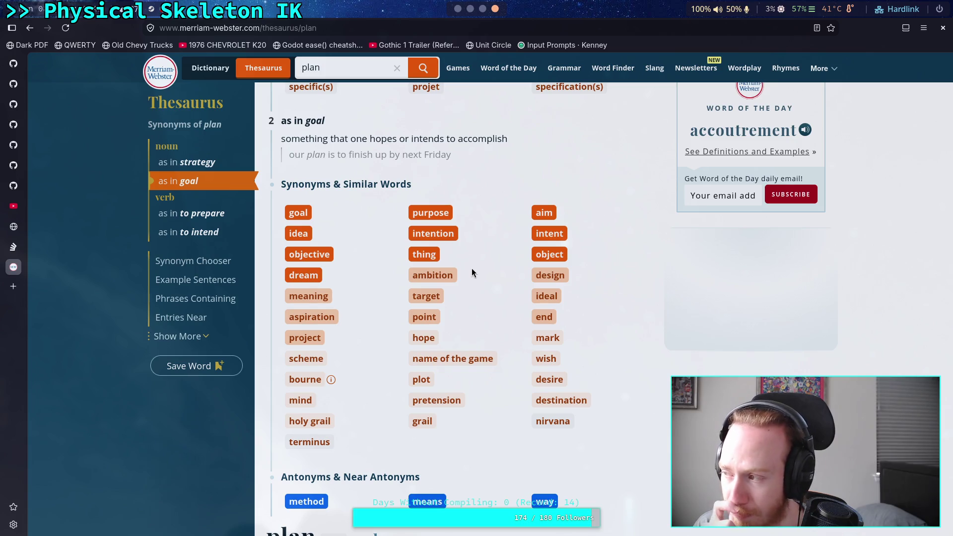
{"action": "scroll", "coordinate": [471, 268], "scroll_direction": "down", "scroll_amount": 4}
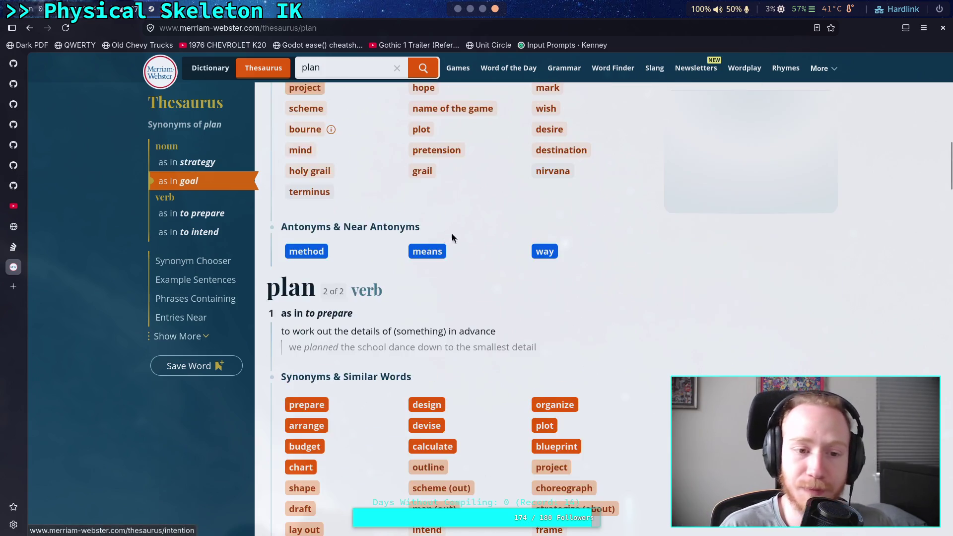
{"action": "scroll", "coordinate": [473, 292], "scroll_direction": "up", "scroll_amount": 5}
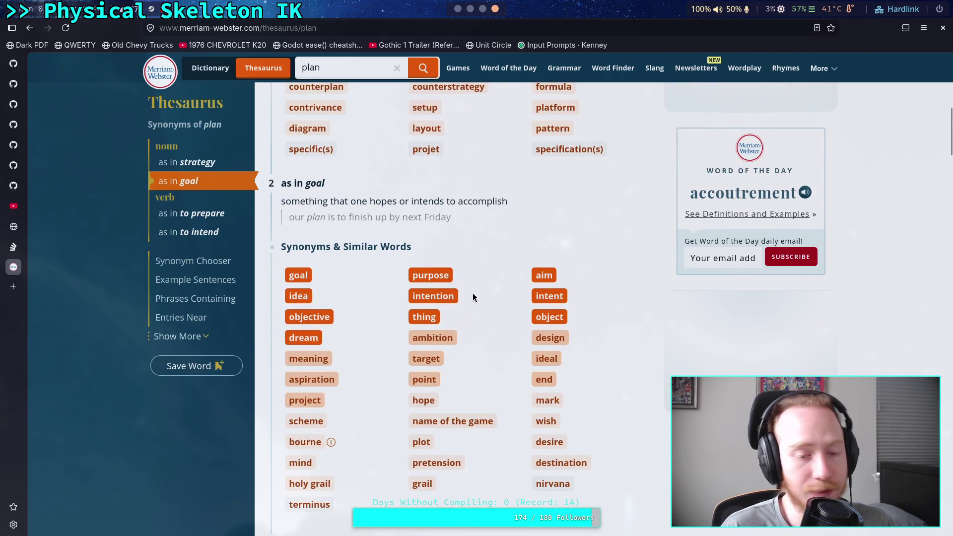
{"action": "scroll", "coordinate": [471, 291], "scroll_direction": "up", "scroll_amount": 4}
{"action": "scroll", "coordinate": [469, 286], "scroll_direction": "up", "scroll_amount": 1}
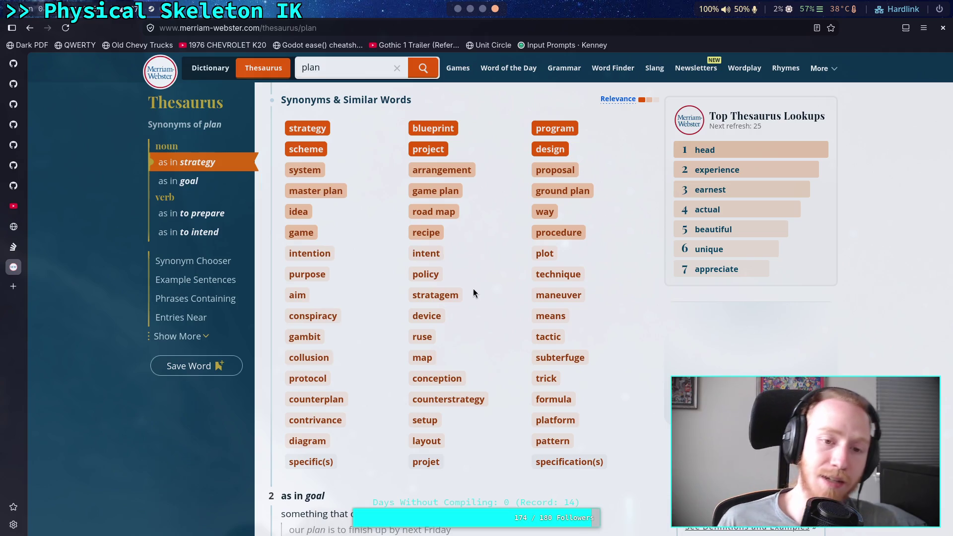
{"action": "left_click", "coordinate": [458, 9]}
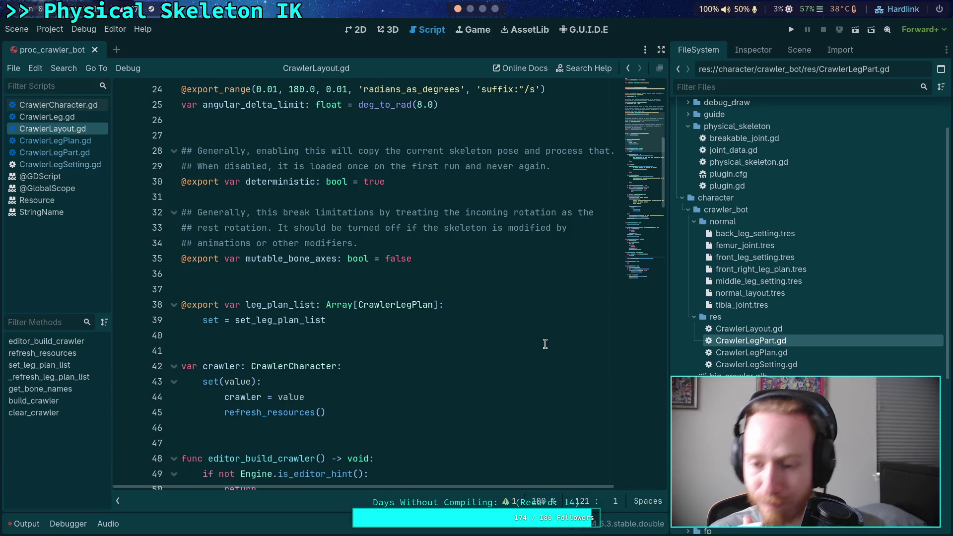
{"action": "left_click", "coordinate": [483, 9]}
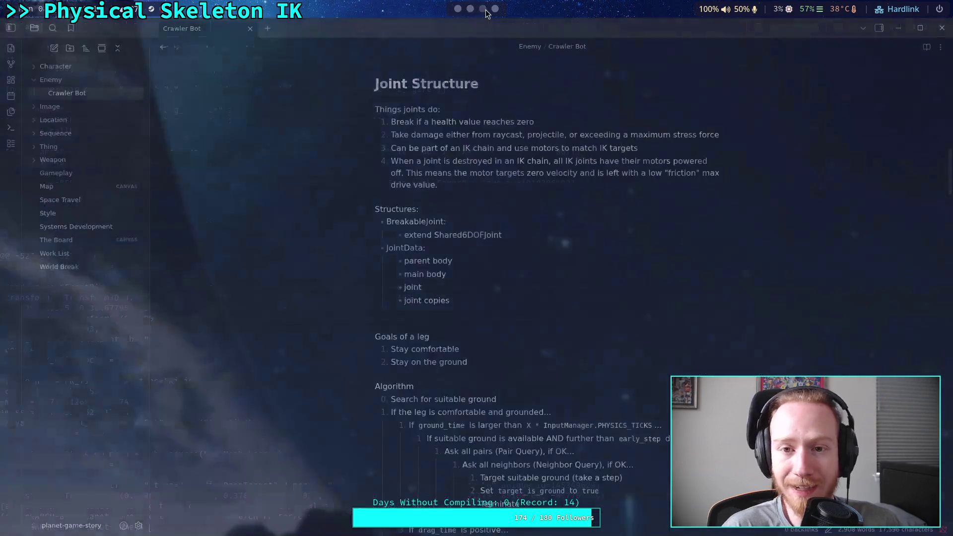
Open the 'layout' thesaurus entry from the plan synonyms, then go back to CrawlerLayout.gd in Godot.
{"action": "left_click", "coordinate": [494, 9]}
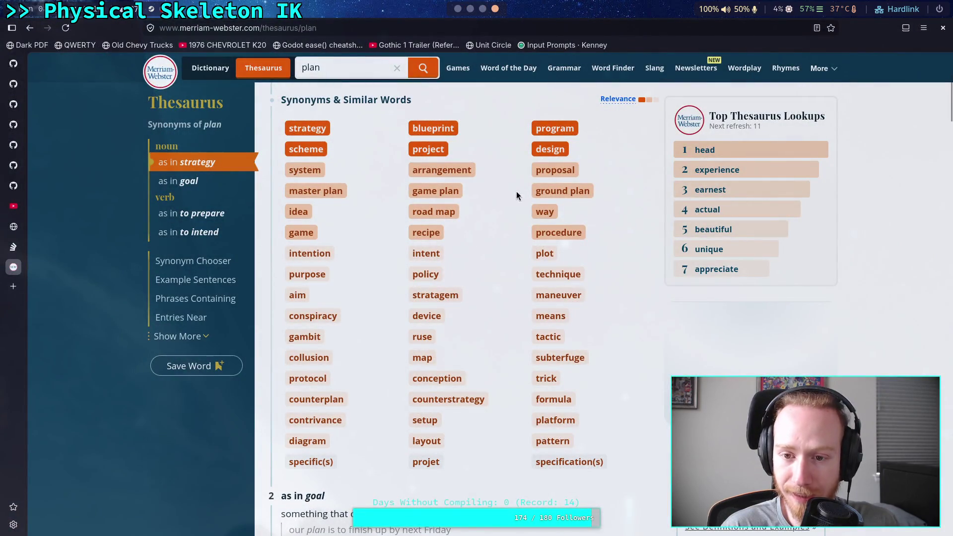
{"action": "left_click", "coordinate": [429, 441]}
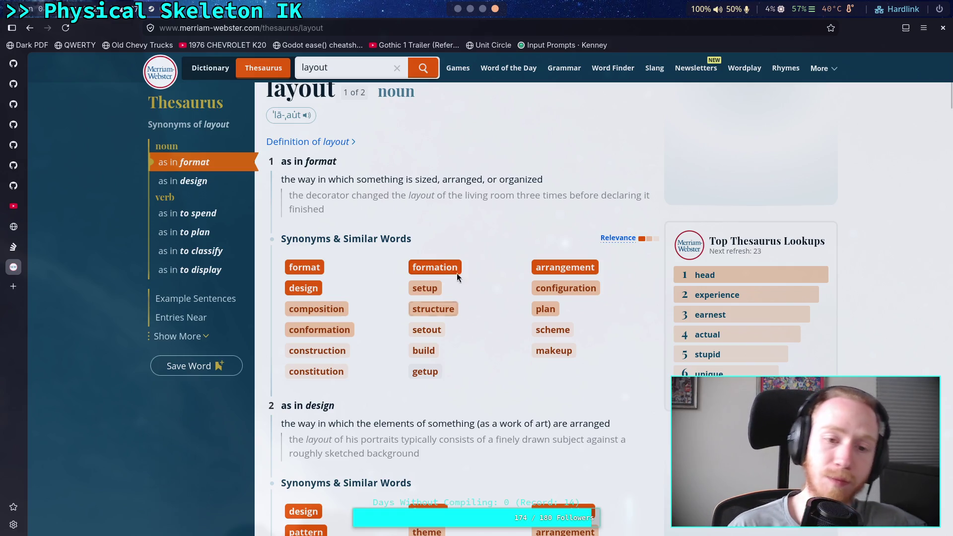
{"action": "left_click", "coordinate": [461, 8]}
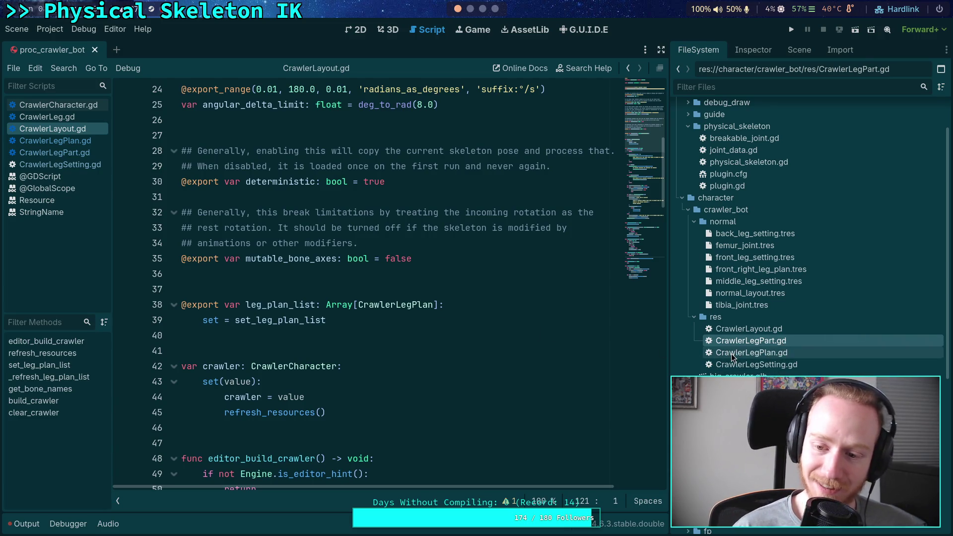
Try renaming the CrawlerLegPlan class to CrawlerLegFormation, undo it, and check the thesaurus.
{"action": "left_click", "coordinate": [774, 353]}
{"action": "left_click", "coordinate": [75, 153]}
{"action": "left_click", "coordinate": [55, 140]}
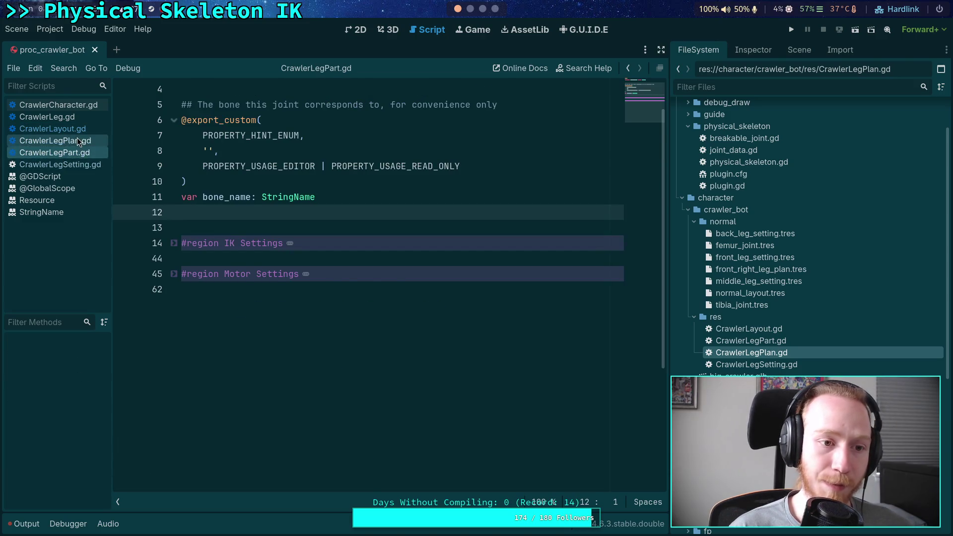
{"action": "scroll", "coordinate": [273, 188], "scroll_direction": "up", "scroll_amount": 3}
{"action": "left_click_drag", "start_coordinate": [295, 104], "coordinate": [315, 104]}
{"action": "type", "text": "Formation extends Resource"}
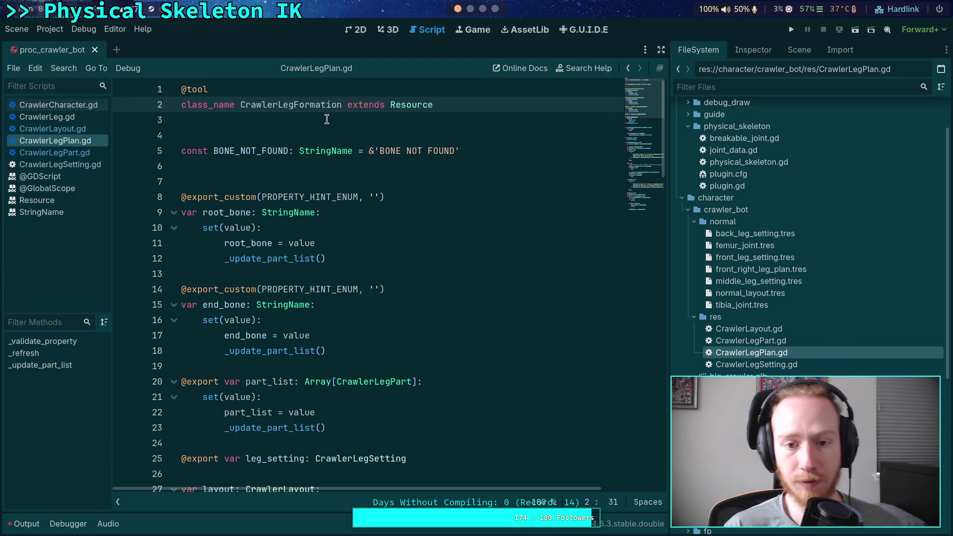
{"action": "key", "text": "ctrl+z"}
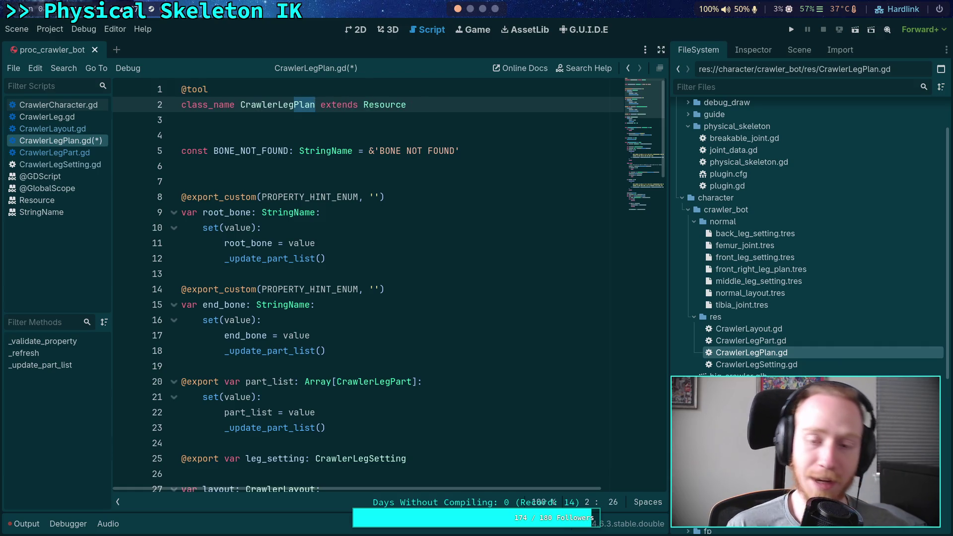
{"action": "left_click", "coordinate": [495, 9]}
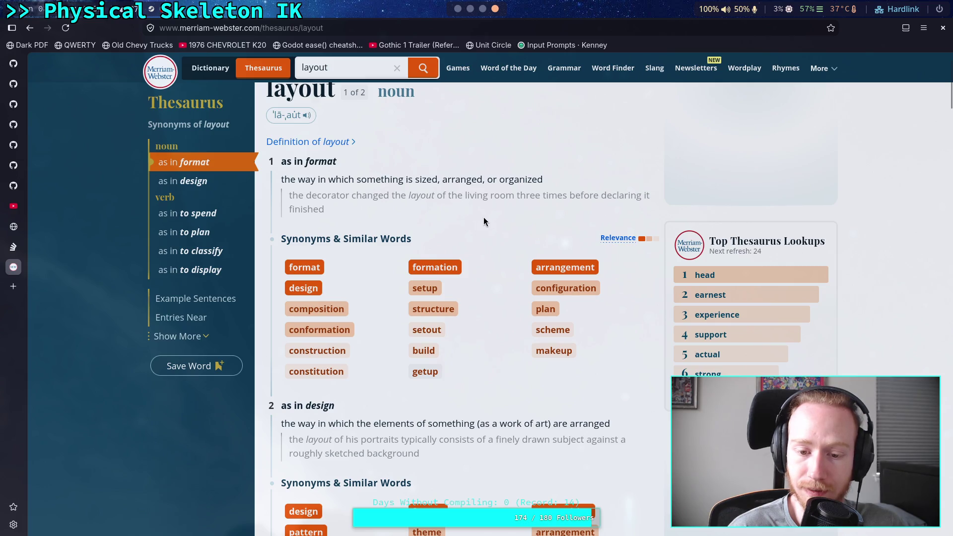
Change the class_name in CrawlerLegPlan.gd to CrawlerLegConfig.
{"action": "left_click", "coordinate": [457, 9]}
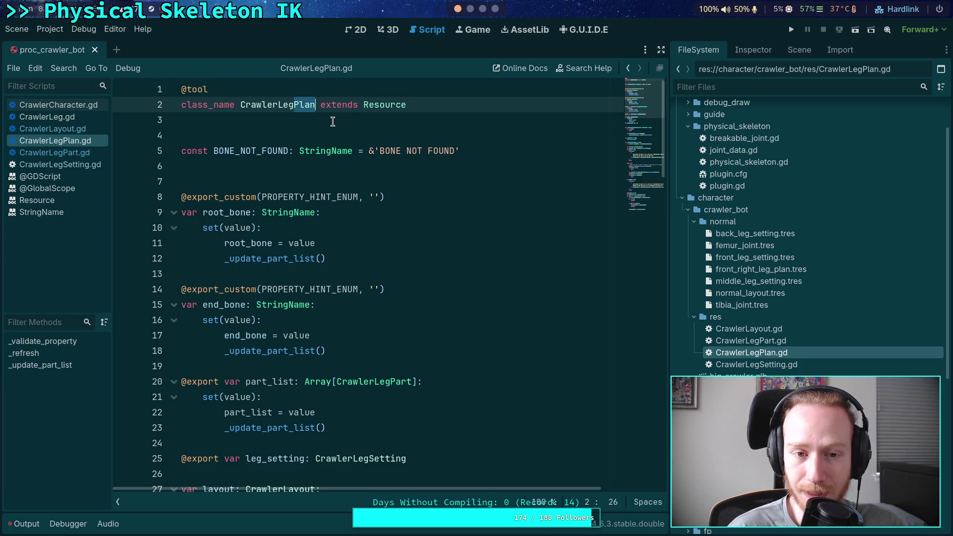
{"action": "double_click", "coordinate": [293, 104]}
{"action": "left_click_drag", "start_coordinate": [293, 104], "coordinate": [314, 106]}
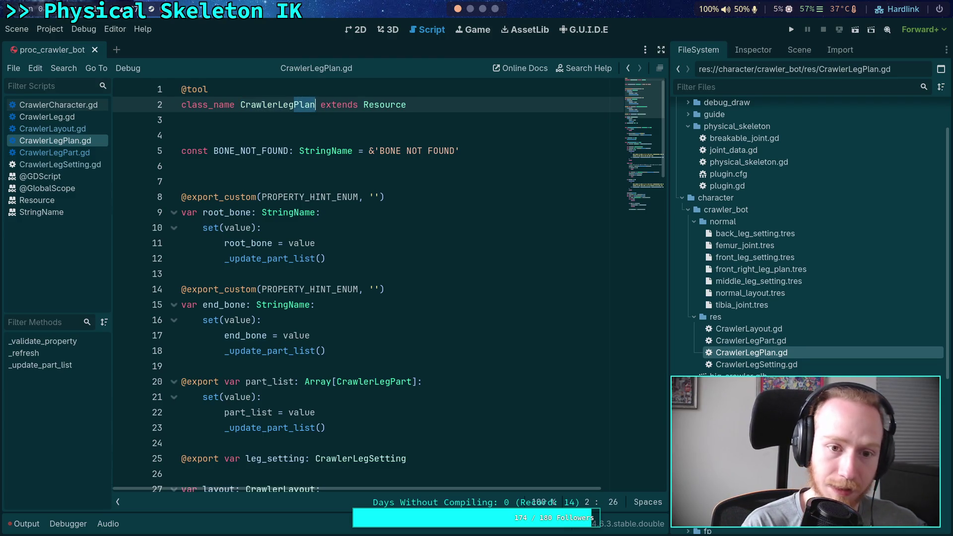
{"action": "type", "text": "Config"}
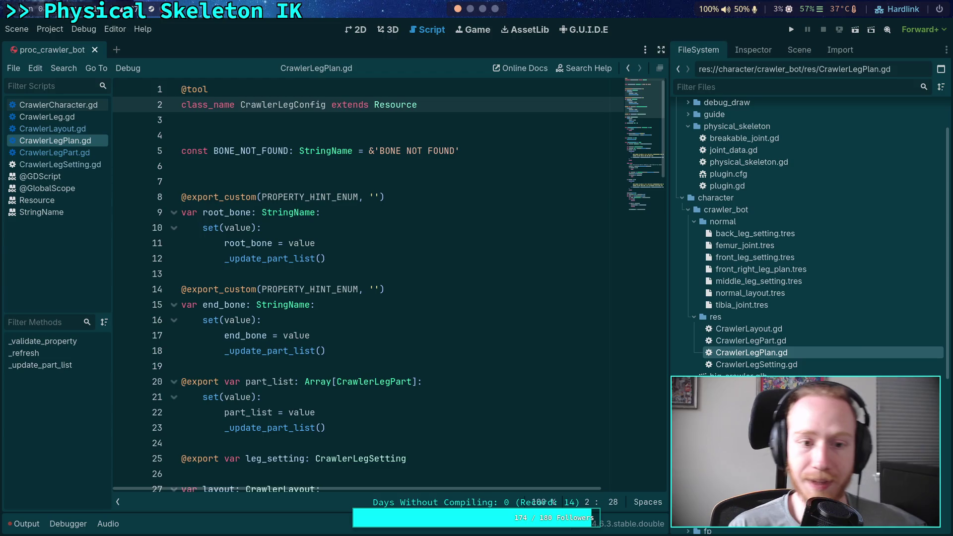
{"action": "left_click", "coordinate": [318, 170]}
Save the renamed leg config script and bring up CrawlerLegPart.gd.
{"action": "scroll", "coordinate": [327, 178], "scroll_direction": "down", "scroll_amount": 3}
{"action": "scroll", "coordinate": [347, 189], "scroll_direction": "down", "scroll_amount": 3}
{"action": "scroll", "coordinate": [377, 198], "scroll_direction": "up", "scroll_amount": 5}
{"action": "scroll", "coordinate": [403, 208], "scroll_direction": "down", "scroll_amount": 5}
{"action": "scroll", "coordinate": [407, 218], "scroll_direction": "down", "scroll_amount": 3}
{"action": "scroll", "coordinate": [431, 252], "scroll_direction": "up", "scroll_amount": 2}
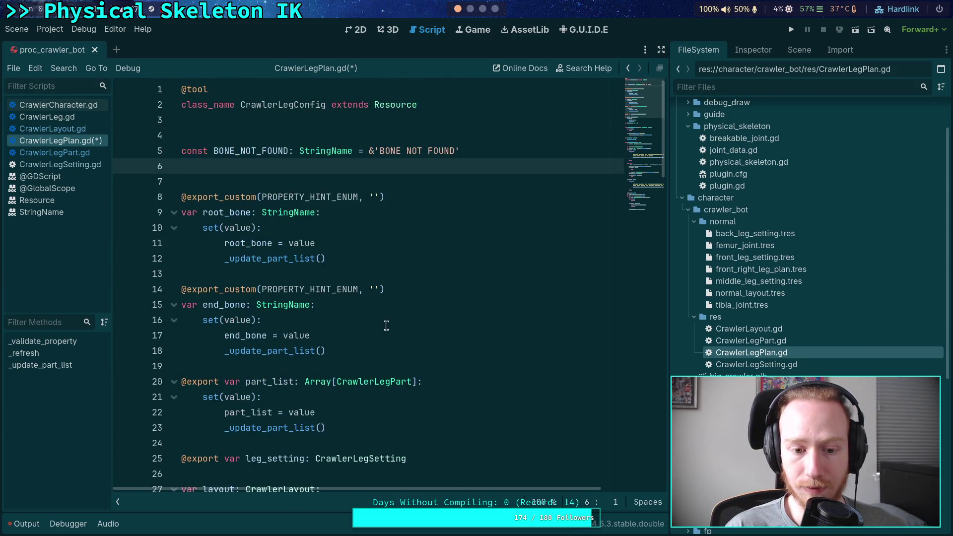
{"action": "left_click", "coordinate": [365, 376]}
{"action": "key", "text": "ctrl+s"}
{"action": "left_click", "coordinate": [54, 153]}
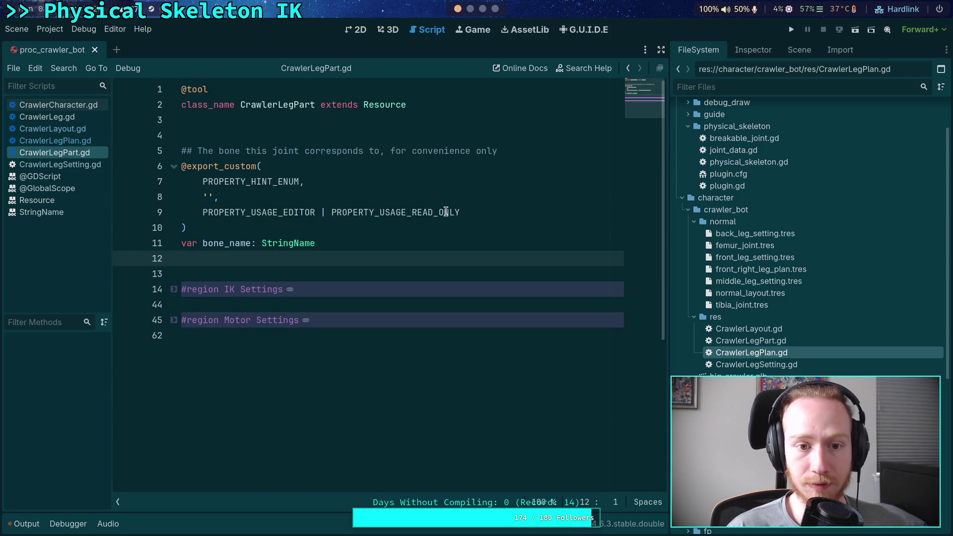
In CrawlerLayout.gd, change the line-38 array type to CrawlerLegConfig.
{"action": "left_click", "coordinate": [54, 140]}
{"action": "scroll", "coordinate": [391, 270], "scroll_direction": "down", "scroll_amount": 1}
{"action": "scroll", "coordinate": [391, 270], "scroll_direction": "up", "scroll_amount": 1}
{"action": "left_click", "coordinate": [52, 129]}
{"action": "scroll", "coordinate": [567, 254], "scroll_direction": "up", "scroll_amount": 3}
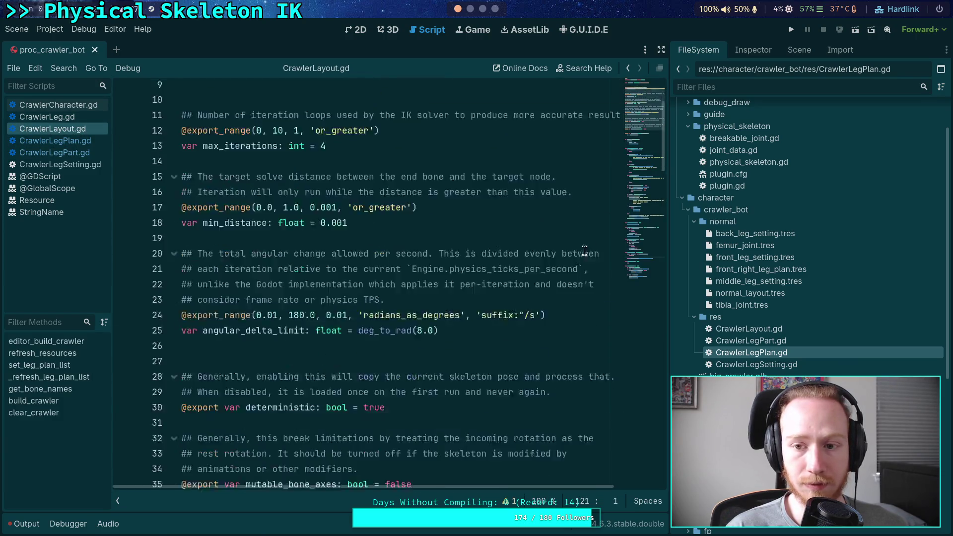
{"action": "scroll", "coordinate": [567, 254], "scroll_direction": "down", "scroll_amount": 6}
{"action": "scroll", "coordinate": [407, 192], "scroll_direction": "up", "scroll_amount": 2}
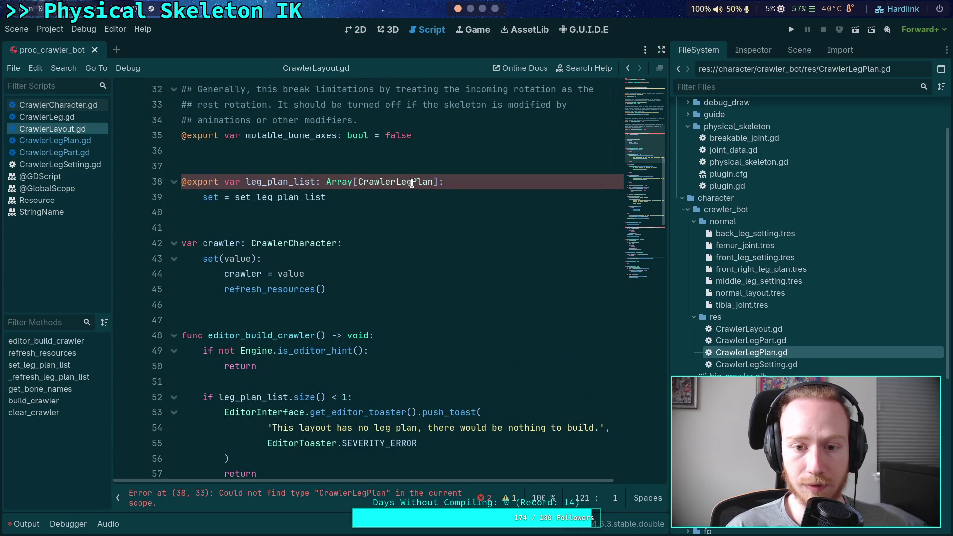
{"action": "left_click", "coordinate": [412, 183]}
{"action": "key", "text": "Delete"}
{"action": "key", "text": "Delete"}
{"action": "key", "text": "Delete"}
{"action": "type", "text": "Config"}
Trim the leg list names and change the setter's parameter type to CrawlerLegConfig.
{"action": "mouse_move", "coordinate": [289, 182]}
{"action": "left_mouse_down"}
{"action": "mouse_move", "coordinate": [314, 178]}
{"action": "mouse_move", "coordinate": [299, 197]}
{"action": "left_mouse_up"}
{"action": "key", "text": "BackSpace"}
{"action": "key", "text": "BackSpace"}
{"action": "key", "text": "BackSpace"}
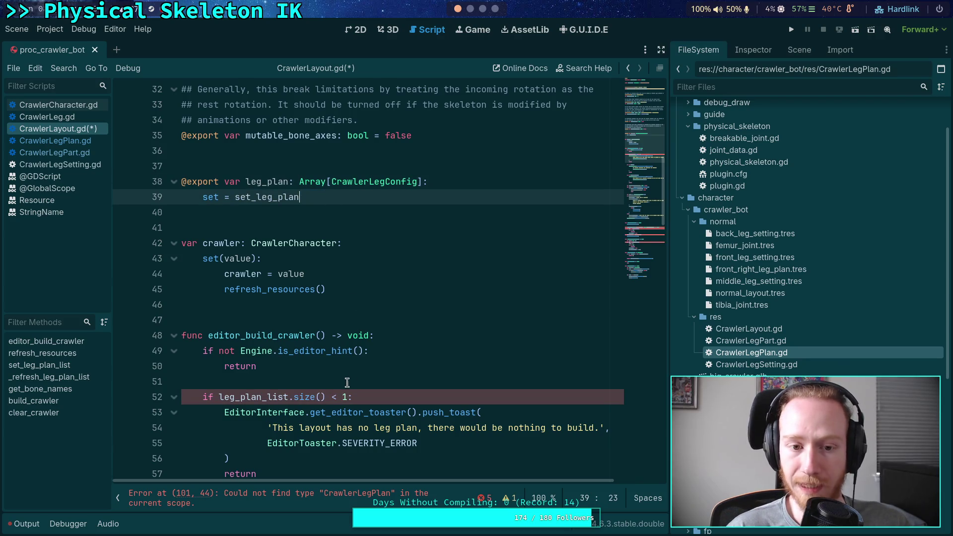
{"action": "left_click_drag", "start_coordinate": [262, 397], "coordinate": [293, 397]}
{"action": "key", "text": "BackSpace"}
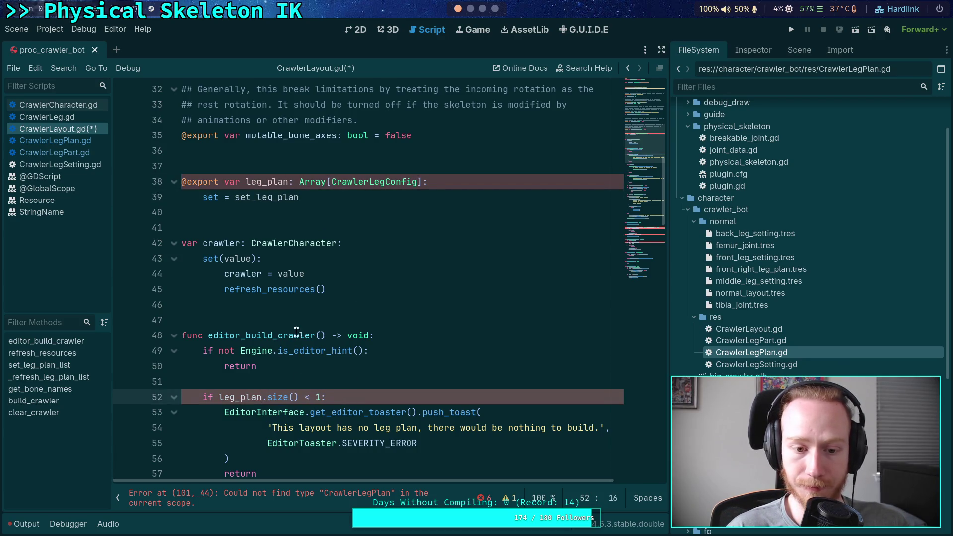
{"action": "scroll", "coordinate": [291, 302], "scroll_direction": "up", "scroll_amount": 10}
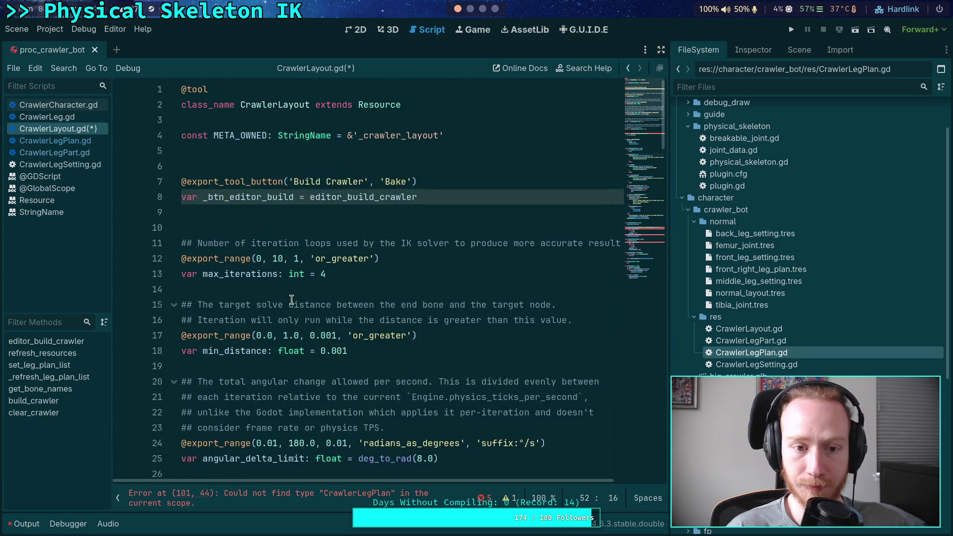
{"action": "scroll", "coordinate": [292, 299], "scroll_direction": "down", "scroll_amount": 20}
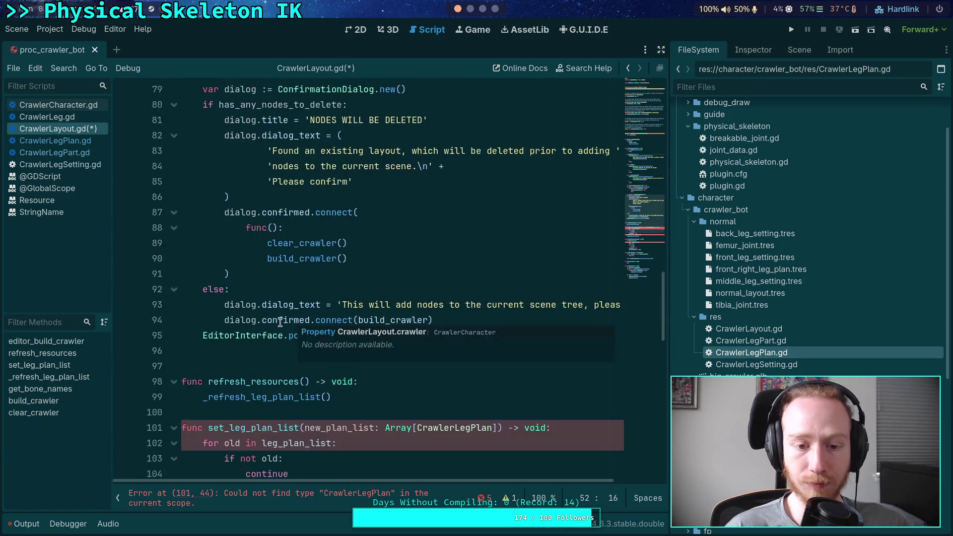
{"action": "scroll", "coordinate": [280, 322], "scroll_direction": "down", "scroll_amount": 2}
{"action": "mouse_move", "coordinate": [272, 337]}
{"action": "left_mouse_down"}
{"action": "mouse_move", "coordinate": [329, 351]}
{"action": "mouse_move", "coordinate": [348, 336]}
{"action": "left_mouse_up"}
{"action": "key", "text": "BackSpace"}
{"action": "key", "text": "BackSpace"}
{"action": "key", "text": "BackSpace"}
{"action": "left_click_drag", "start_coordinate": [415, 336], "coordinate": [438, 337]}
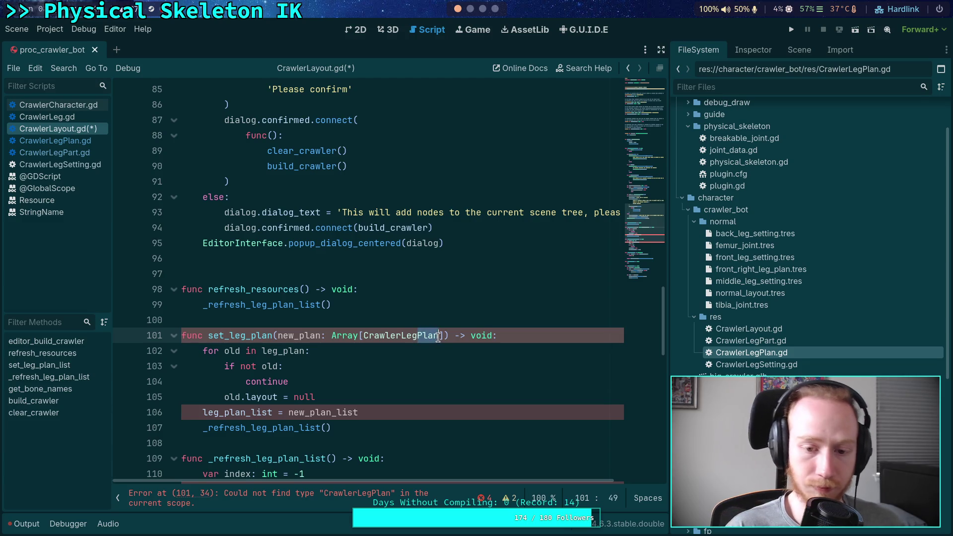
{"action": "type", "text": "Config"}
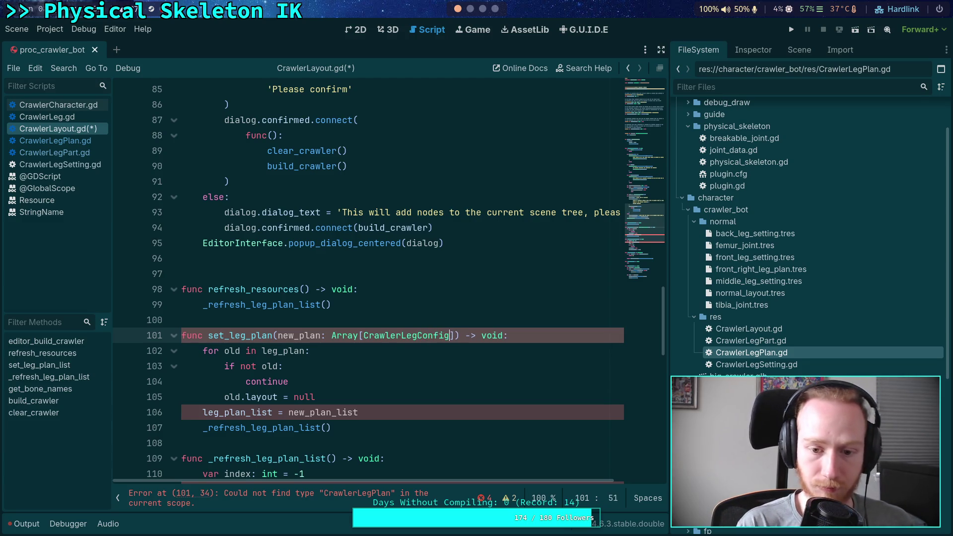
Replace plan with config in leg_config_list and new_config_list on line 106.
{"action": "scroll", "coordinate": [379, 326], "scroll_direction": "down", "scroll_amount": 2}
{"action": "left_click_drag", "start_coordinate": [332, 320], "coordinate": [364, 321]}
{"action": "left_click_drag", "start_coordinate": [231, 320], "coordinate": [251, 320]}
{"action": "type", "text": "config"}
{"action": "double_click", "coordinate": [253, 321]}
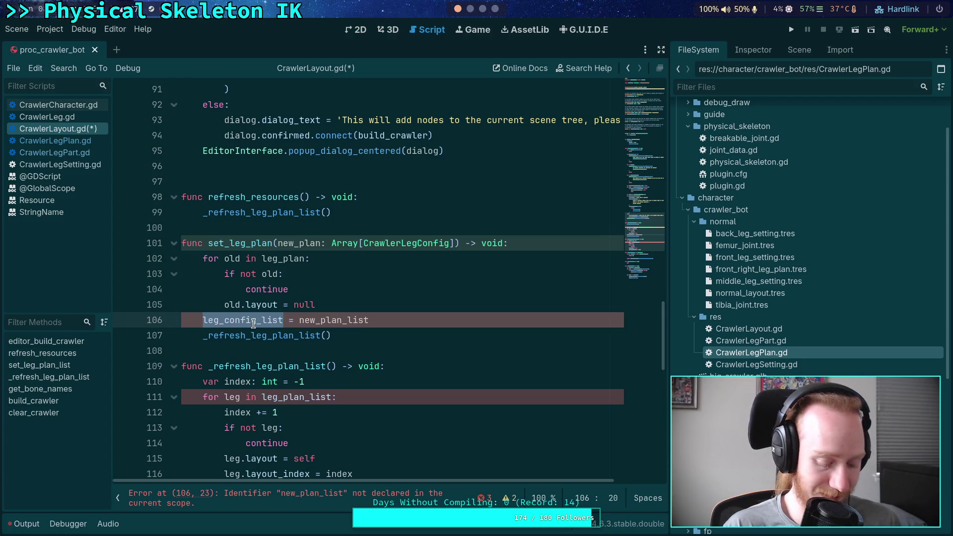
{"action": "left_click_drag", "start_coordinate": [225, 320], "coordinate": [258, 320]}
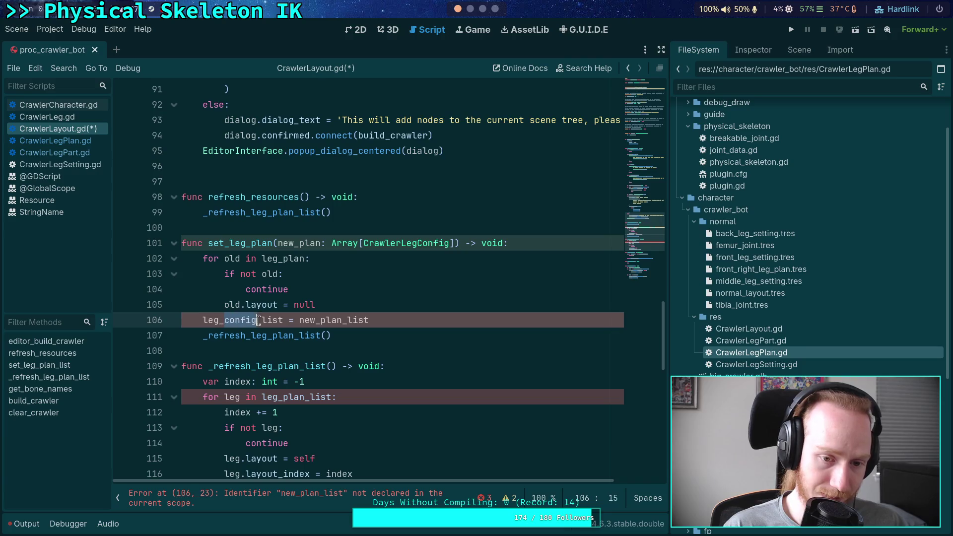
{"action": "left_click_drag", "start_coordinate": [320, 320], "coordinate": [341, 320]}
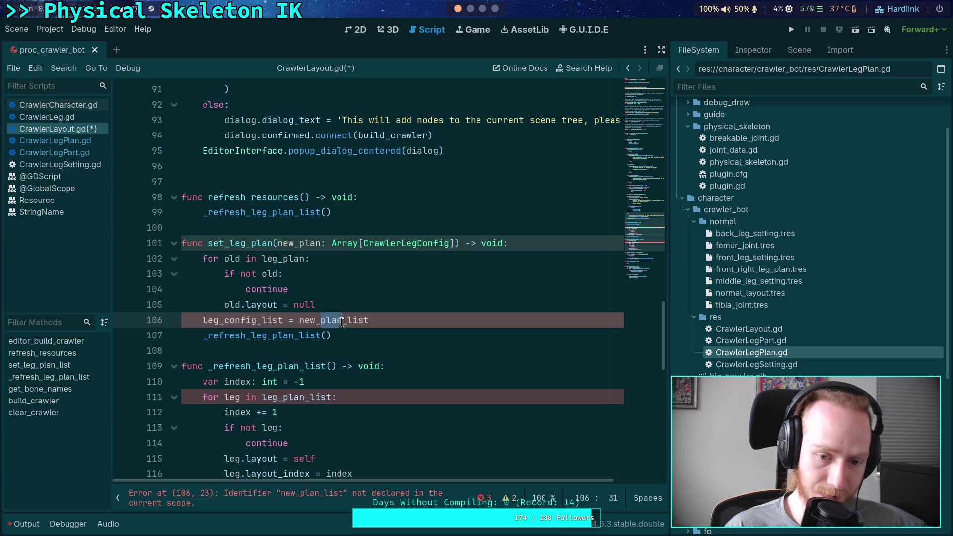
{"action": "type", "text": "config"}
Rename the setter to set_leg_config_list and its parameter to new_config_list.
{"action": "left_click", "coordinate": [320, 243]}
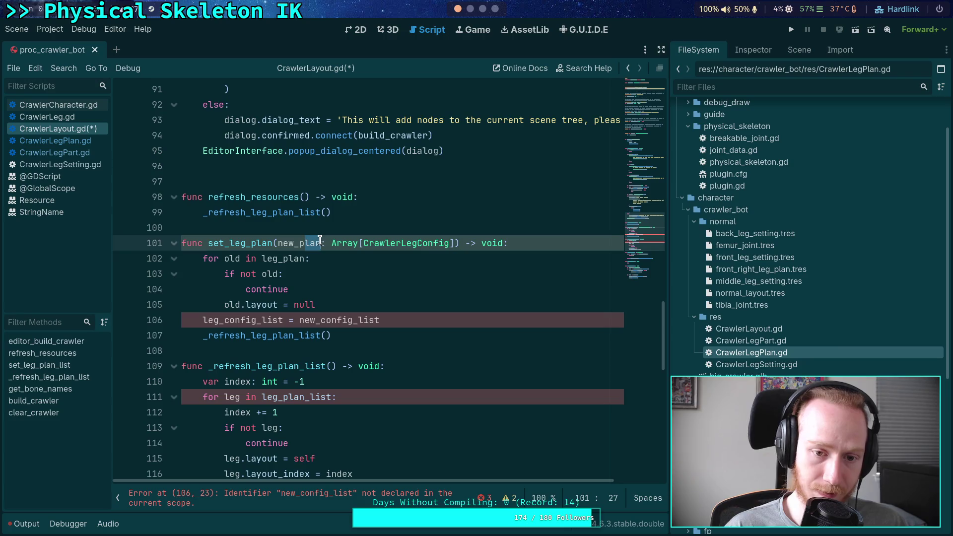
{"action": "key", "text": "BackSpace"}
{"action": "key", "text": "BackSpace"}
{"action": "key", "text": "BackSpace"}
{"action": "key", "text": "BackSpace"}
{"action": "type", "text": "config"}
{"action": "type", "text": "_list"}
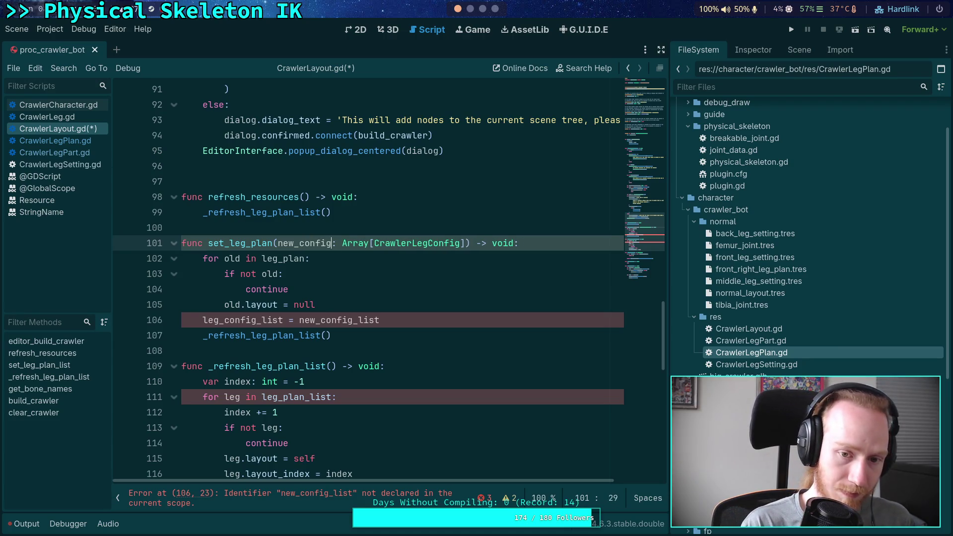
{"action": "left_click_drag", "start_coordinate": [250, 242], "coordinate": [272, 243]}
{"action": "type", "text": "config_list"}
{"action": "left_click_drag", "start_coordinate": [283, 258], "coordinate": [305, 258]}
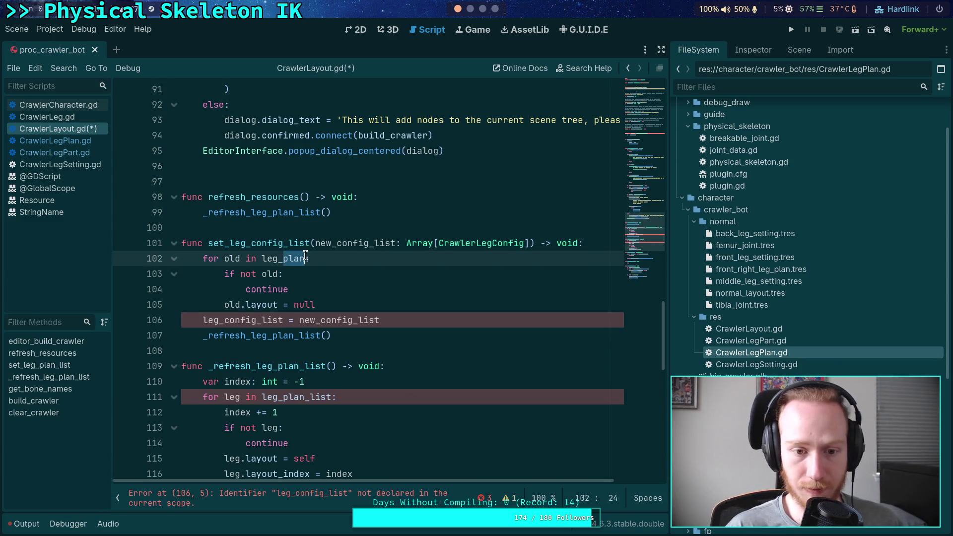
{"action": "type", "text": "config_list"}
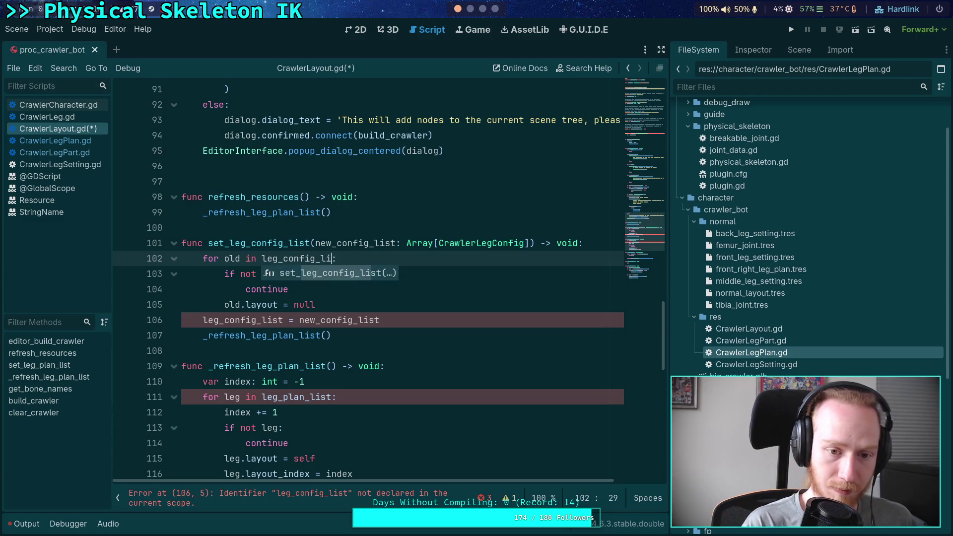
{"action": "left_click", "coordinate": [324, 233]}
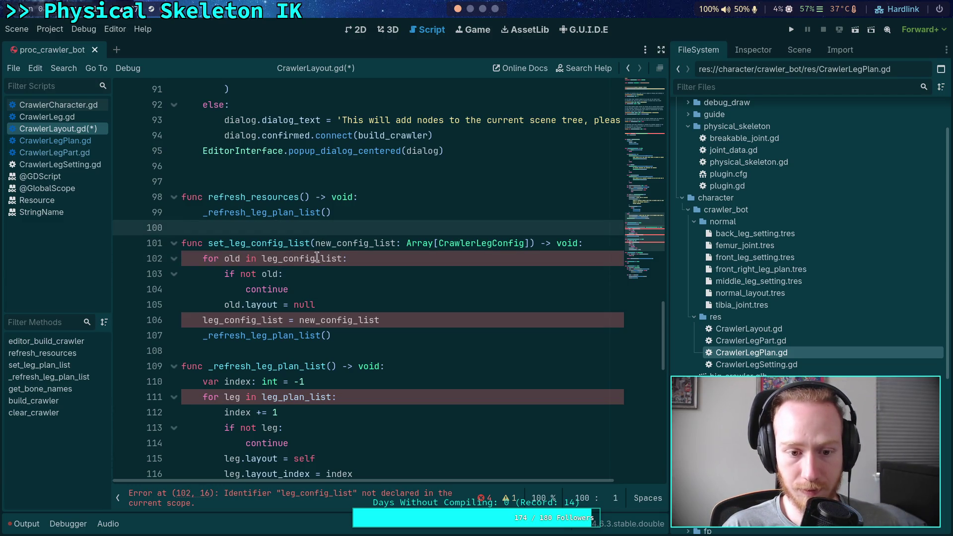
{"action": "left_click", "coordinate": [324, 288]}
Rename leg_plan_list on line 111 and the refresh function to _refresh_leg_config_list.
{"action": "scroll", "coordinate": [352, 323], "scroll_direction": "down", "scroll_amount": 1}
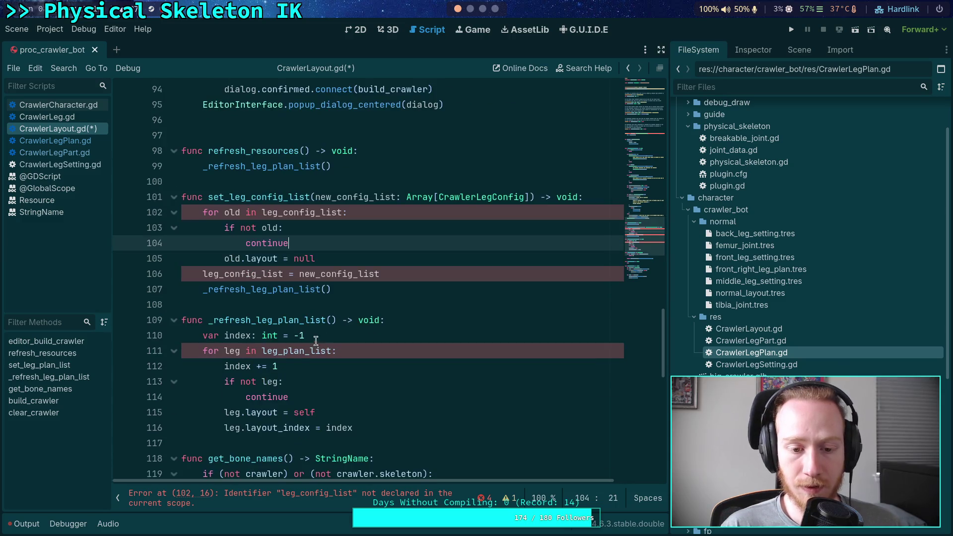
{"action": "left_click_drag", "start_coordinate": [283, 351], "coordinate": [304, 351]}
{"action": "type", "text": "config"}
{"action": "double_click", "coordinate": [289, 319]}
{"action": "type", "text": "config"}
{"action": "scroll", "coordinate": [332, 328], "scroll_direction": "down", "scroll_amount": 3}
{"action": "scroll", "coordinate": [348, 318], "scroll_direction": "down", "scroll_amount": 6}
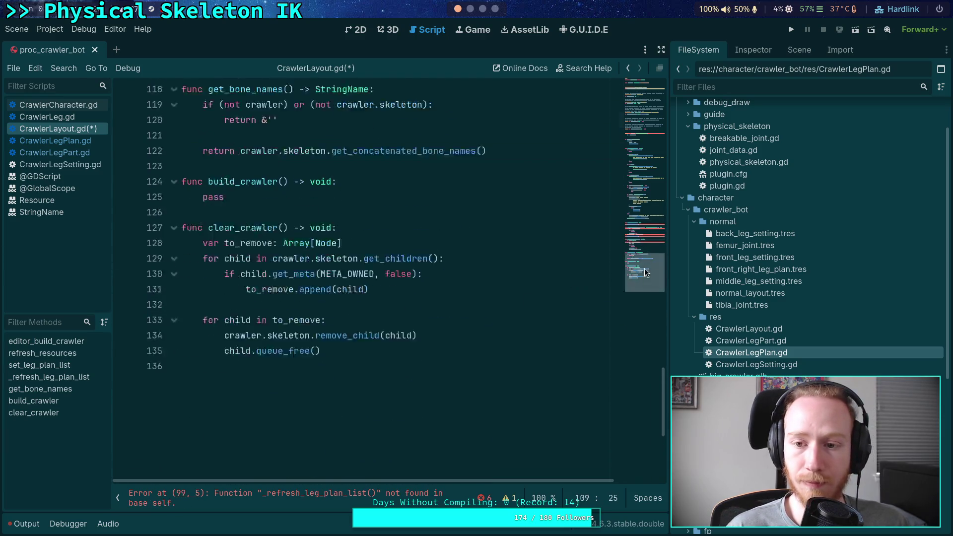
Rename the exported property, its setter and the line-52 reference to leg_config_list, then save.
{"action": "left_click", "coordinate": [644, 149]}
{"action": "double_click", "coordinate": [263, 211]}
{"action": "type", "text": "config"}
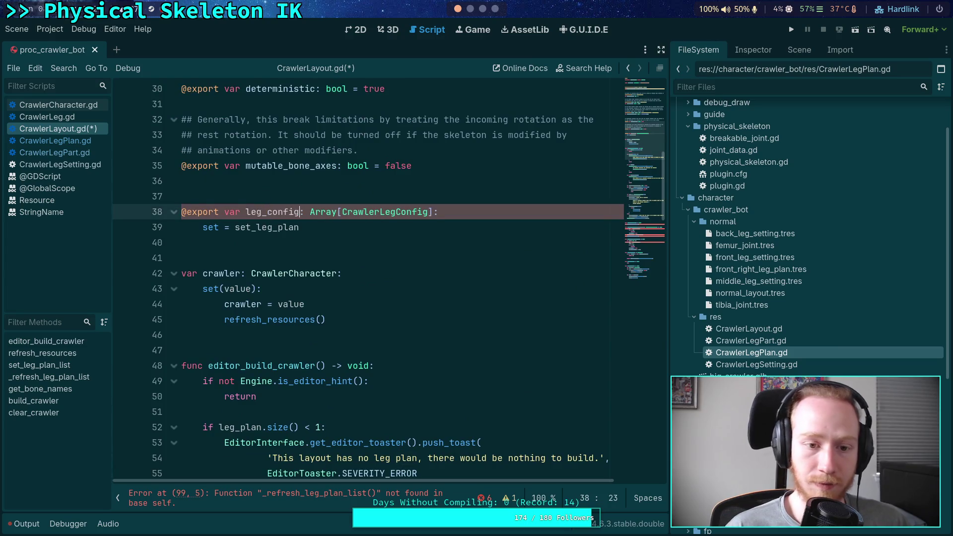
{"action": "type", "text": "_list"}
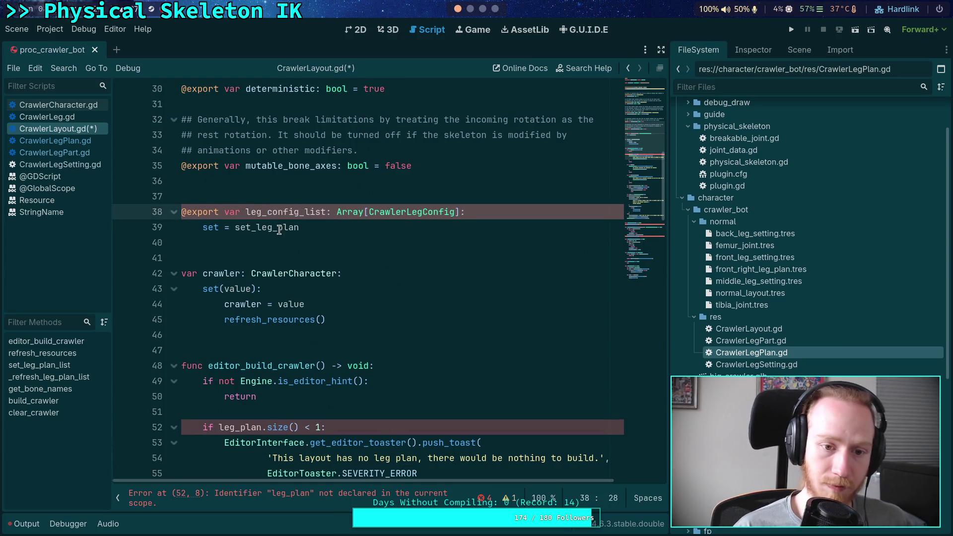
{"action": "left_click_drag", "start_coordinate": [279, 228], "coordinate": [306, 227]}
{"action": "type", "text": "config_list"}
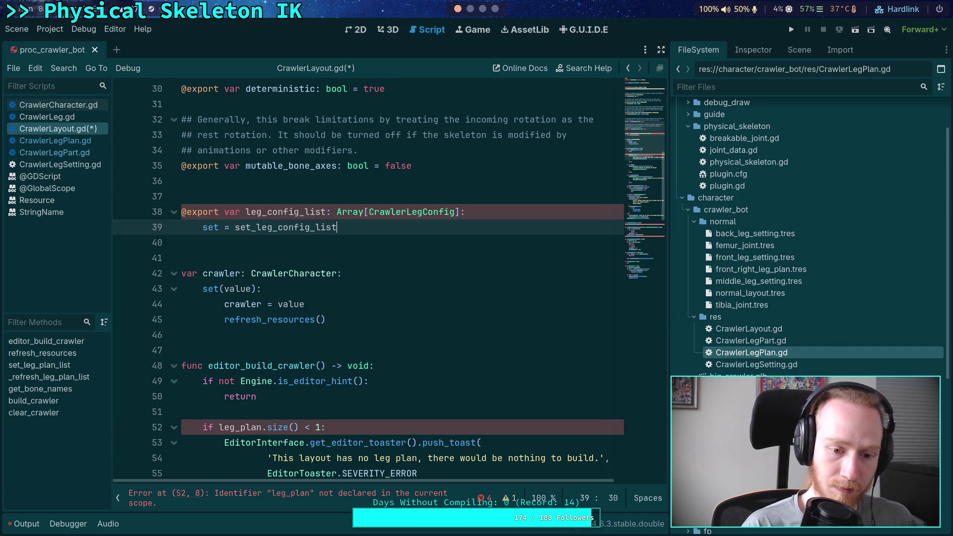
{"action": "left_click_drag", "start_coordinate": [245, 428], "coordinate": [262, 428]}
{"action": "type", "text": "config_list"}
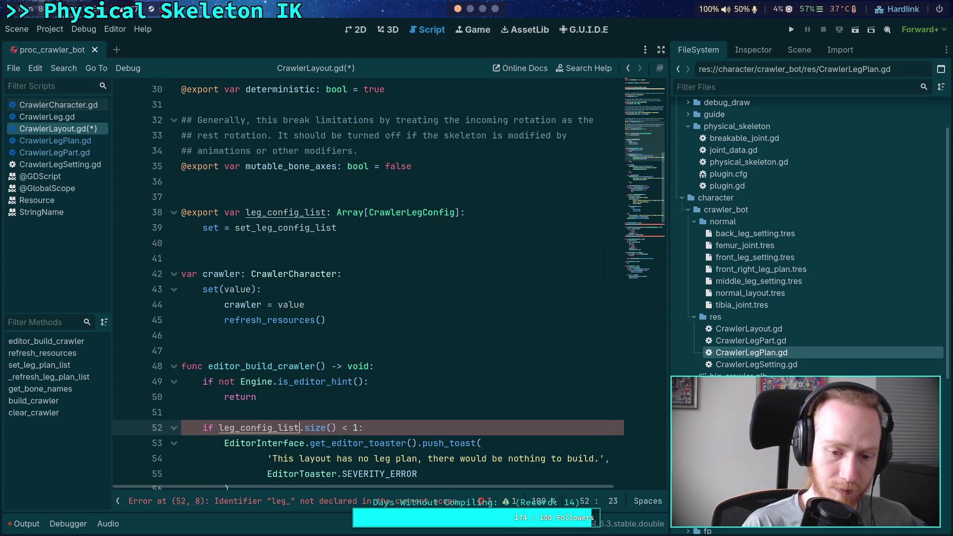
{"action": "key", "text": "ctrl+s"}
Update the refresh calls on lines 99 and 107 to the config name and save again.
{"action": "left_click", "coordinate": [372, 350]}
{"action": "scroll", "coordinate": [522, 293], "scroll_direction": "down", "scroll_amount": 15}
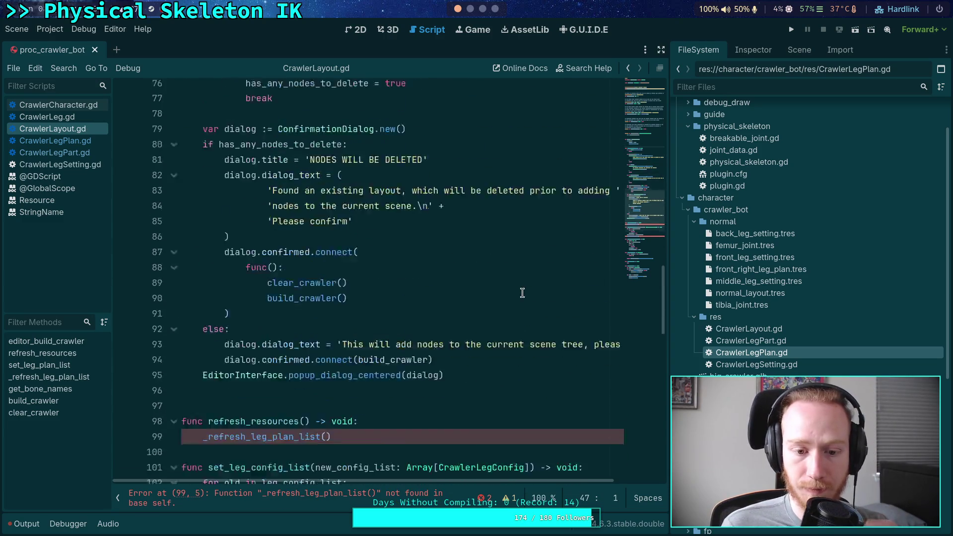
{"action": "scroll", "coordinate": [511, 293], "scroll_direction": "down", "scroll_amount": 5}
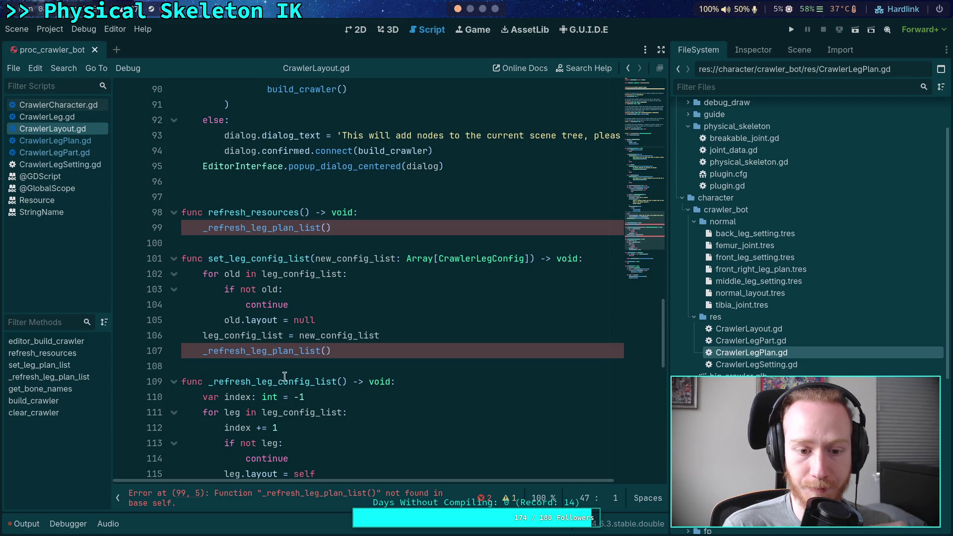
{"action": "left_click_drag", "start_coordinate": [273, 350], "coordinate": [294, 351]}
{"action": "type", "text": "config"}
{"action": "left_click_drag", "start_coordinate": [271, 228], "coordinate": [293, 228]}
{"action": "type", "text": "config"}
{"action": "left_click", "coordinate": [473, 332]}
{"action": "key", "text": "ctrl+s"}
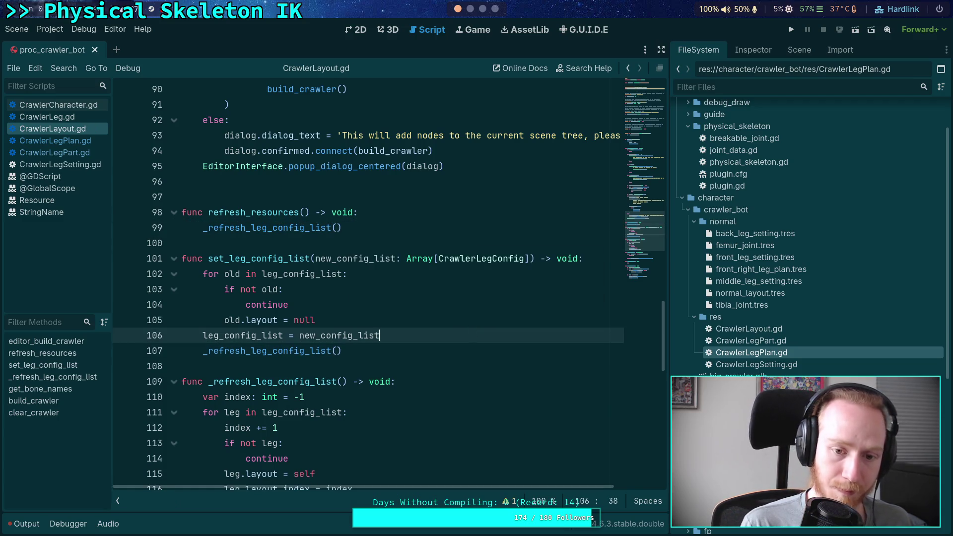
{"action": "scroll", "coordinate": [332, 240], "scroll_direction": "up", "scroll_amount": 4}
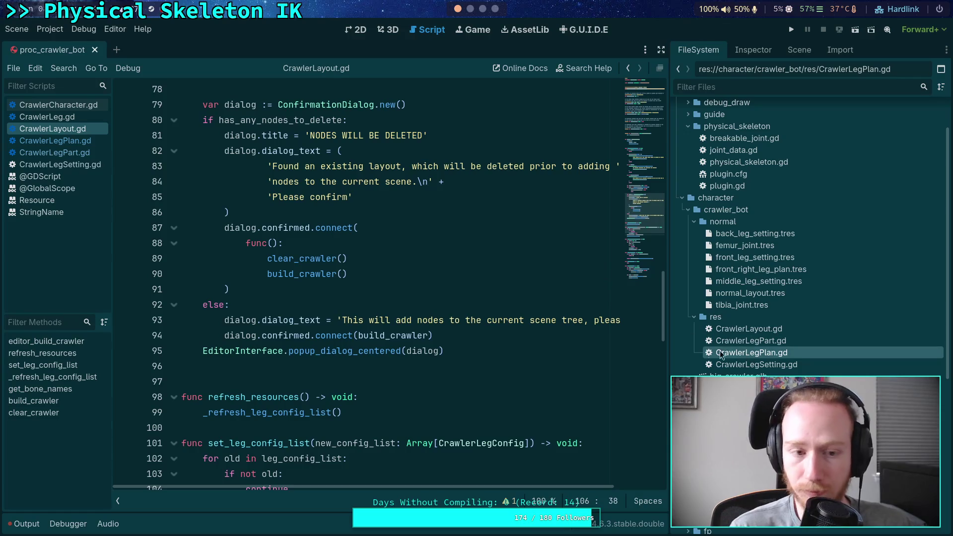
{"action": "scroll", "coordinate": [332, 239], "scroll_direction": "up", "scroll_amount": 20}
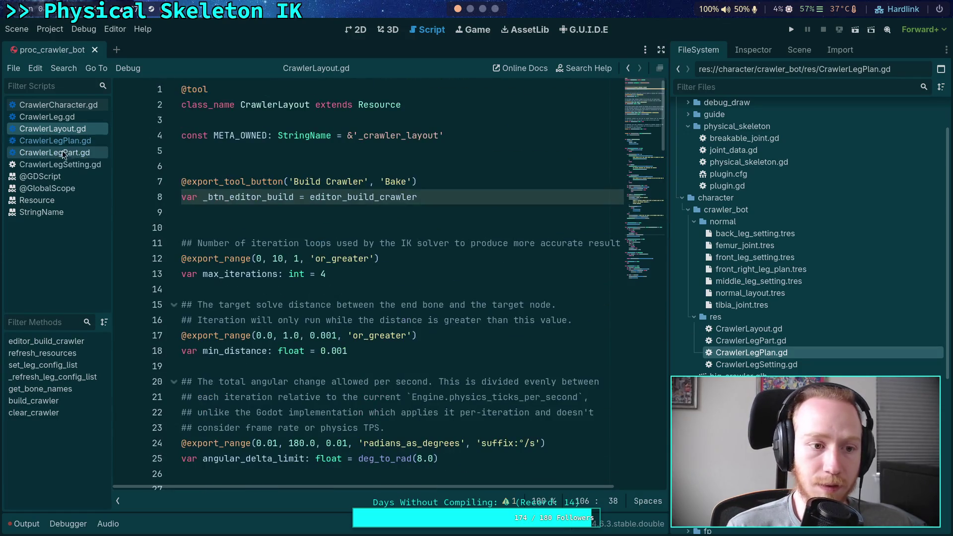
Close CrawlerLegPlan.gd in the script editor.
{"action": "left_click", "coordinate": [76, 145]}
{"action": "right_click", "coordinate": [58, 141]}
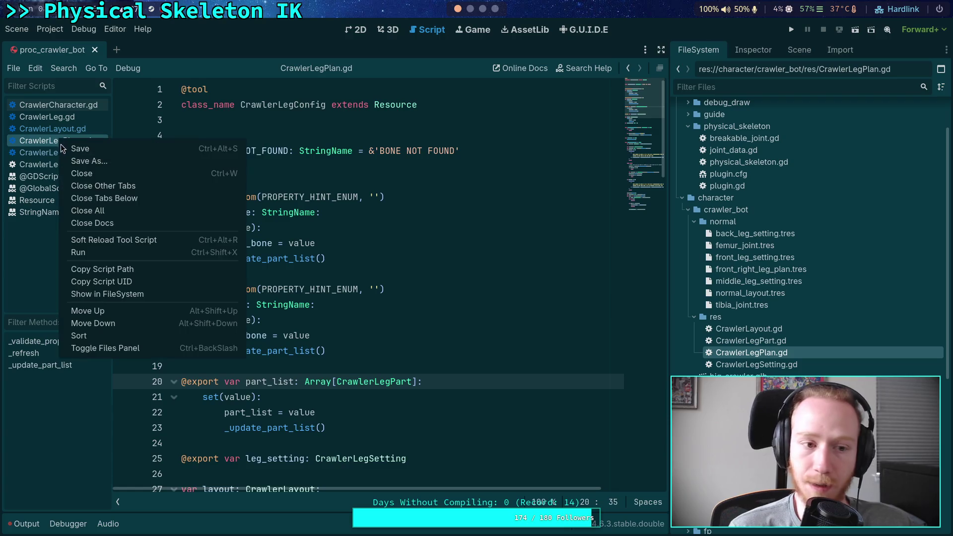
{"action": "left_click", "coordinate": [93, 171]}
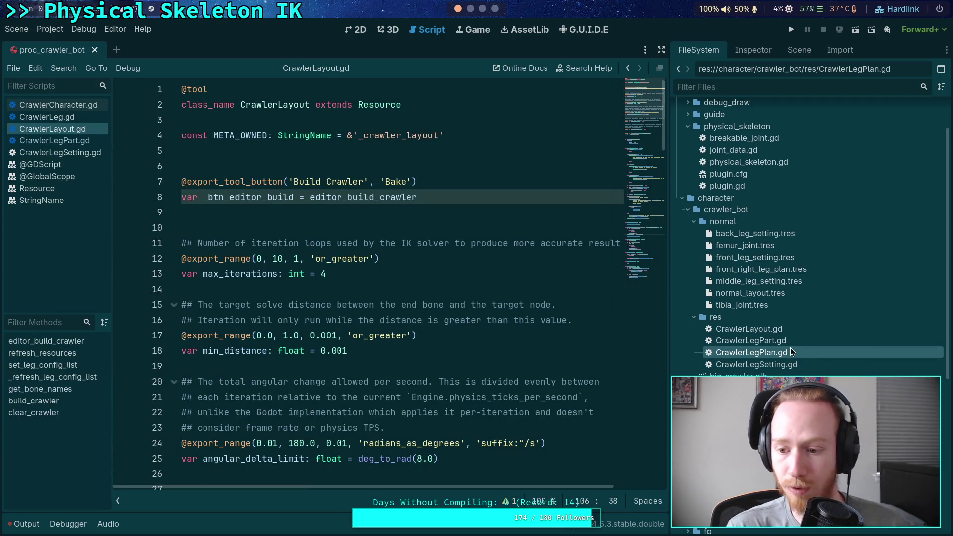
Rename the CrawlerLegPlan.gd file in FileSystem to CrawlerLegConfig.gd.
{"action": "key", "text": "F2"}
{"action": "left_click", "coordinate": [769, 353]}
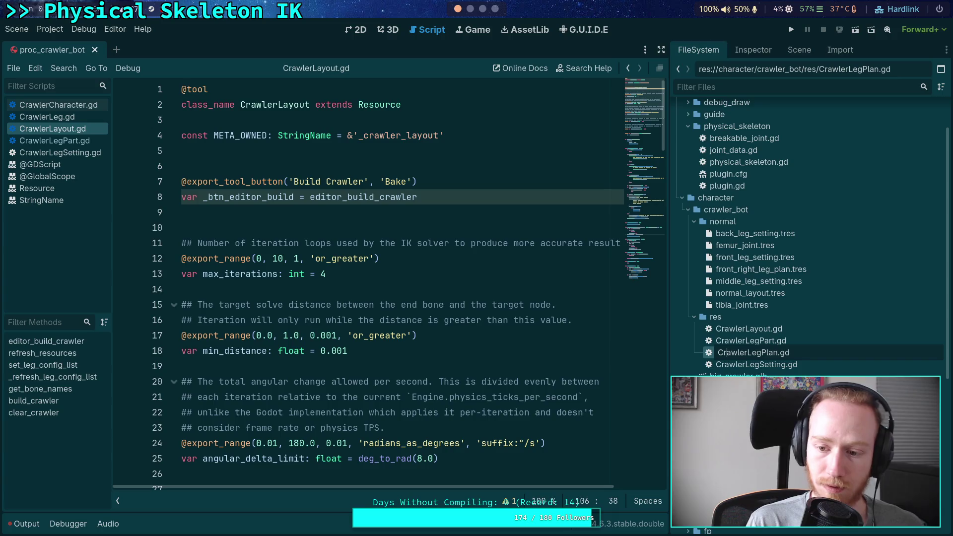
{"action": "key", "text": "BackSpace"}
{"action": "key", "text": "BackSpace"}
{"action": "key", "text": "Delete"}
{"action": "key", "text": "Delete"}
{"action": "type", "text": "Config"}
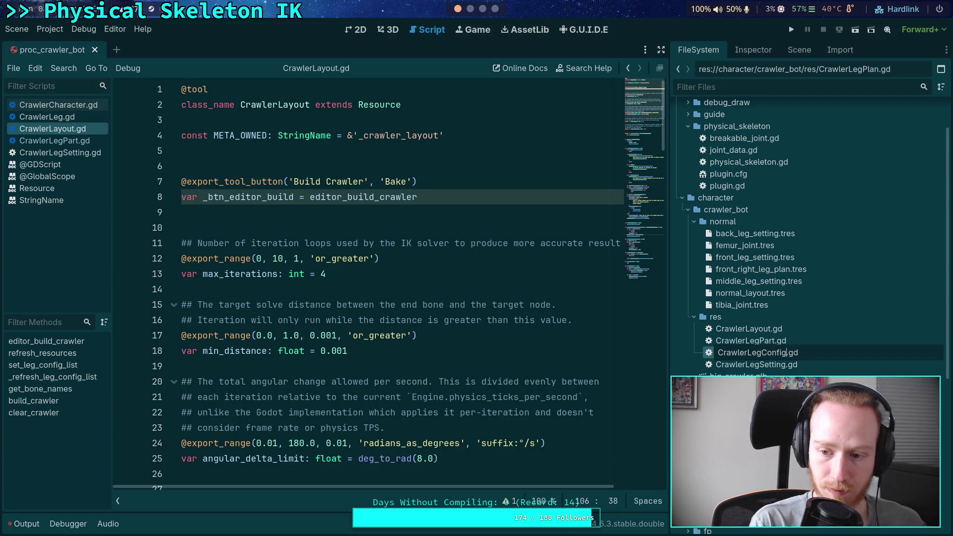
{"action": "key", "text": "Return"}
{"action": "left_click", "coordinate": [754, 330]}
{"action": "left_click", "coordinate": [754, 341]}
{"action": "left_click", "coordinate": [424, 259]}
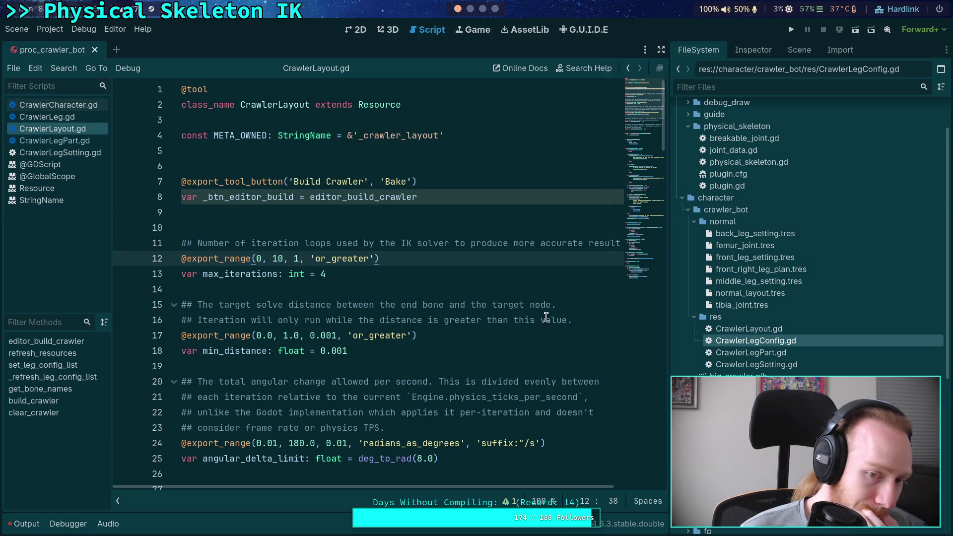
{"action": "left_click", "coordinate": [441, 284]}
Look through the CrawlerLegPart.gd and CrawlerLegSetting.gd scripts.
{"action": "scroll", "coordinate": [448, 270], "scroll_direction": "down", "scroll_amount": 20}
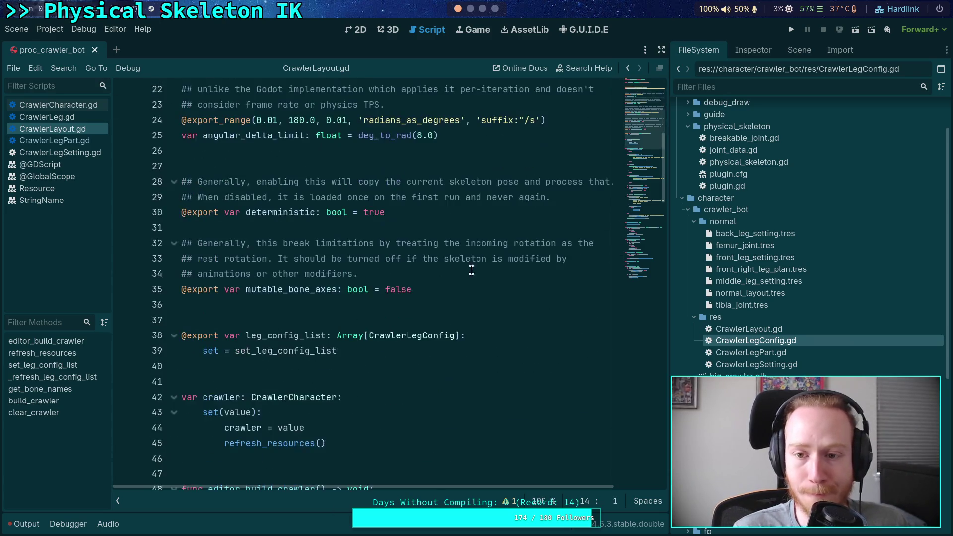
{"action": "left_click", "coordinate": [349, 302]}
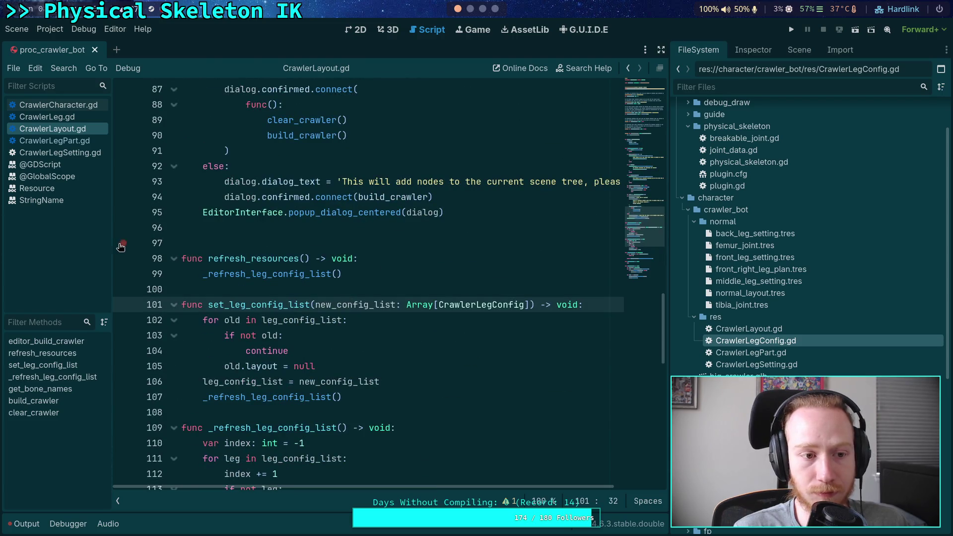
{"action": "left_click", "coordinate": [54, 140]}
{"action": "left_click", "coordinate": [69, 152]}
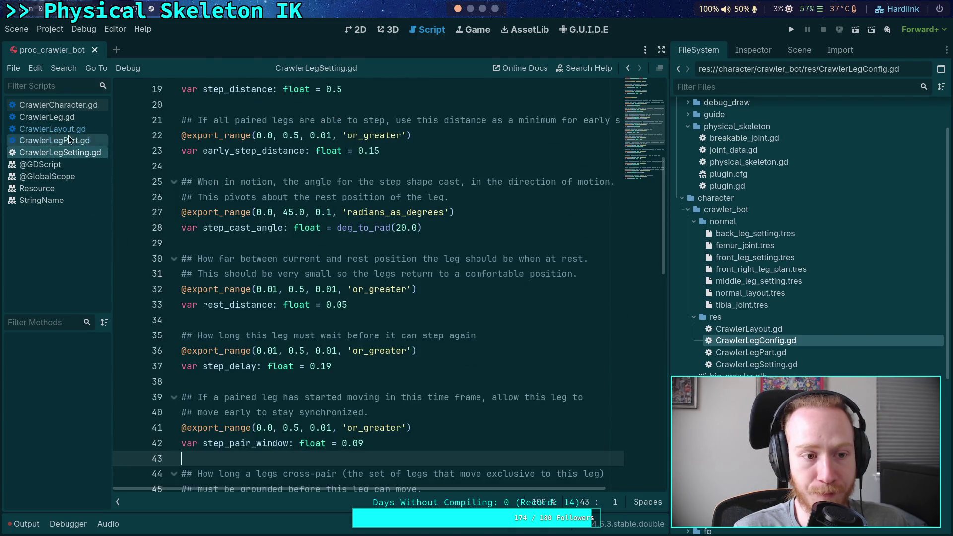
{"action": "left_click", "coordinate": [229, 383]}
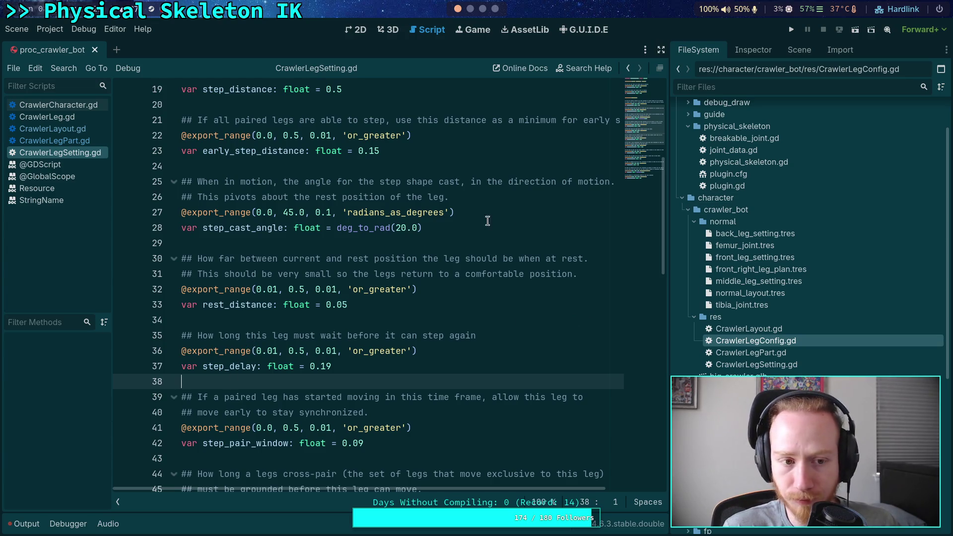
{"action": "scroll", "coordinate": [297, 243], "scroll_direction": "down", "scroll_amount": 4}
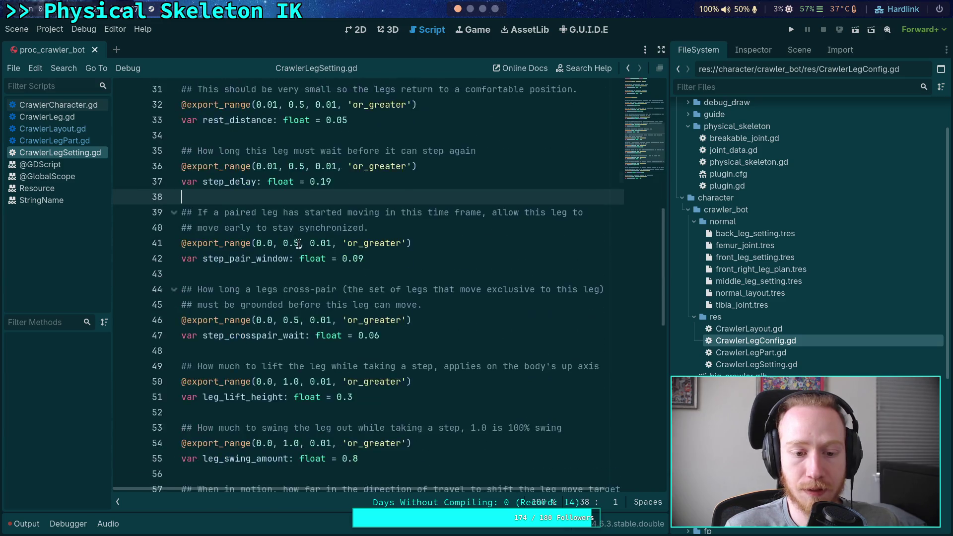
{"action": "scroll", "coordinate": [297, 241], "scroll_direction": "down", "scroll_amount": 5}
{"action": "scroll", "coordinate": [298, 238], "scroll_direction": "up", "scroll_amount": 15}
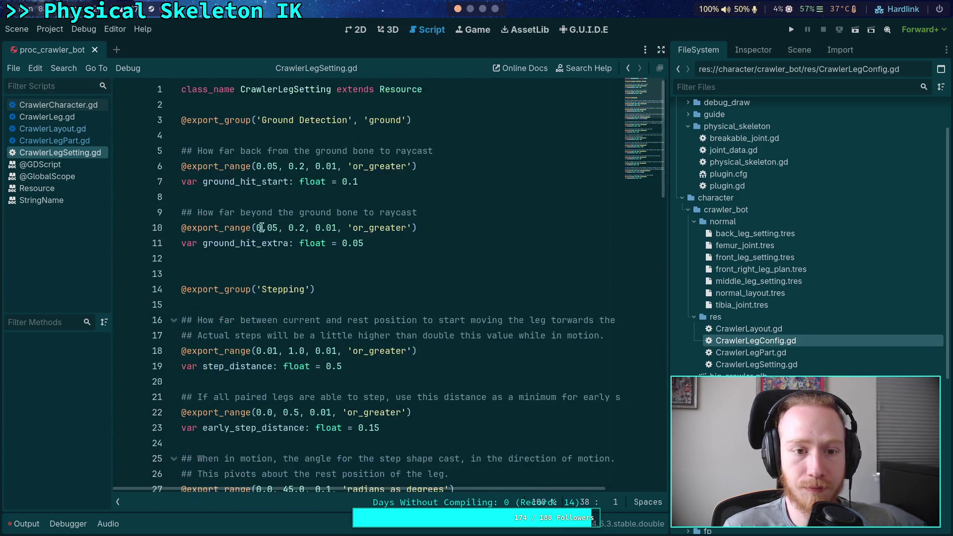
Open CrawlerLegConfig.gd from FileSystem and move it right after CrawlerLayout.gd in the script list.
{"action": "left_click", "coordinate": [80, 140]}
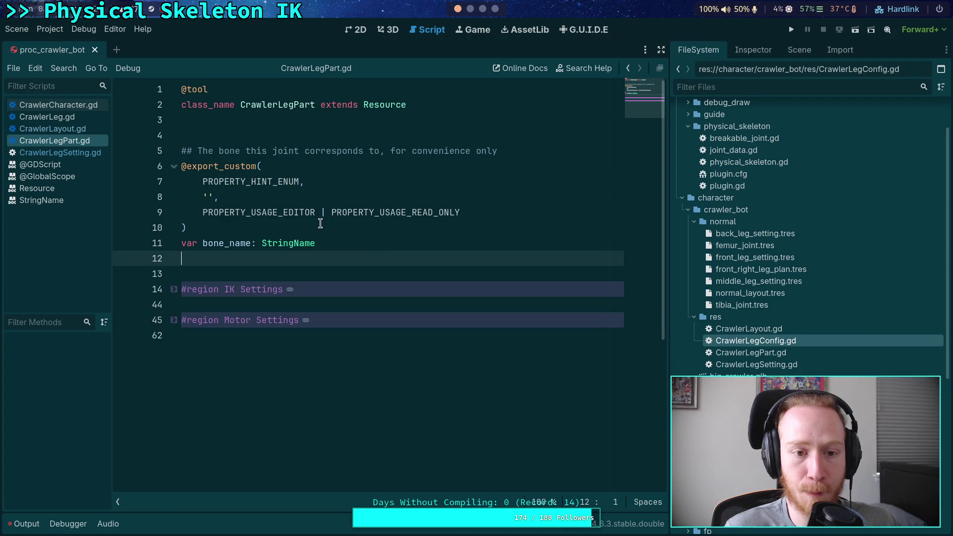
{"action": "left_click", "coordinate": [67, 128]}
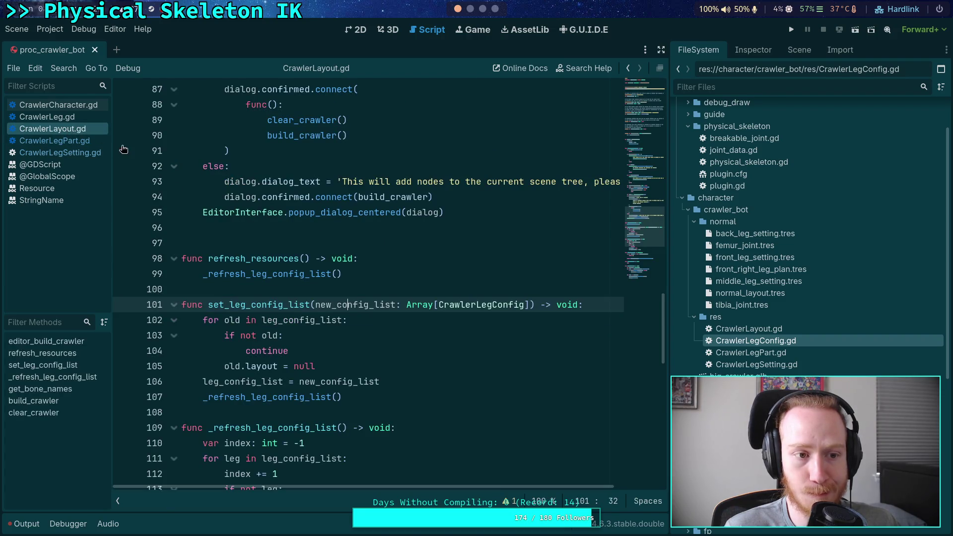
{"action": "double_click", "coordinate": [784, 341]}
{"action": "mouse_move", "coordinate": [60, 165]}
{"action": "left_mouse_down"}
{"action": "mouse_move", "coordinate": [72, 154]}
{"action": "mouse_move", "coordinate": [70, 138]}
{"action": "left_mouse_up"}
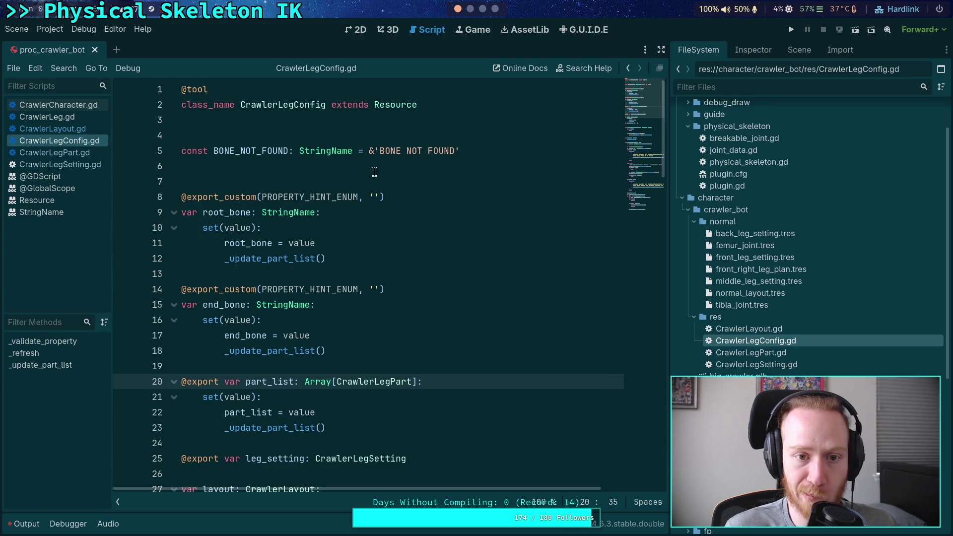
{"action": "scroll", "coordinate": [357, 172], "scroll_direction": "down", "scroll_amount": 10}
{"action": "scroll", "coordinate": [494, 142], "scroll_direction": "up", "scroll_amount": 4}
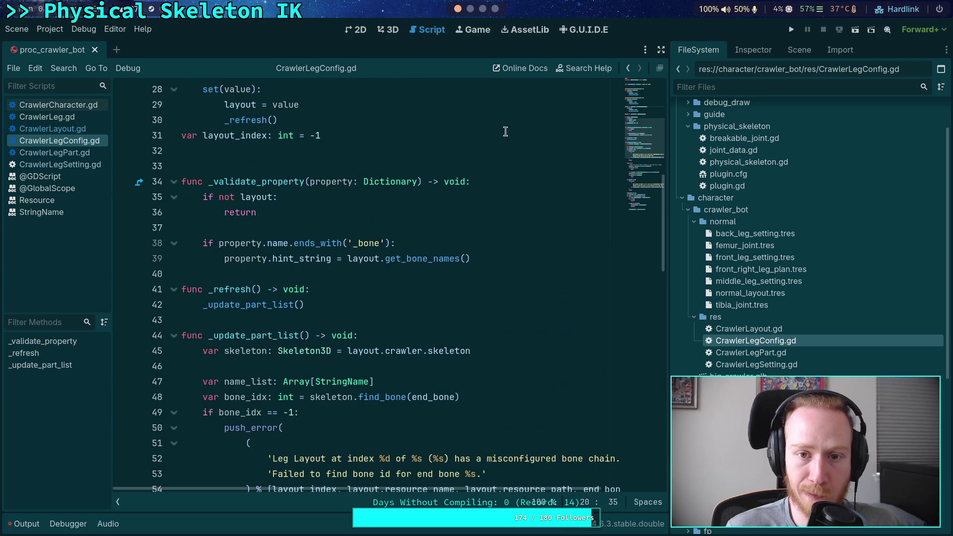
{"action": "left_click", "coordinate": [753, 49]}
Select the CrawlerBot root node and widen the Inspector to view its Leg IK settings.
{"action": "left_click", "coordinate": [799, 49]}
{"action": "left_click", "coordinate": [755, 161]}
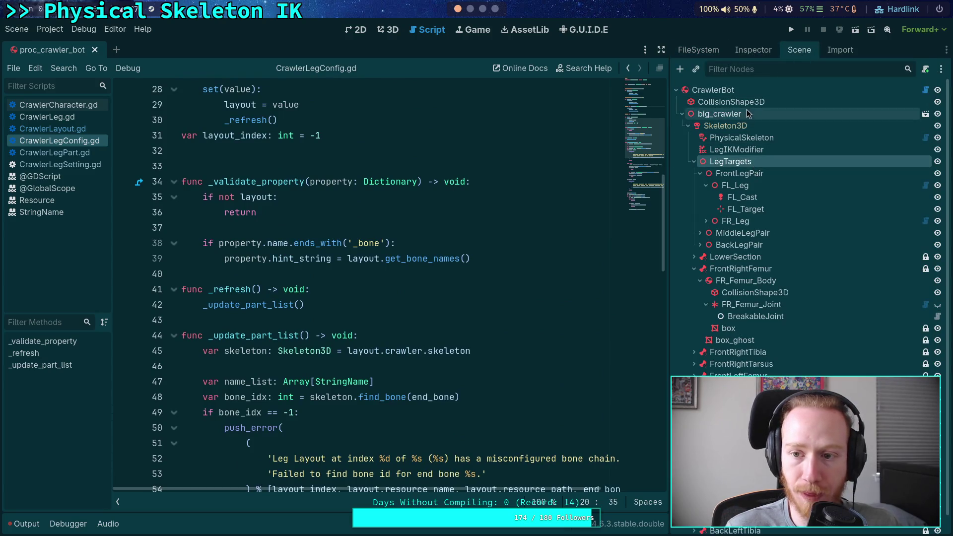
{"action": "left_click", "coordinate": [735, 91]}
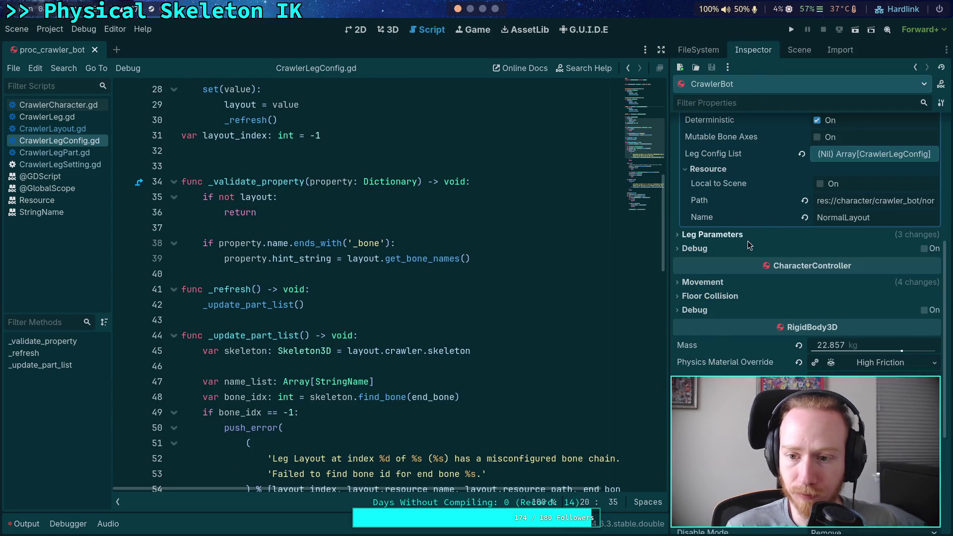
{"action": "scroll", "coordinate": [749, 288], "scroll_direction": "up", "scroll_amount": 5}
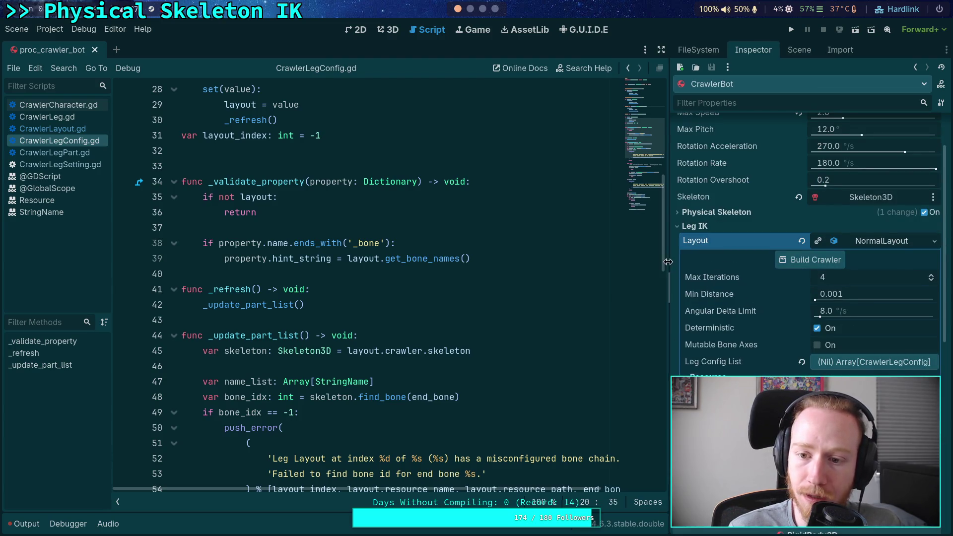
{"action": "left_click_drag", "start_coordinate": [668, 263], "coordinate": [624, 270]}
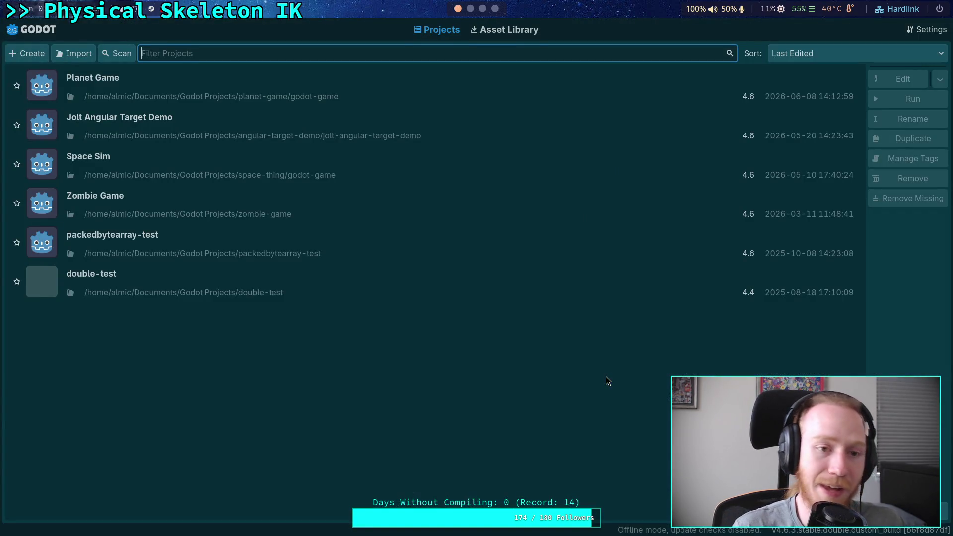
Reopen Planet Game, select CrawlerBot, and add one empty element to its Leg Config List.
{"action": "left_click", "coordinate": [754, 85]}
{"action": "left_click", "coordinate": [883, 85]}
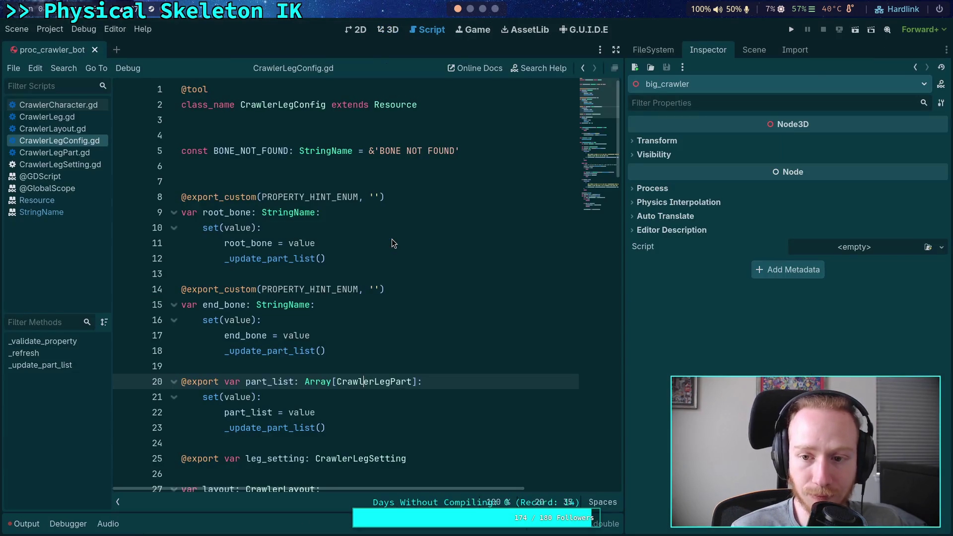
{"action": "left_click", "coordinate": [754, 50]}
{"action": "left_click", "coordinate": [665, 85]}
{"action": "left_click", "coordinate": [708, 50]}
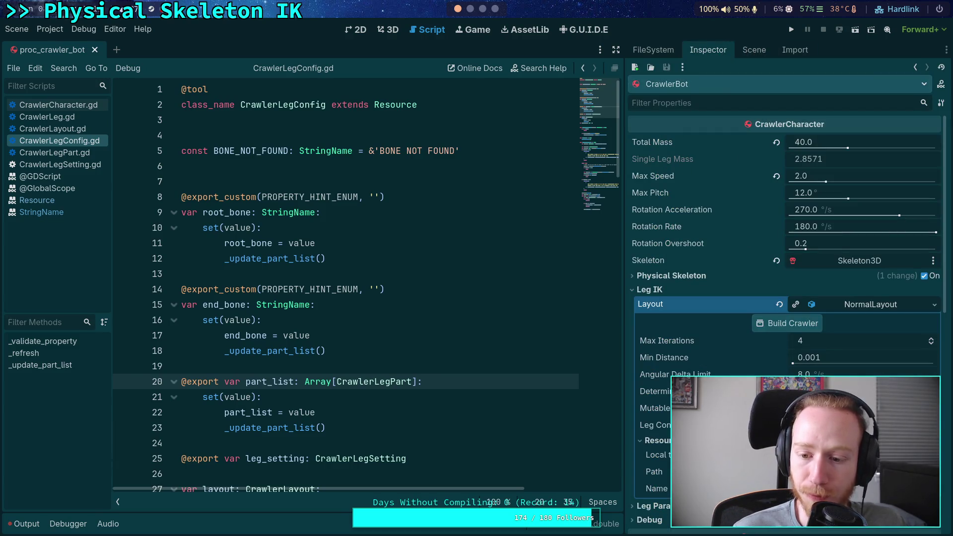
{"action": "left_click", "coordinate": [655, 425]}
{"action": "left_click", "coordinate": [789, 461]}
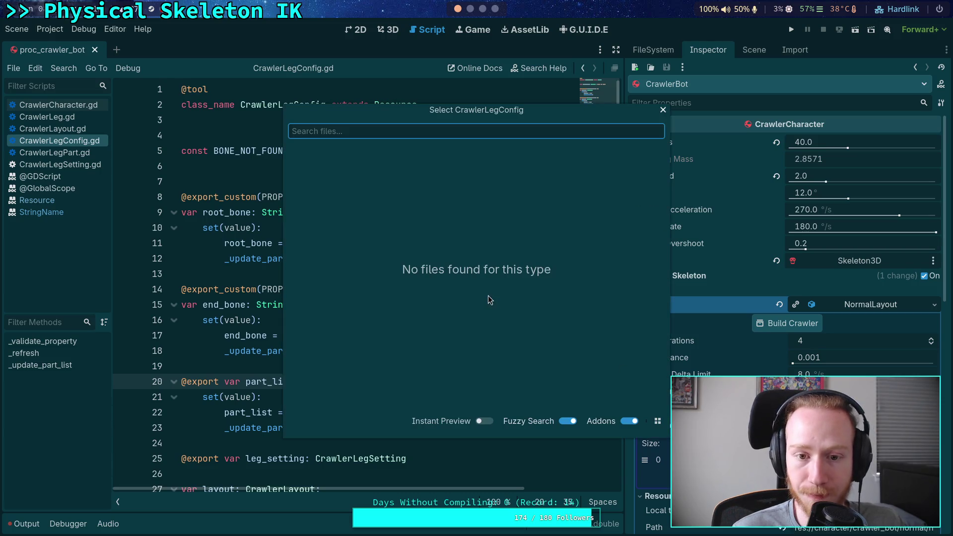
{"action": "left_click", "coordinate": [662, 111]}
{"action": "scroll", "coordinate": [696, 201], "scroll_direction": "down", "scroll_amount": 3}
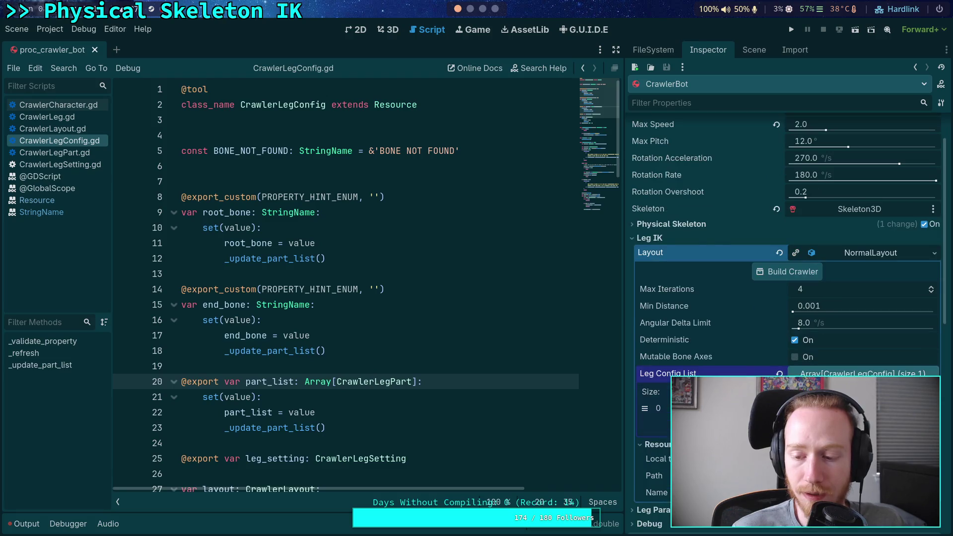
{"action": "left_click", "coordinate": [752, 53]}
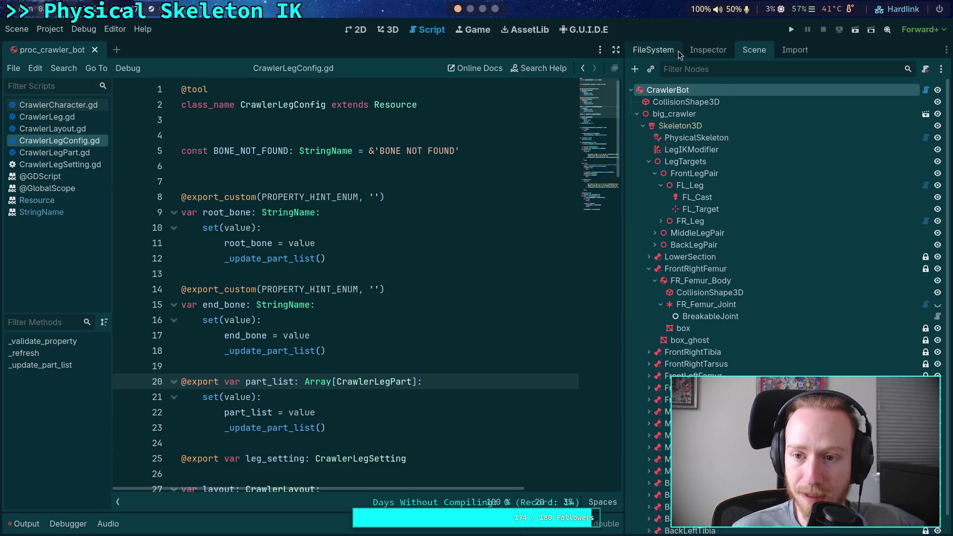
Check front_right_leg_plan.tres in FileSystem, then quit Godot without saving modified resources.
{"action": "left_click", "coordinate": [653, 49]}
{"action": "scroll", "coordinate": [744, 380], "scroll_direction": "down", "scroll_amount": 2}
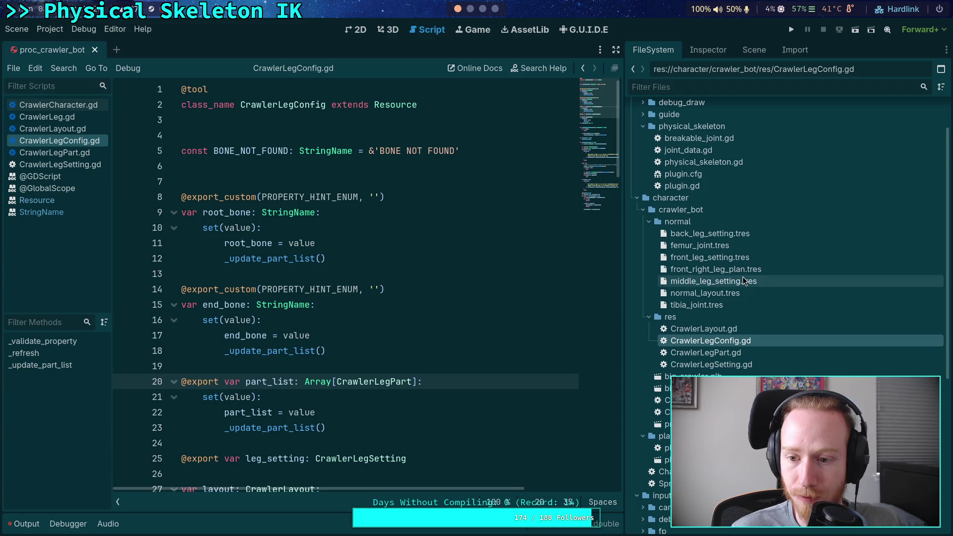
{"action": "left_click", "coordinate": [715, 269]}
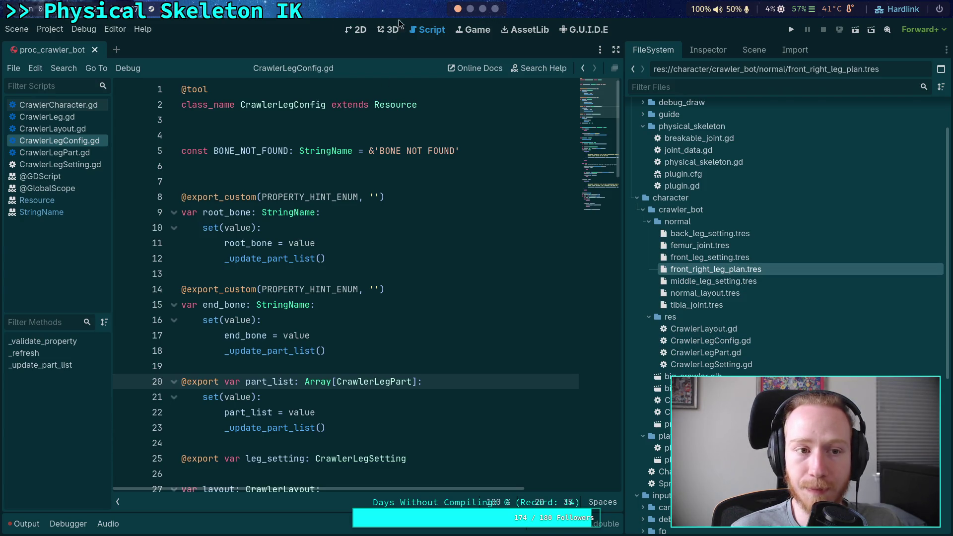
{"action": "left_click", "coordinate": [17, 29]}
{"action": "left_click", "coordinate": [23, 287]}
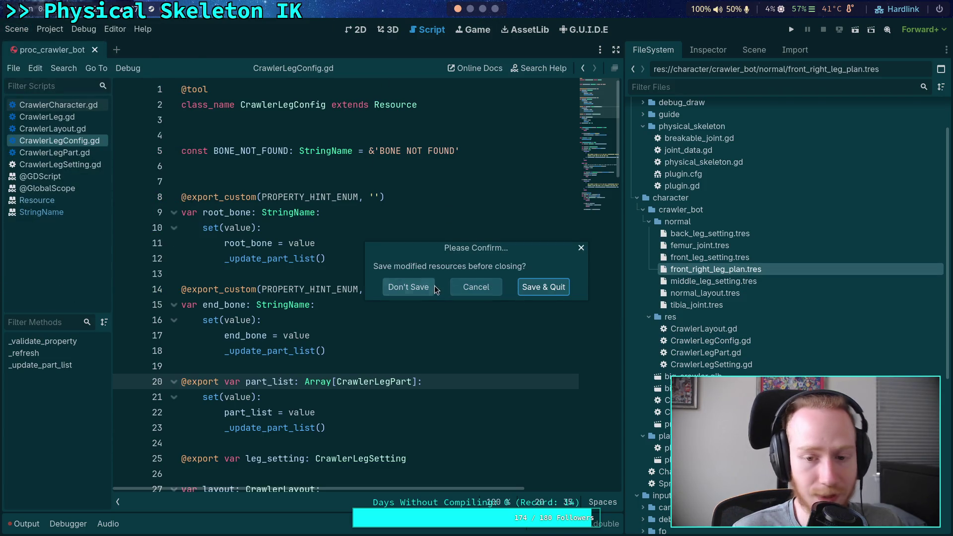
{"action": "left_click", "coordinate": [417, 293]}
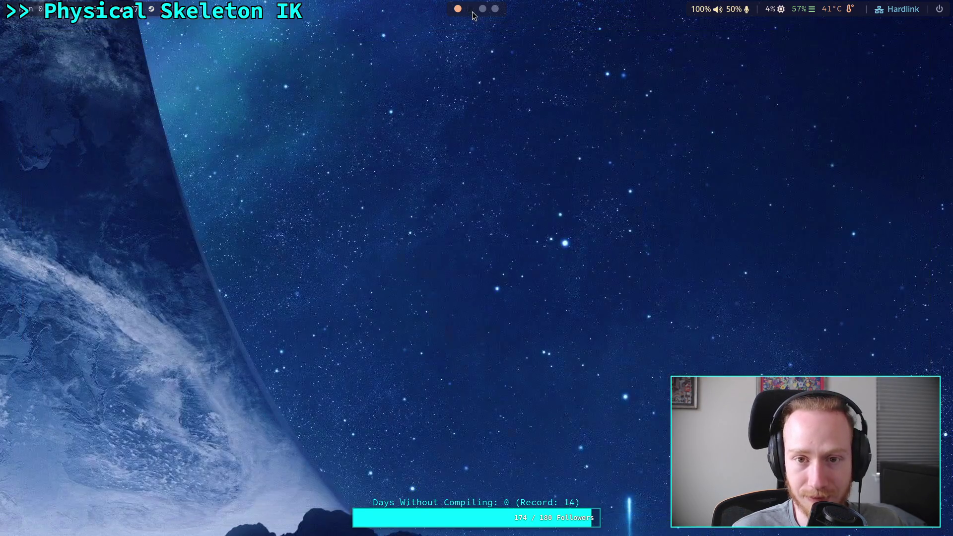
Launch nvim in the planet-game project folder from the terminal.
{"action": "left_click", "coordinate": [470, 9]}
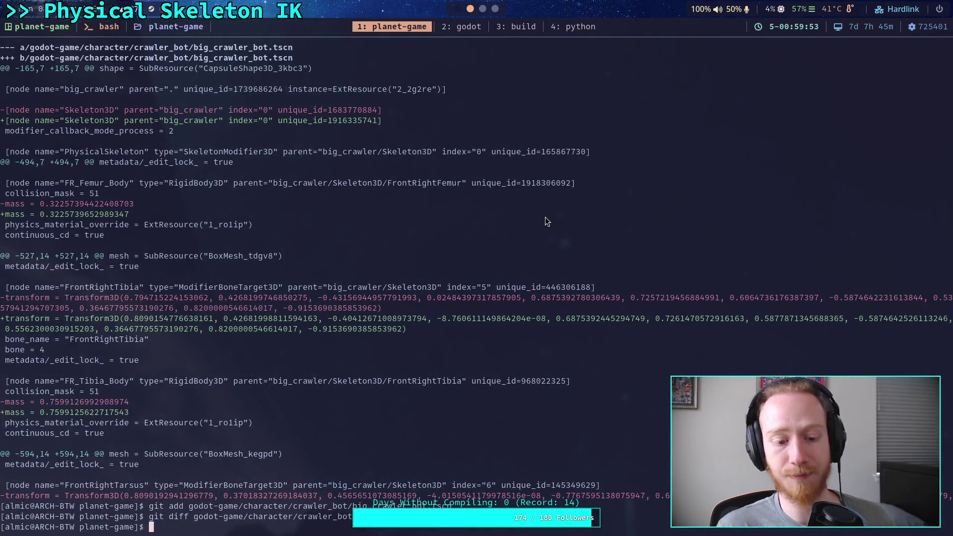
{"action": "type", "text": "nvim"}
{"action": "key", "text": "Return"}
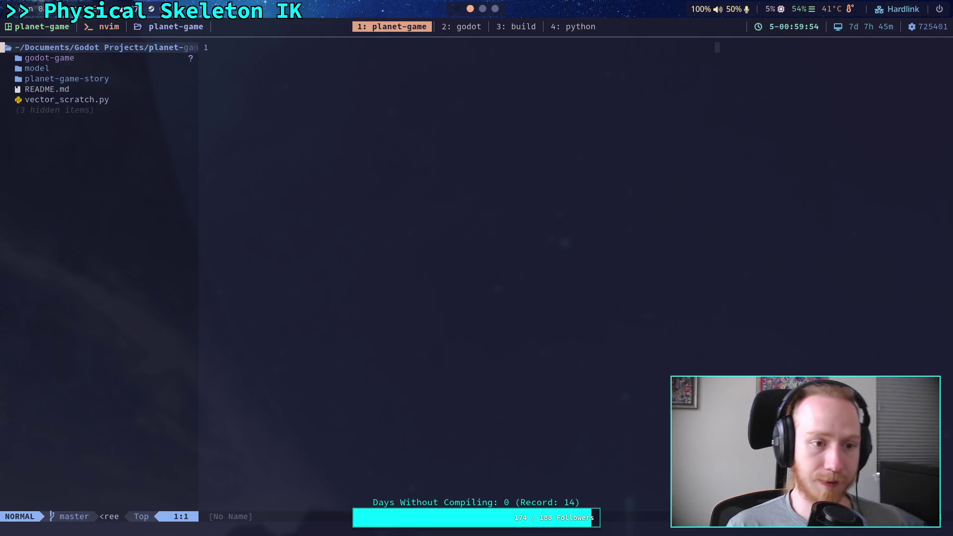
Expand the crawler_bot normal and res folders in the neo-tree file tree.
{"action": "key", "text": "Return"}
{"action": "key", "text": "j"}
{"action": "key", "text": "j"}
{"action": "key", "text": "Return"}
{"action": "key", "text": "j"}
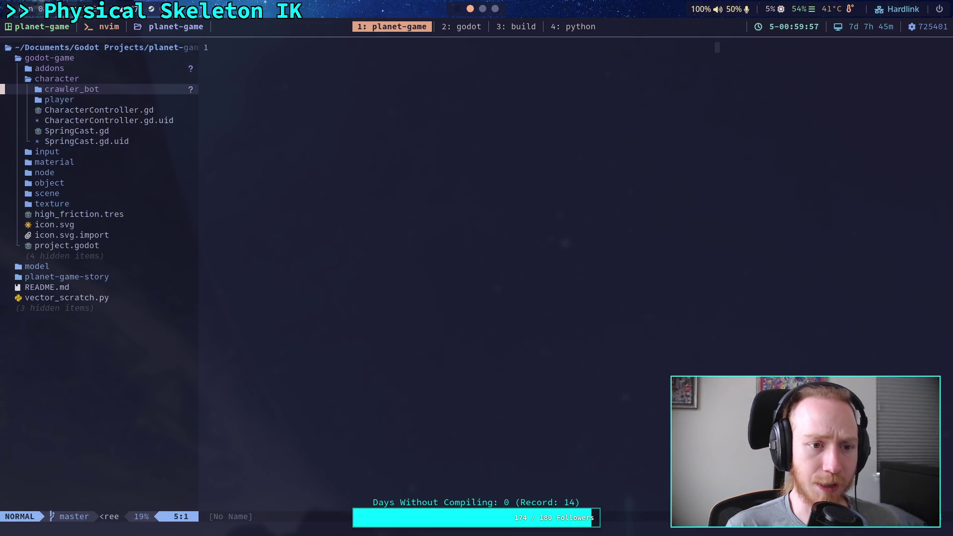
{"action": "key", "text": "Return"}
{"action": "key", "text": "j"}
{"action": "key", "text": "j"}
{"action": "key", "text": "Return"}
{"action": "key", "text": "j"}
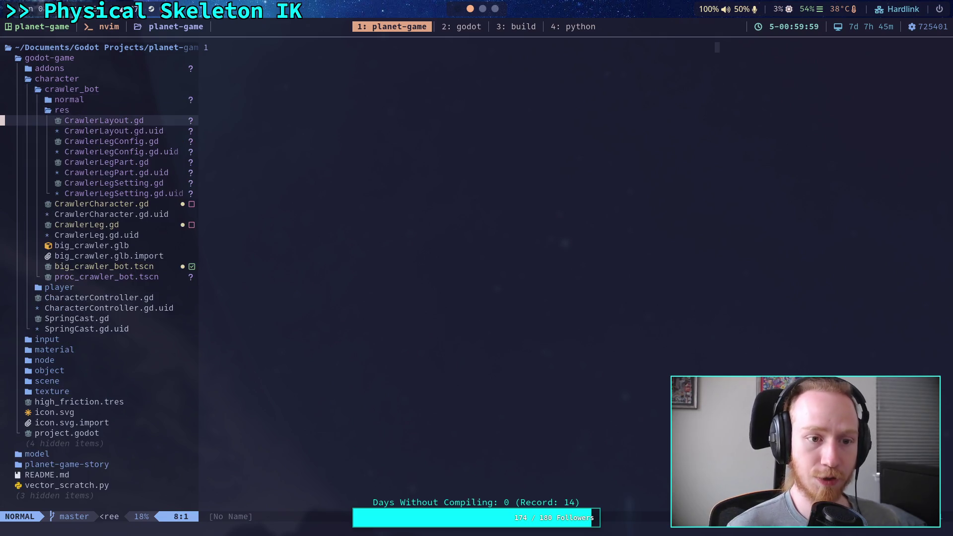
{"action": "key", "text": "k"}
{"action": "key", "text": "Return"}
{"action": "key", "text": "k"}
{"action": "key", "text": "Return"}
{"action": "key", "text": "j"}
{"action": "key", "text": "j"}
{"action": "key", "text": "j"}
Widen the file tree so full names show, and open tibia_joint.tres.
{"action": "left_click_drag", "start_coordinate": [199, 145], "coordinate": [238, 144]}
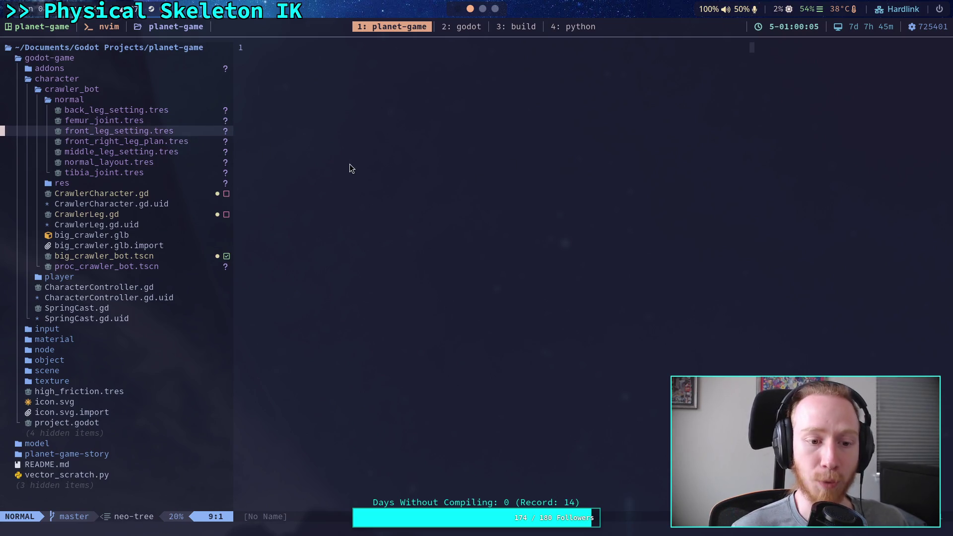
{"action": "key", "text": "j"}
{"action": "key", "text": "j"}
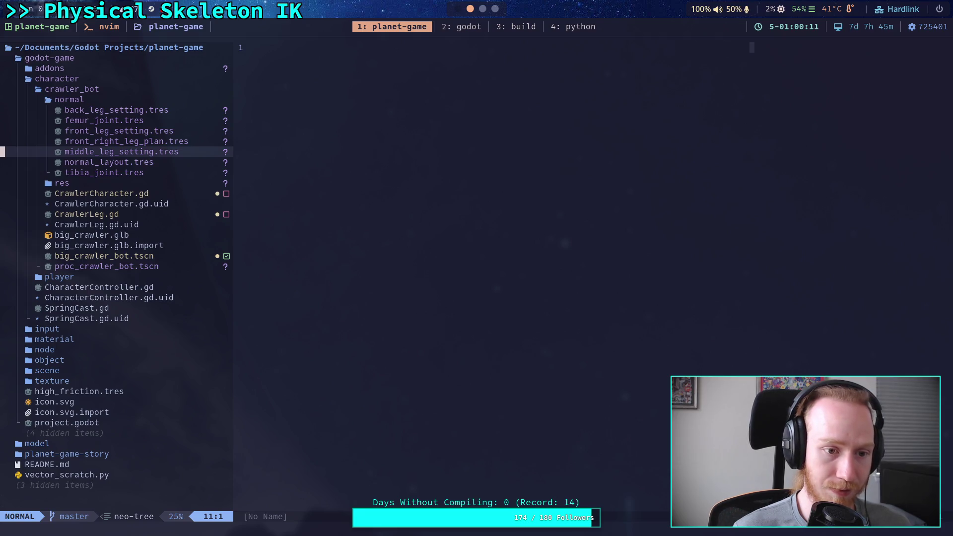
{"action": "key", "text": "j"}
{"action": "key", "text": "j"}
{"action": "key", "text": "j"}
{"action": "key", "text": "Return"}
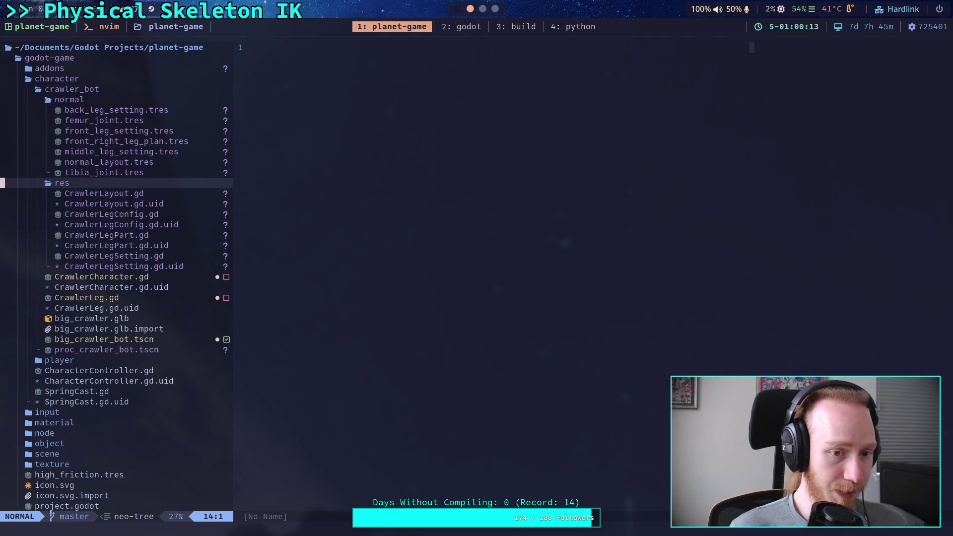
{"action": "key", "text": "k"}
{"action": "key", "text": "Return"}
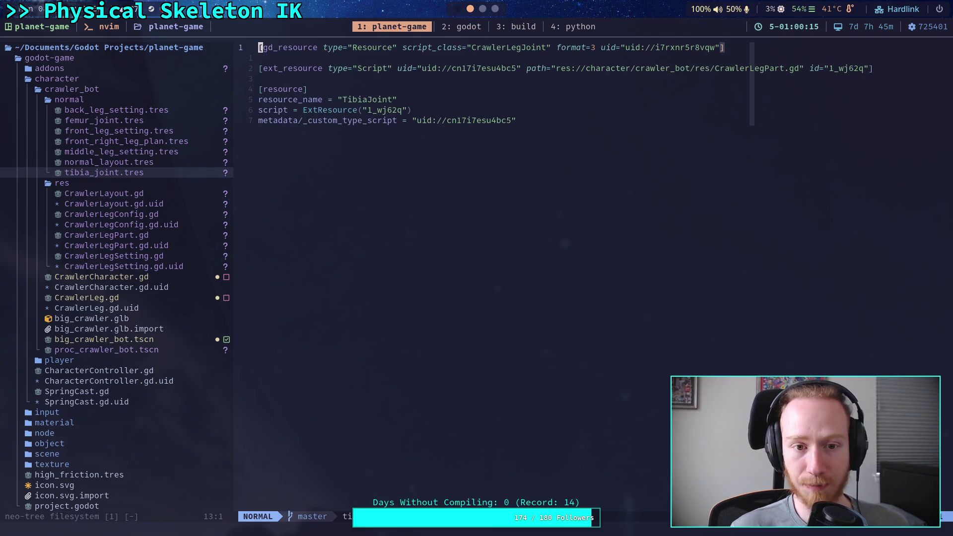
Open back_leg_setting.tres, then CrawlerLegSetting.gd.uid full-window.
{"action": "left_click", "coordinate": [167, 206]}
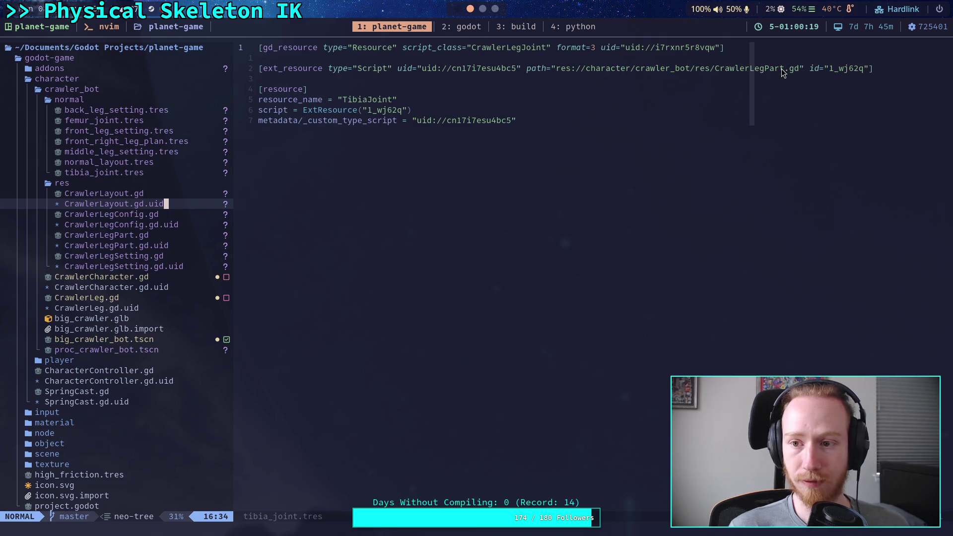
{"action": "left_click", "coordinate": [165, 219]}
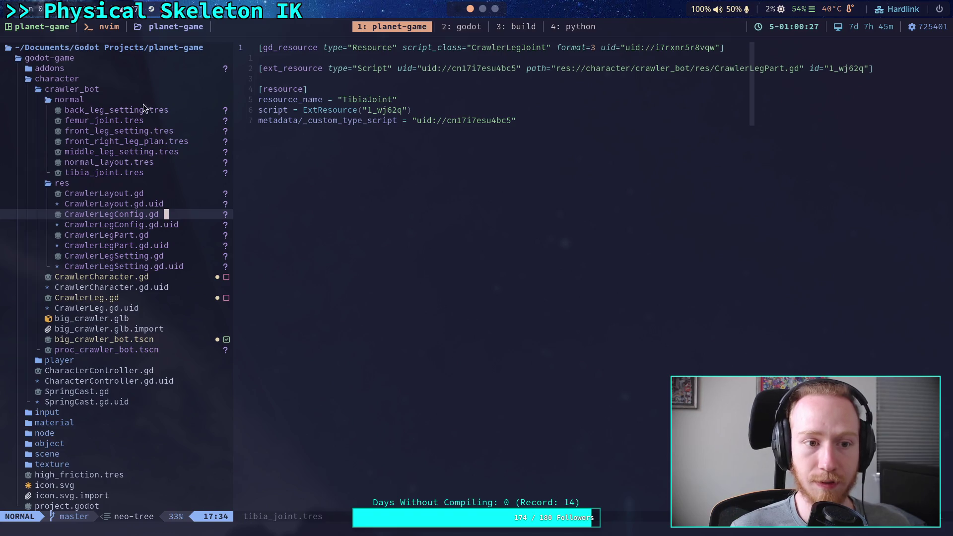
{"action": "left_click", "coordinate": [137, 121]}
{"action": "key", "text": "k"}
{"action": "key", "text": "Return"}
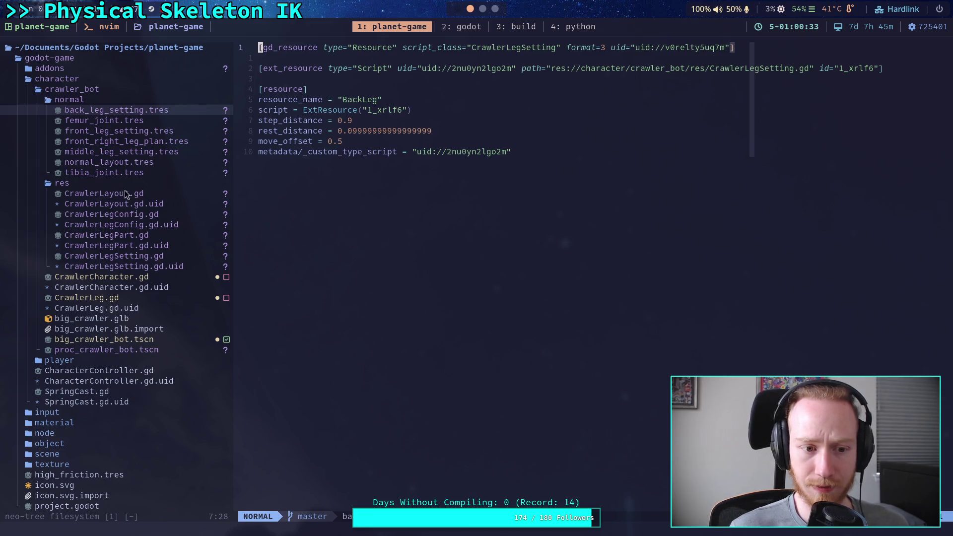
{"action": "left_click", "coordinate": [177, 267]}
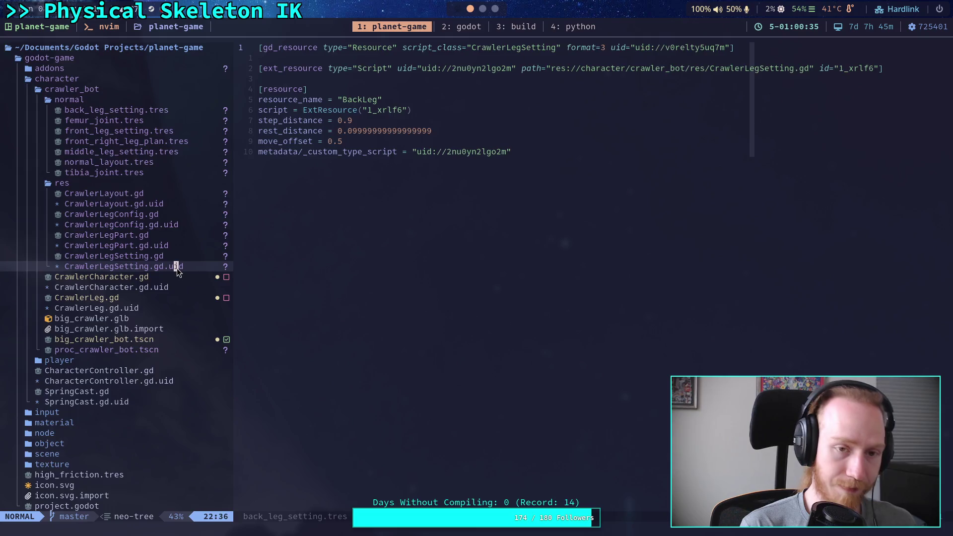
{"action": "key", "text": "Return"}
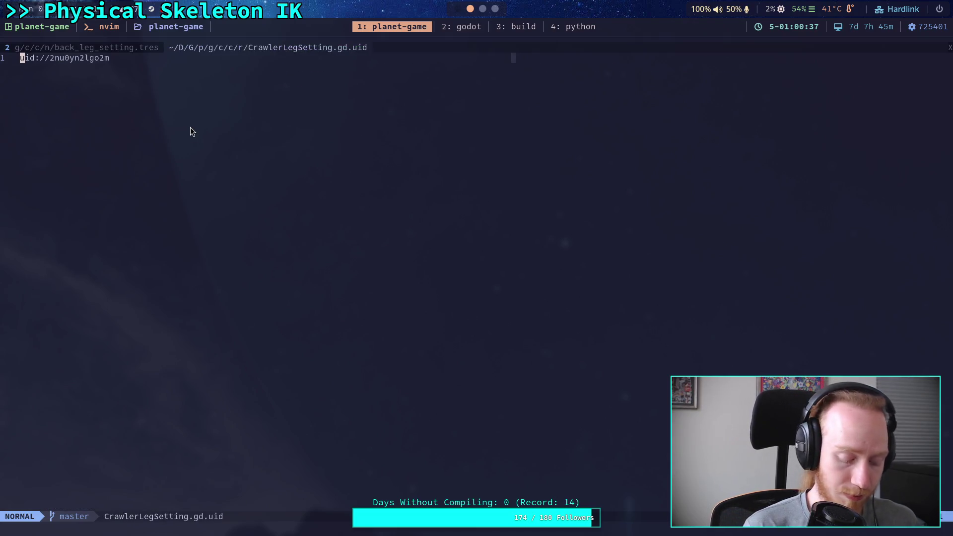
Select the uid and trial-paste over it twice, undoing each paste.
{"action": "key", "text": "v"}
{"action": "key", "text": "e"}
{"action": "key", "text": "e"}
{"action": "key", "text": "e"}
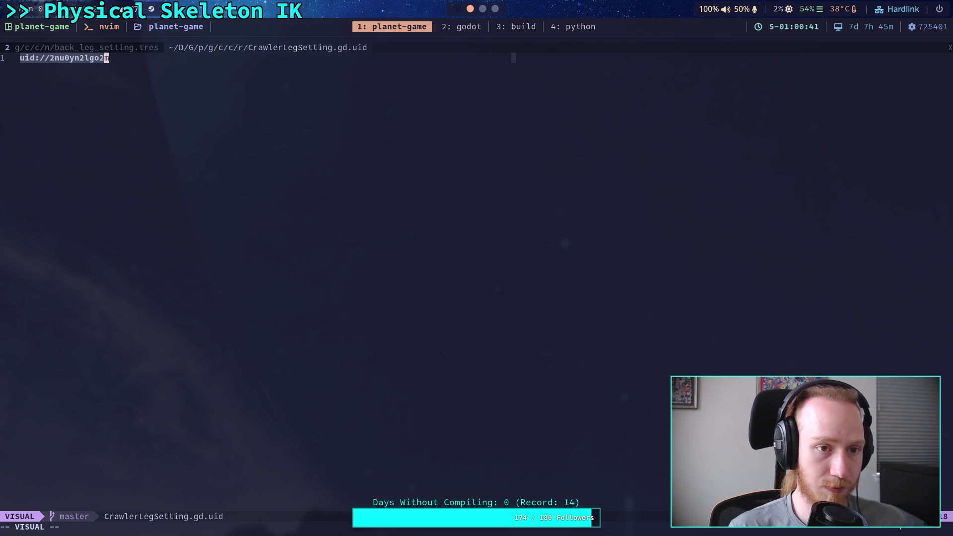
{"action": "key", "text": "p"}
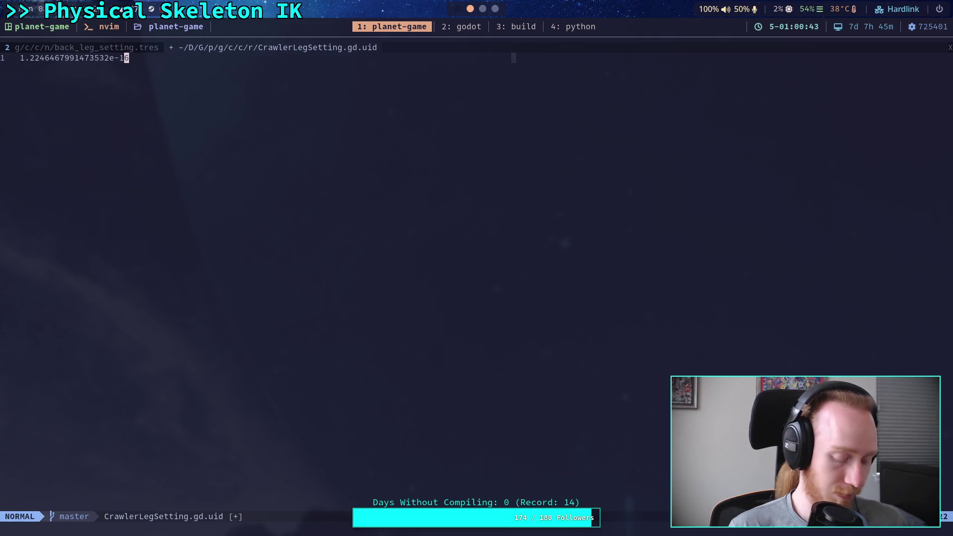
{"action": "key", "text": "u"}
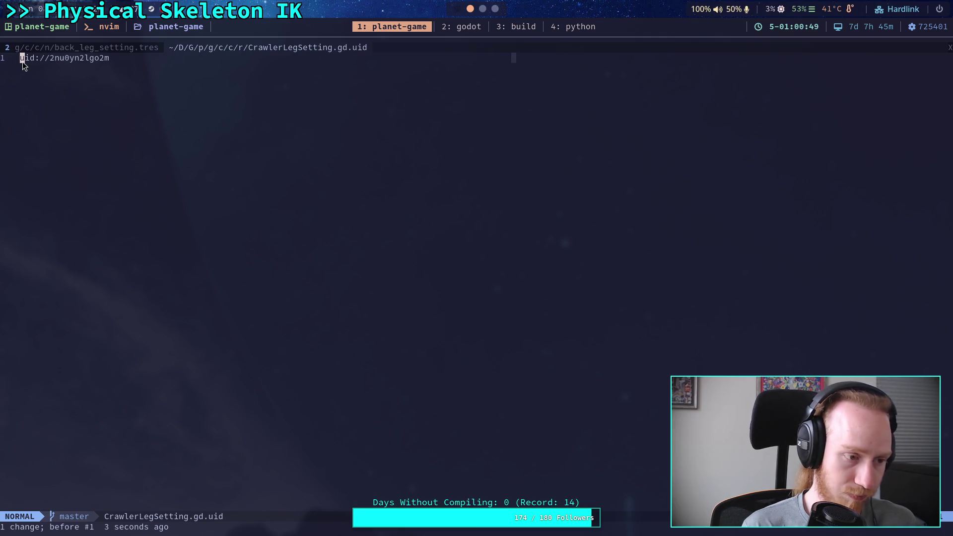
{"action": "key", "text": "v"}
{"action": "key", "text": "$"}
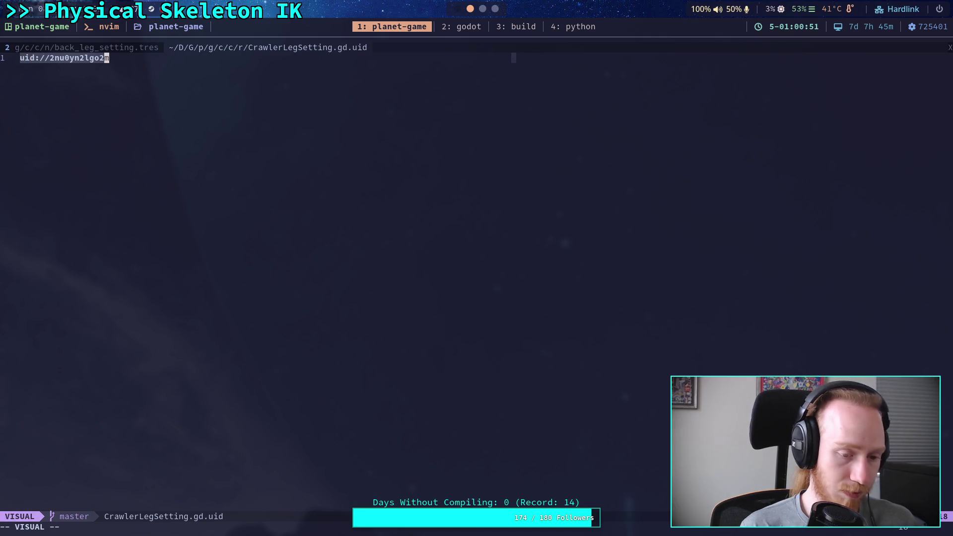
{"action": "key", "text": "p"}
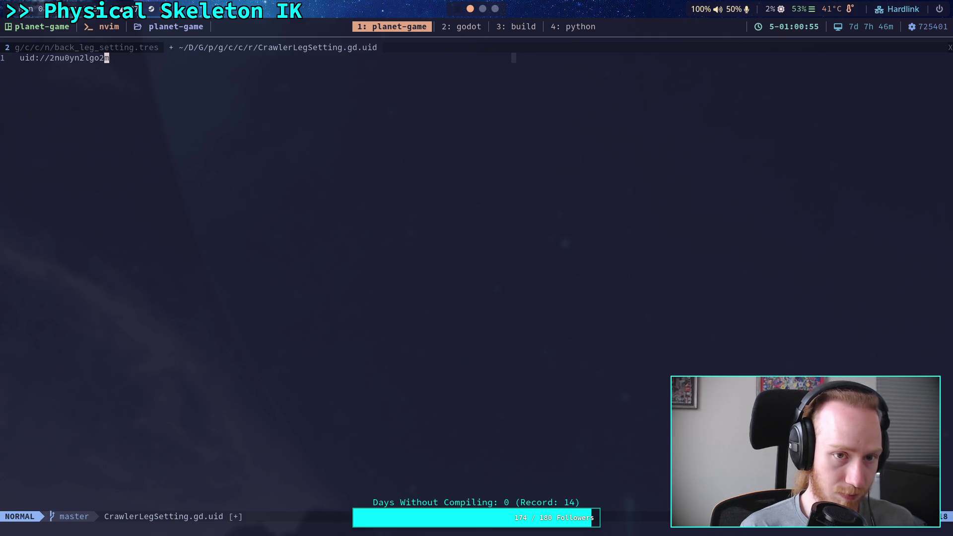
{"action": "key", "text": "u"}
Yank the uid string and paste it on a new line.
{"action": "key", "text": "v"}
{"action": "key", "text": "e"}
{"action": "key", "text": "e"}
{"action": "key", "text": "e"}
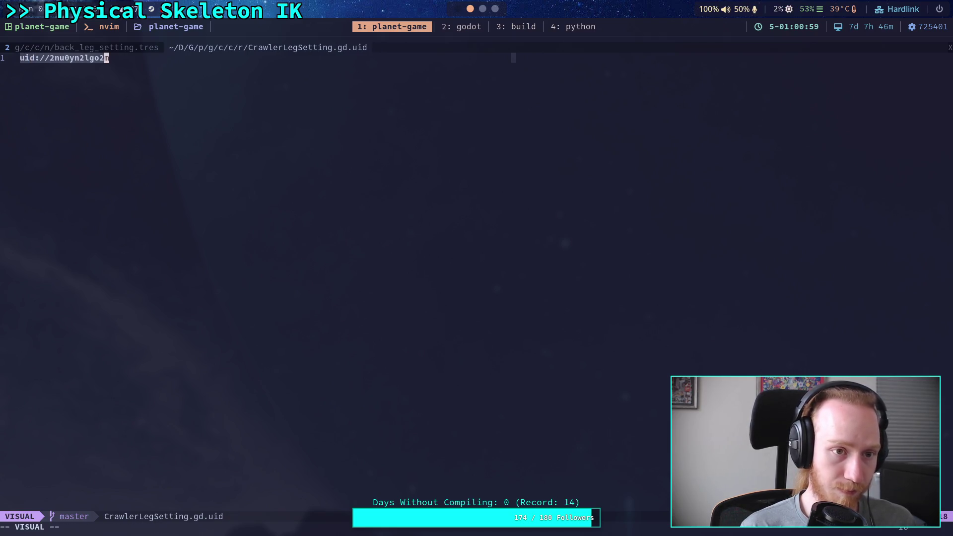
{"action": "key", "text": "y"}
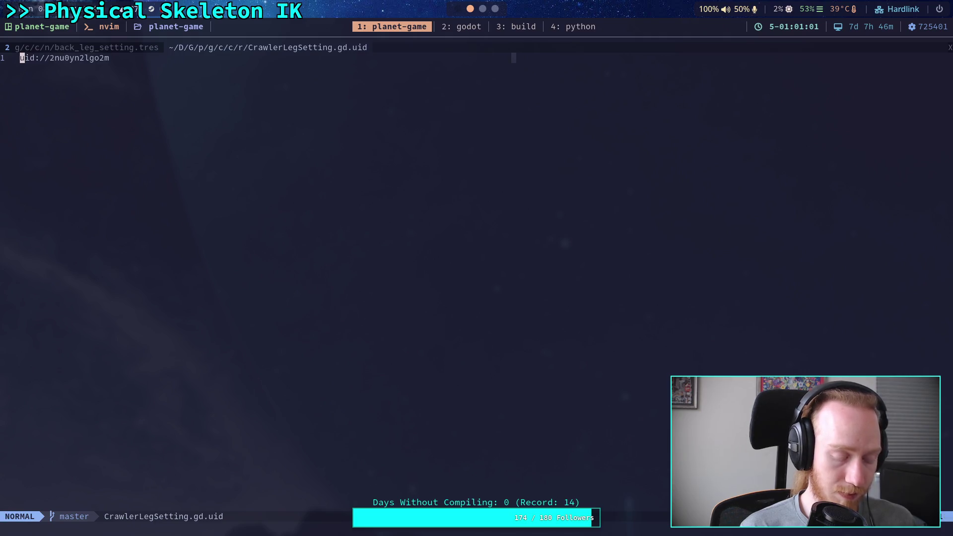
{"action": "key", "text": "o"}
{"action": "key", "text": "Escape"}
{"action": "key", "text": "p"}
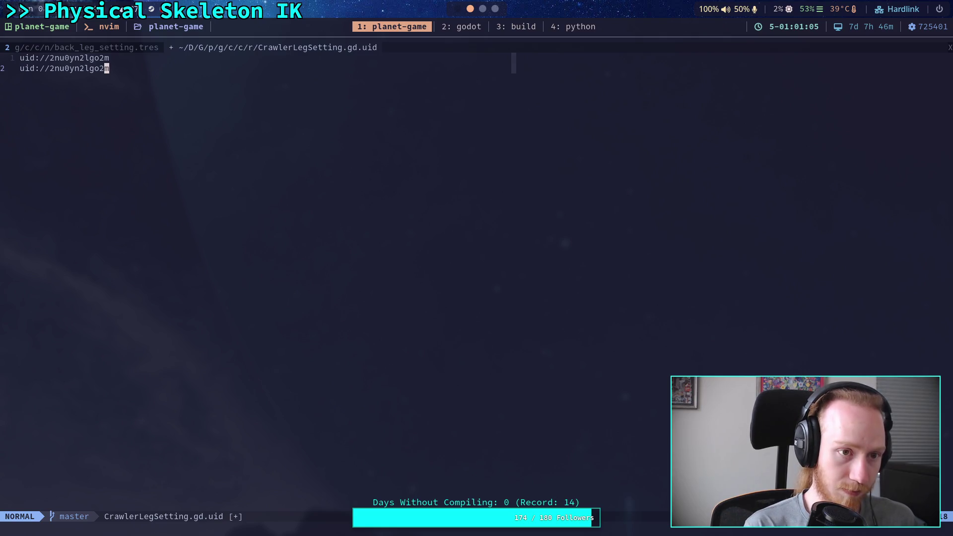
Discard the uid edits with :e! and bring back the file tree beside back_leg_setting.tres.
{"action": "type", "text": ":q!"}
{"action": "key", "text": "BackSpace"}
{"action": "key", "text": "BackSpace"}
{"action": "type", "text": "e!"}
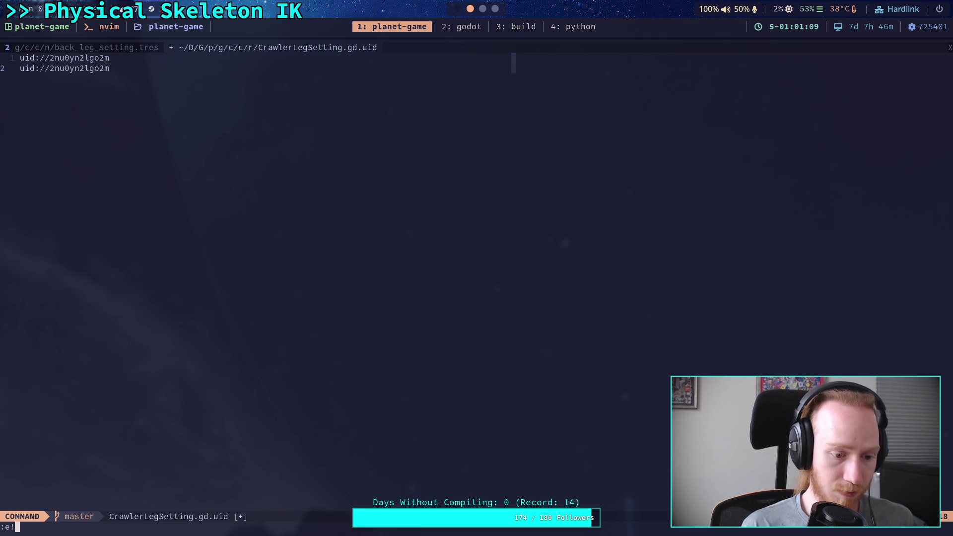
{"action": "key", "text": "Return"}
{"action": "key", "text": "space"}
{"action": "key", "text": "e"}
{"action": "key", "text": "H"}
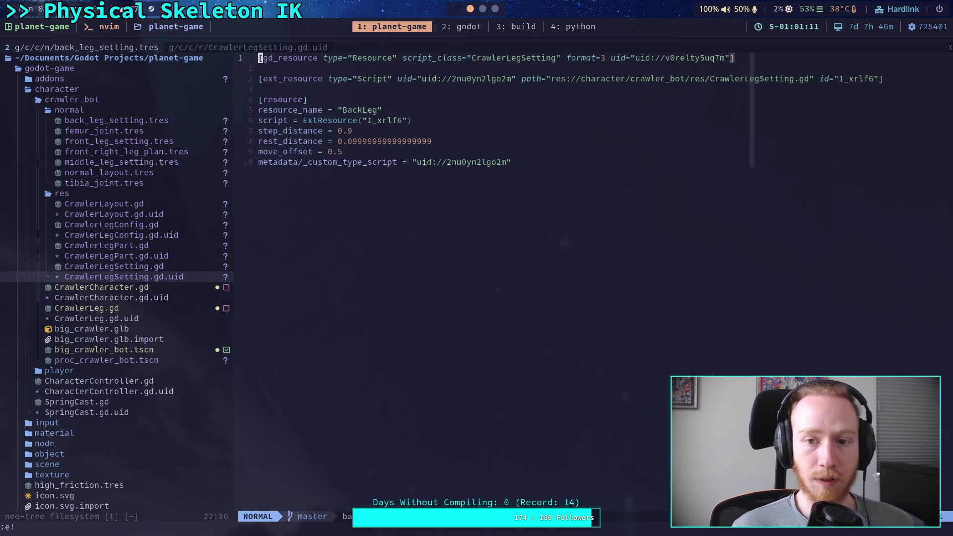
{"action": "key", "text": "Return"}
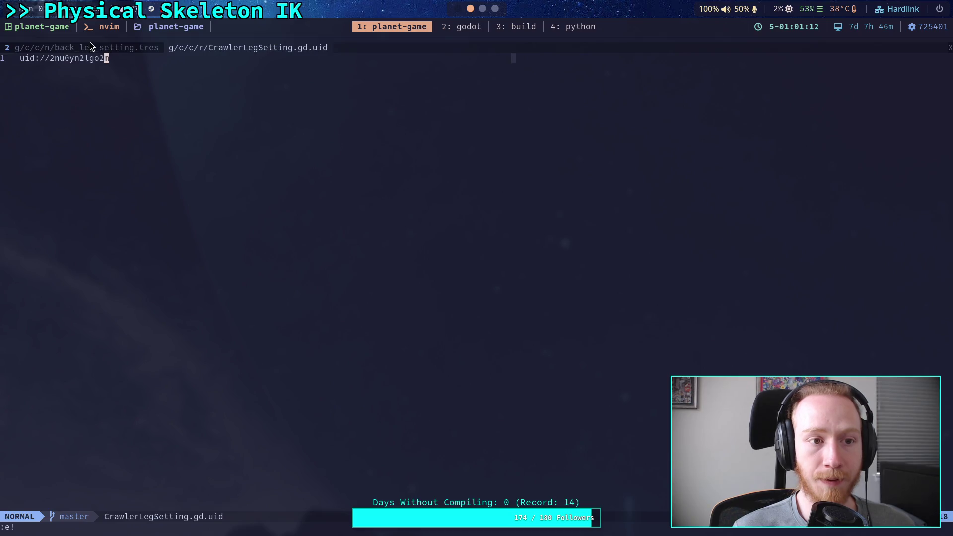
{"action": "left_click", "coordinate": [87, 48]}
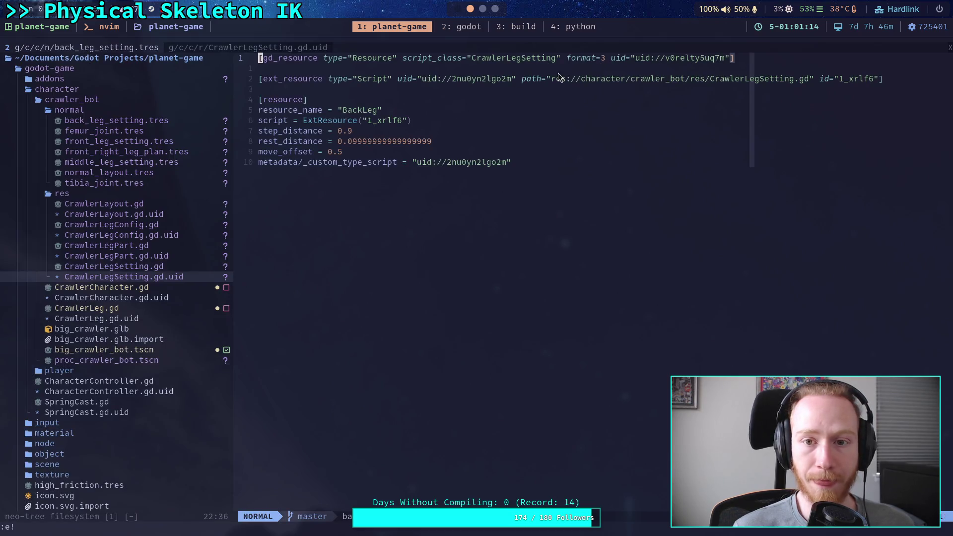
{"action": "left_click_drag", "start_coordinate": [637, 59], "coordinate": [701, 66]}
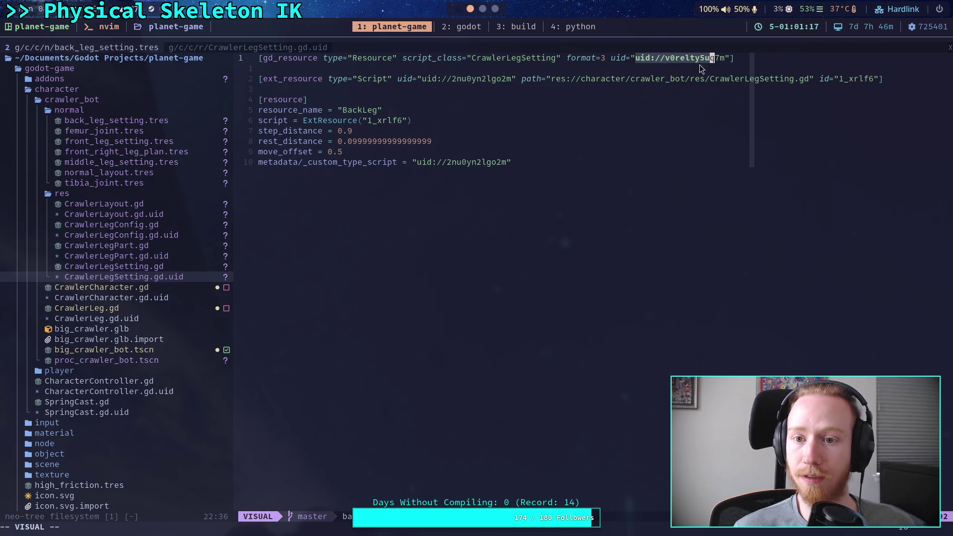
{"action": "left_click", "coordinate": [656, 69]}
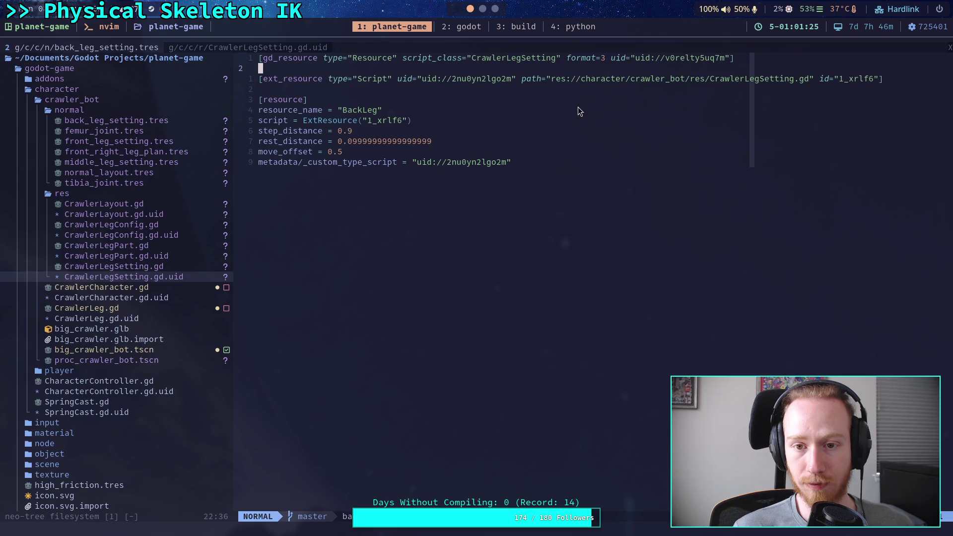
{"action": "left_click_drag", "start_coordinate": [424, 79], "coordinate": [512, 86]}
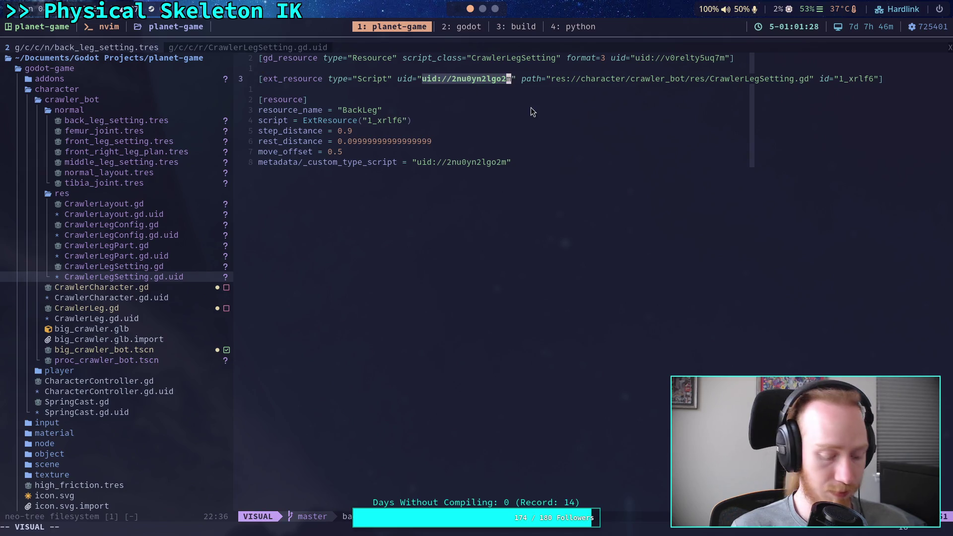
{"action": "key", "text": "y"}
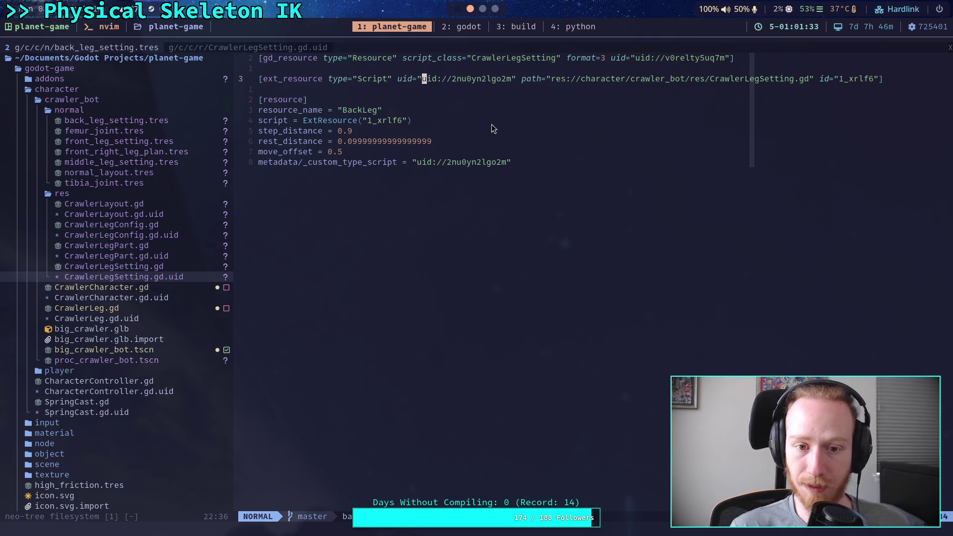
{"action": "left_click_drag", "start_coordinate": [419, 162], "coordinate": [505, 166]}
{"action": "key", "text": "y"}
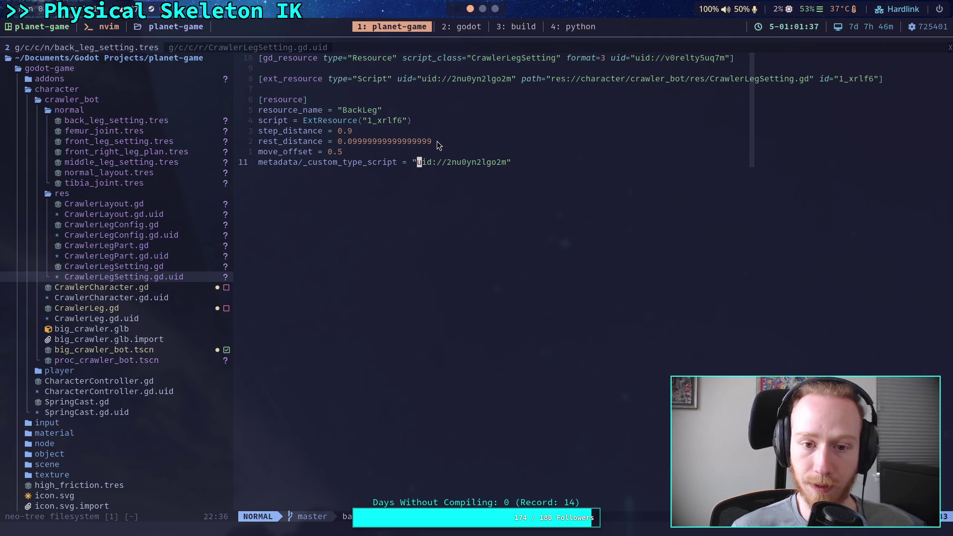
{"action": "left_click", "coordinate": [424, 142]}
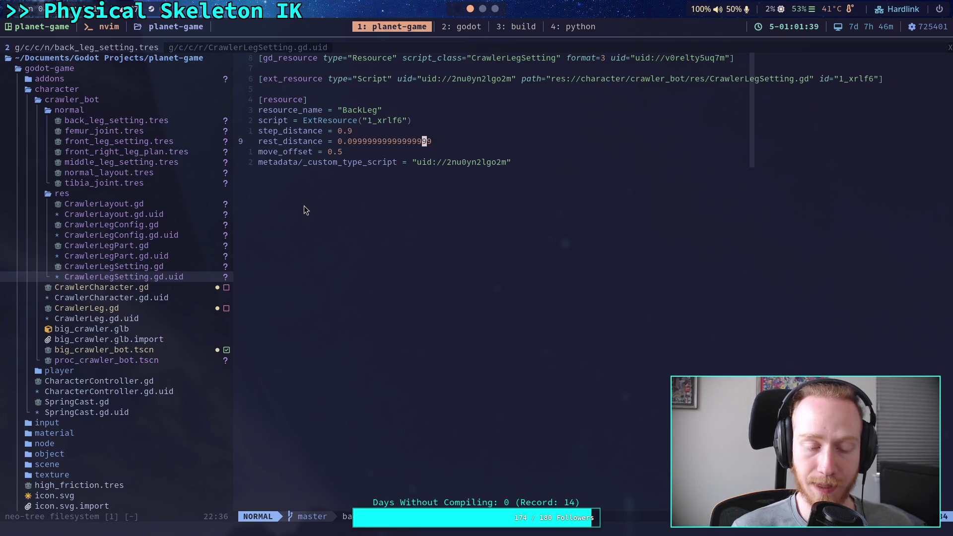
{"action": "left_click_drag", "start_coordinate": [360, 153], "coordinate": [326, 110]}
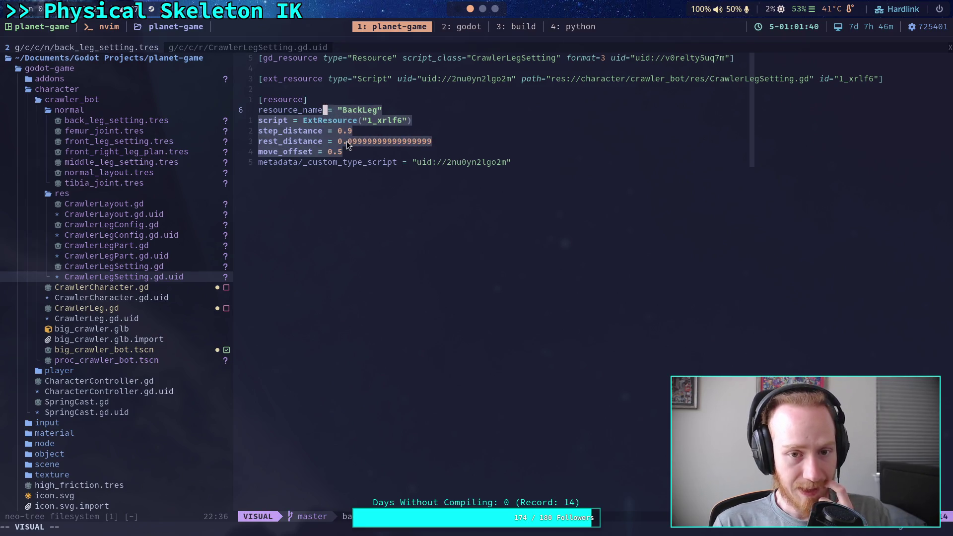
{"action": "left_click", "coordinate": [346, 142]}
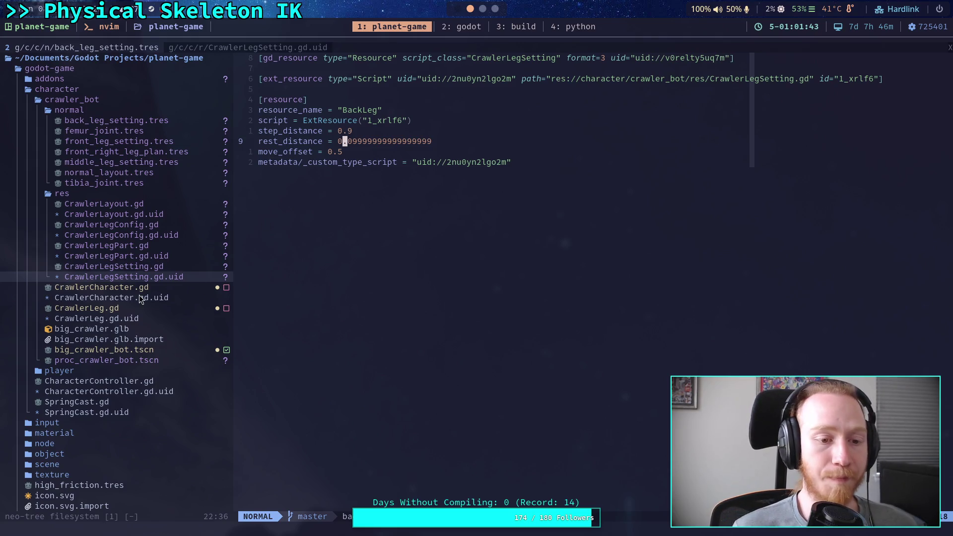
{"action": "left_click", "coordinate": [150, 131]}
{"action": "left_click", "coordinate": [305, 99]}
{"action": "type", "text": ":w"}
{"action": "key", "text": "Return"}
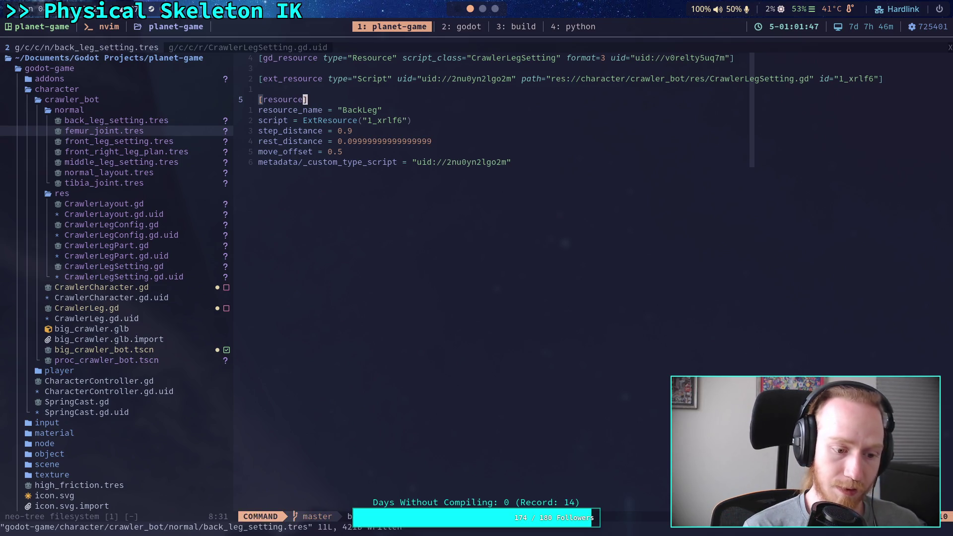
{"action": "left_click", "coordinate": [151, 132]}
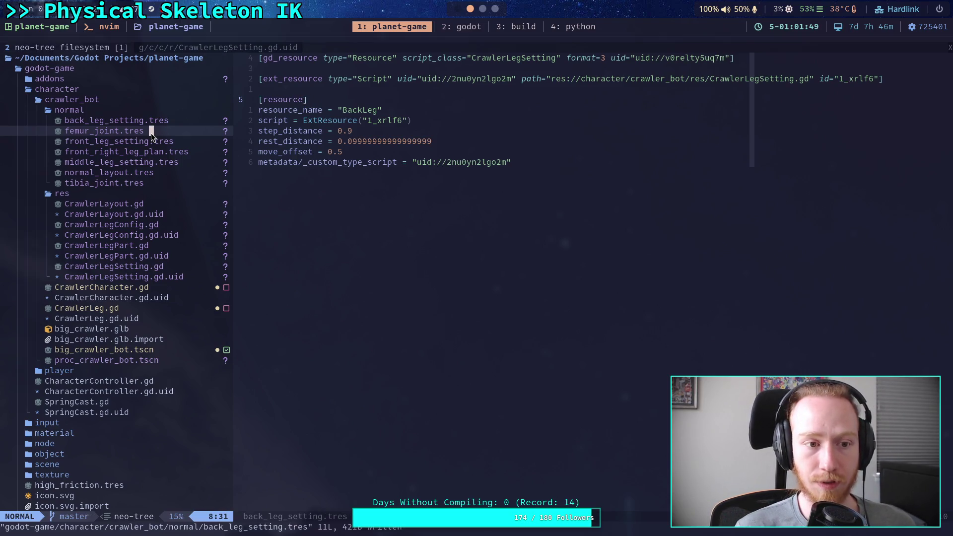
Open femur_joint.tres and glance at CrawlerLegSetting.gd.uid before closing it.
{"action": "double_click", "coordinate": [150, 132]}
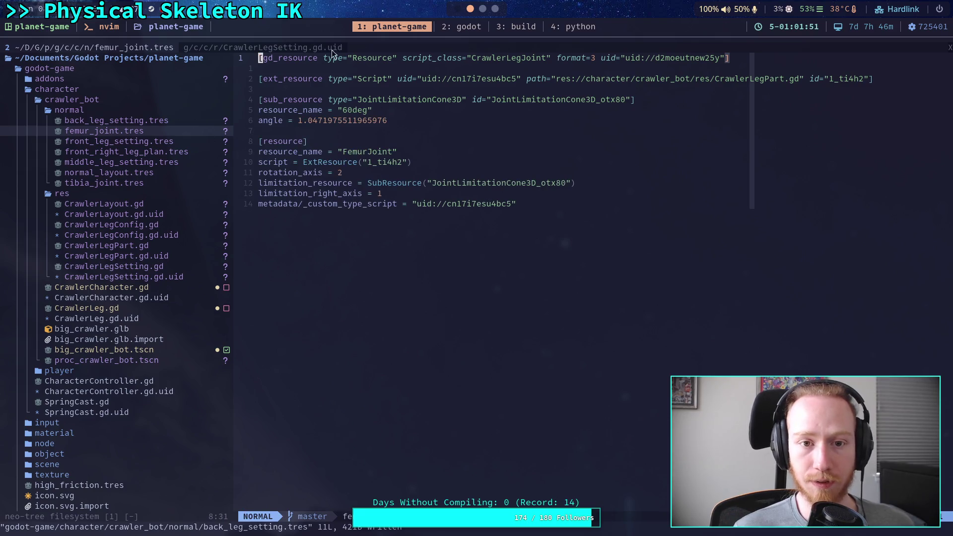
{"action": "left_click", "coordinate": [302, 49]}
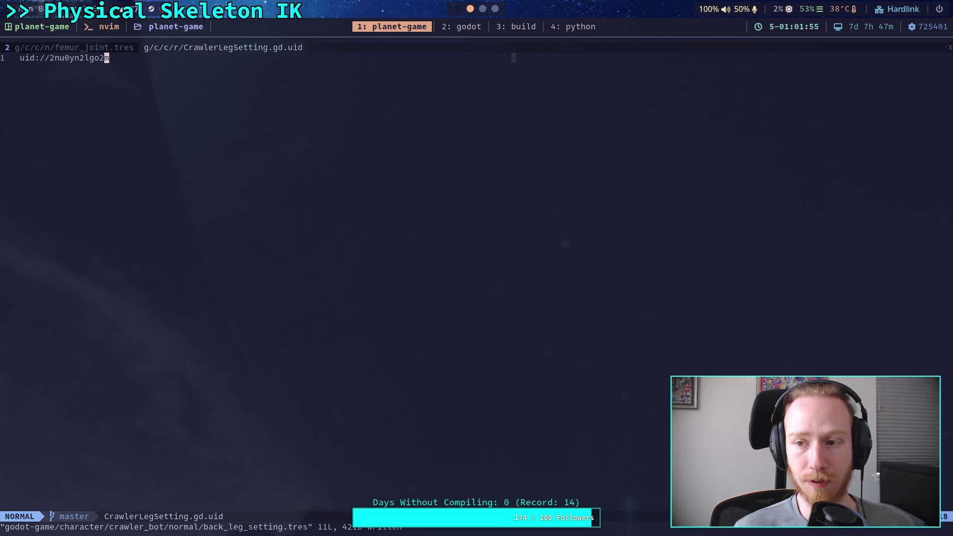
{"action": "left_click", "coordinate": [950, 48]}
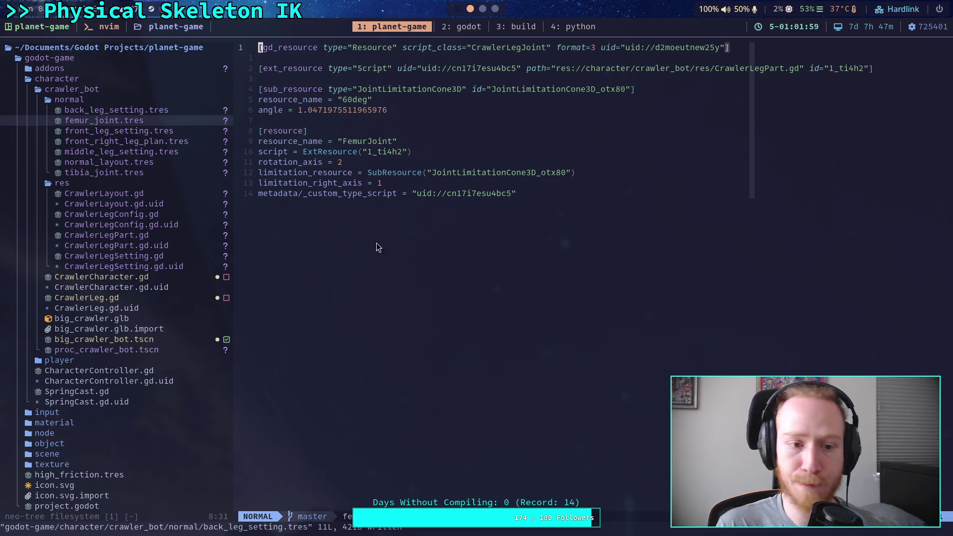
View CrawlerLegPart.gd.uid, then return to femur_joint.tres beside the file tree.
{"action": "left_click", "coordinate": [176, 236]}
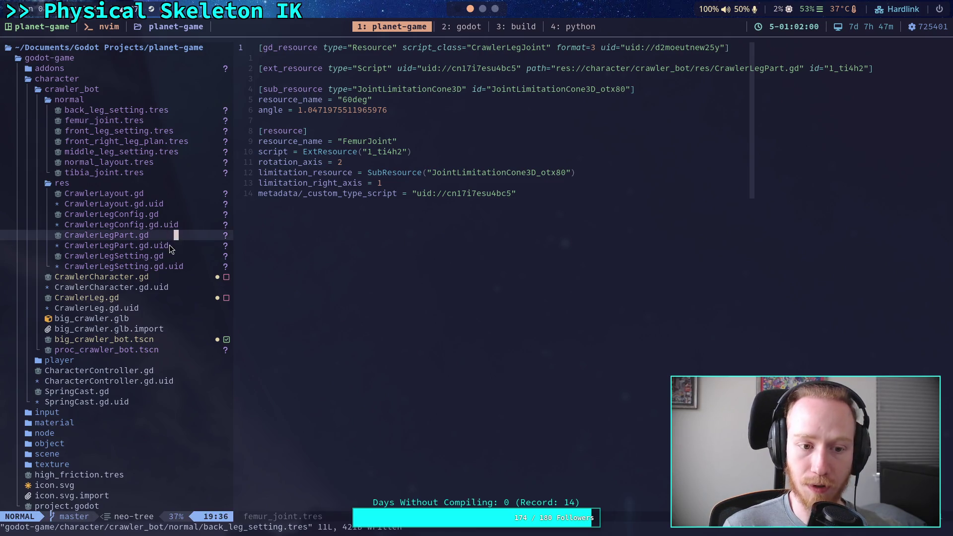
{"action": "left_click", "coordinate": [171, 246]}
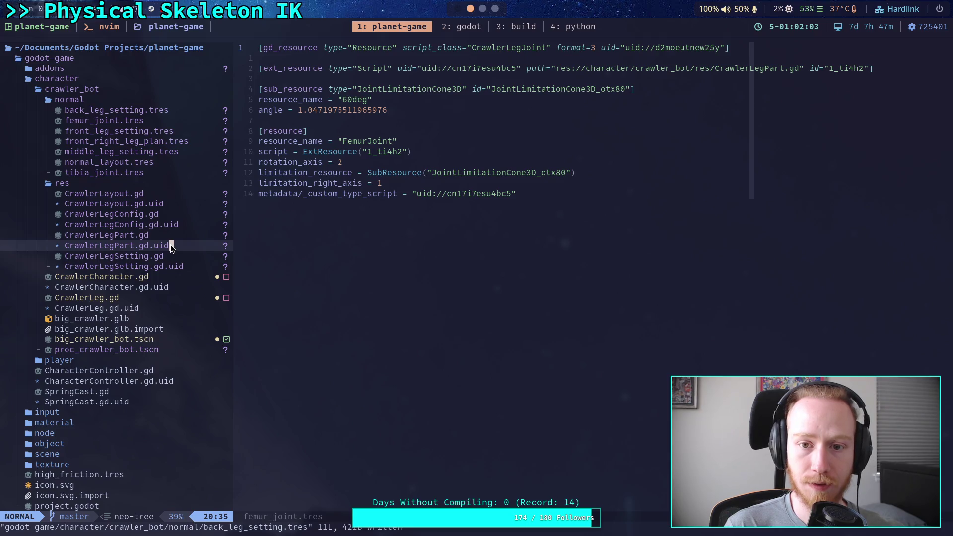
{"action": "double_click", "coordinate": [171, 245]}
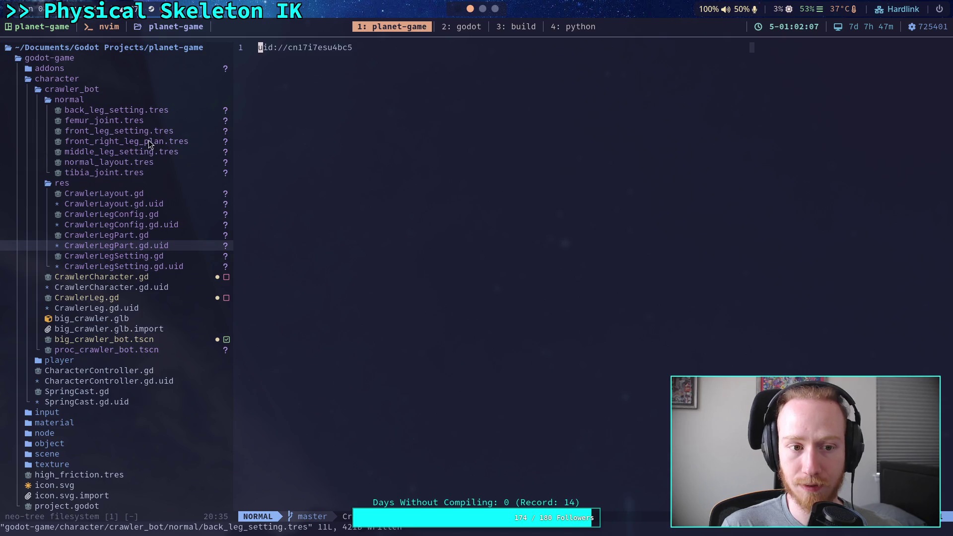
{"action": "left_click", "coordinate": [135, 121]}
{"action": "key", "text": "Return"}
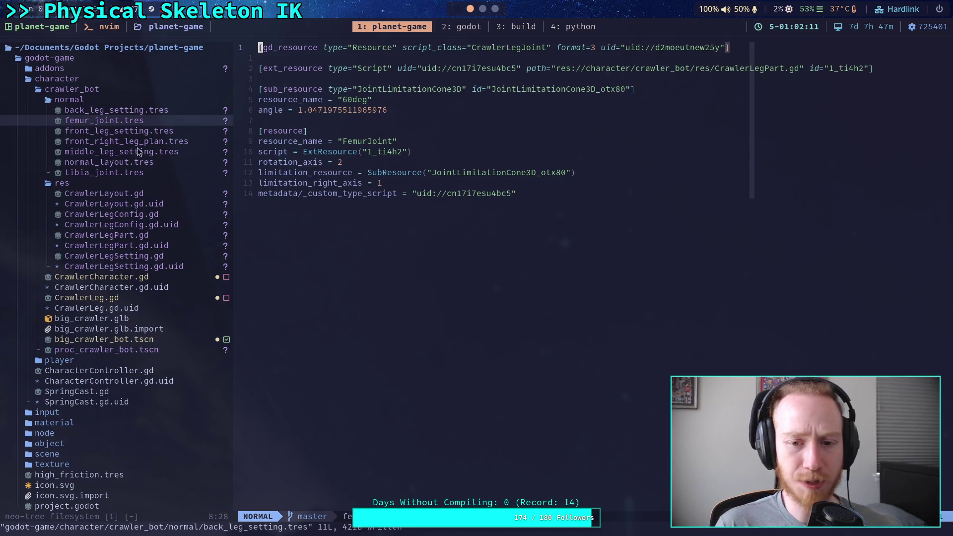
{"action": "left_click", "coordinate": [160, 236]}
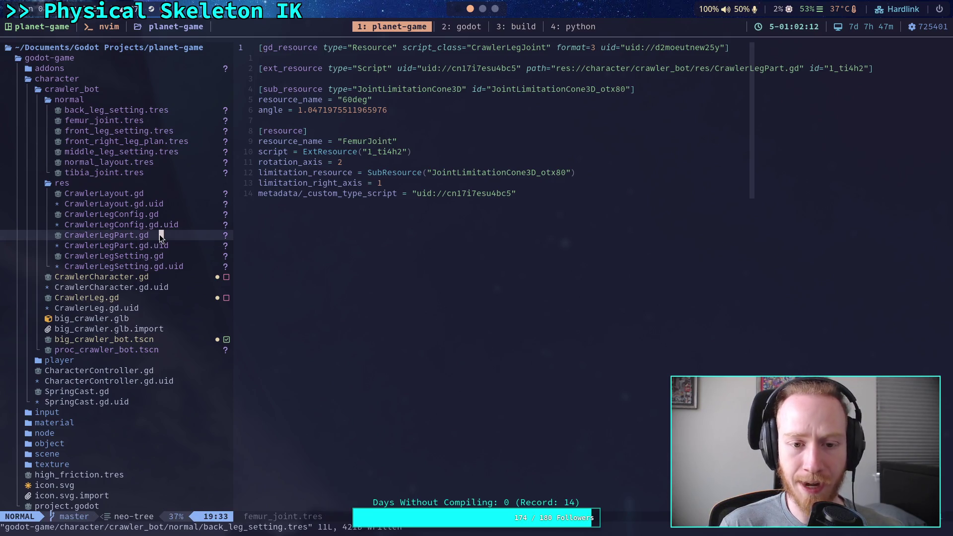
{"action": "key", "text": "j"}
{"action": "key", "text": "Return"}
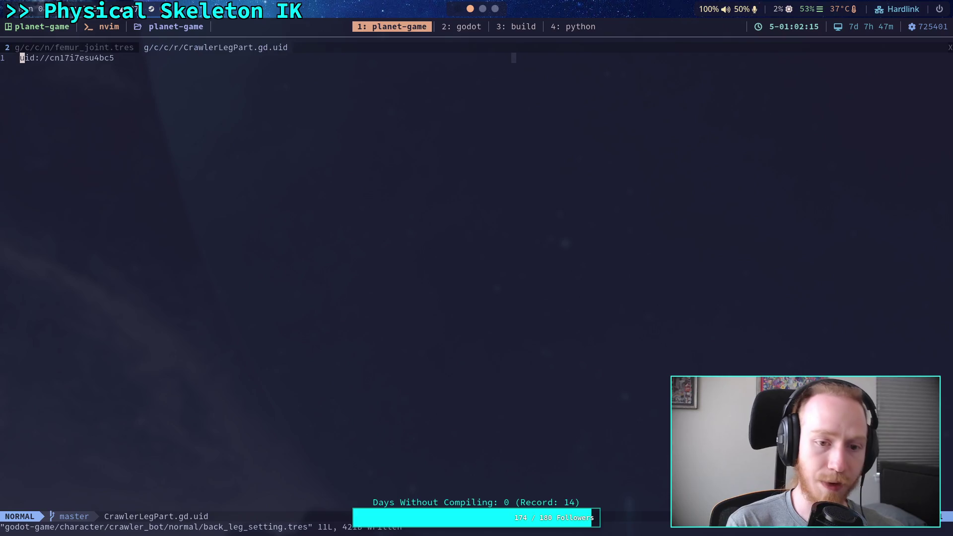
{"action": "left_click", "coordinate": [96, 46]}
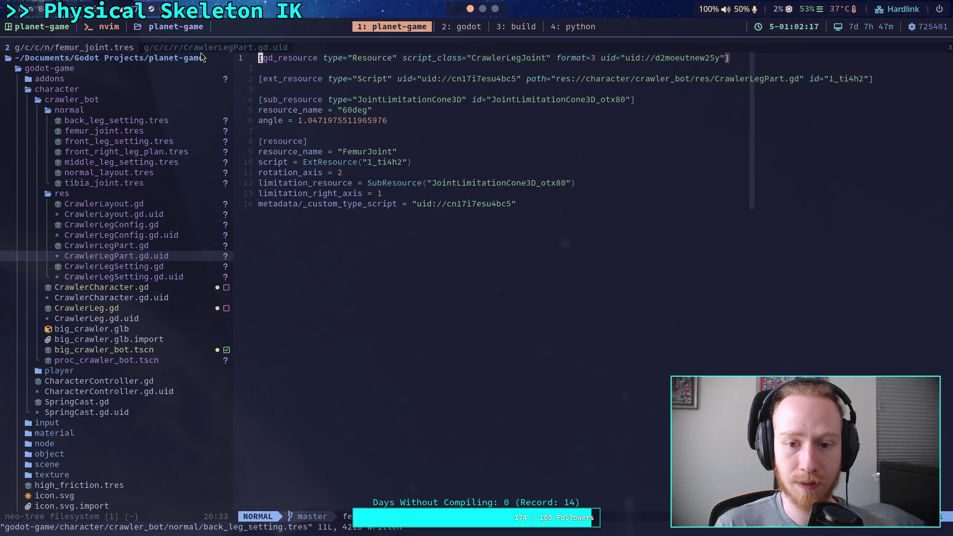
{"action": "left_click", "coordinate": [222, 50]}
{"action": "left_click", "coordinate": [76, 47]}
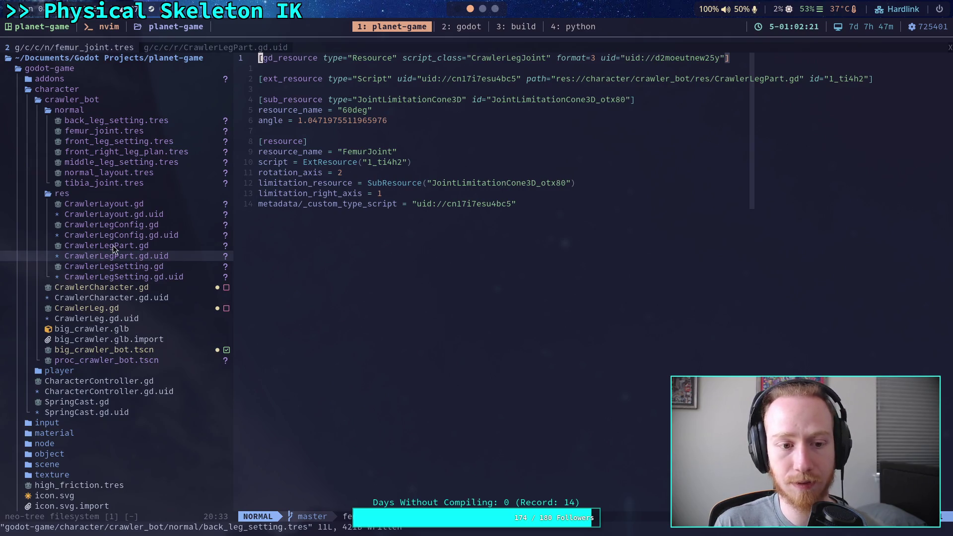
Open normal_layout.tres from the file tree.
{"action": "left_click", "coordinate": [165, 142]}
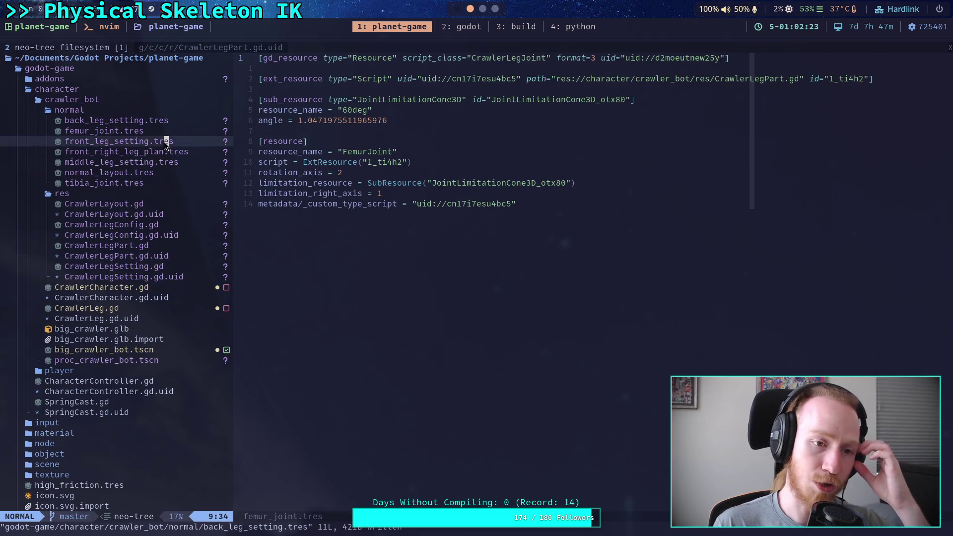
{"action": "left_click", "coordinate": [147, 165]}
{"action": "left_click", "coordinate": [161, 173]}
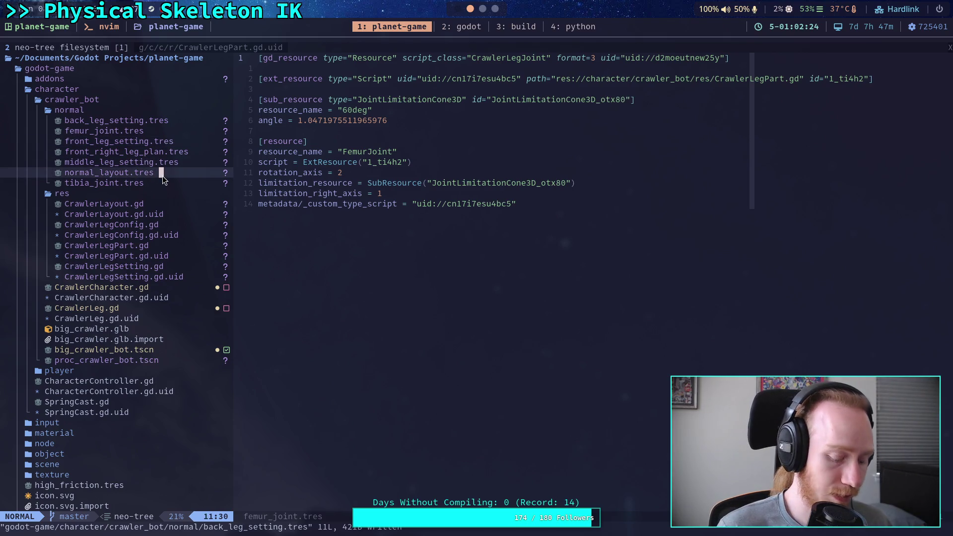
{"action": "double_click", "coordinate": [163, 176]}
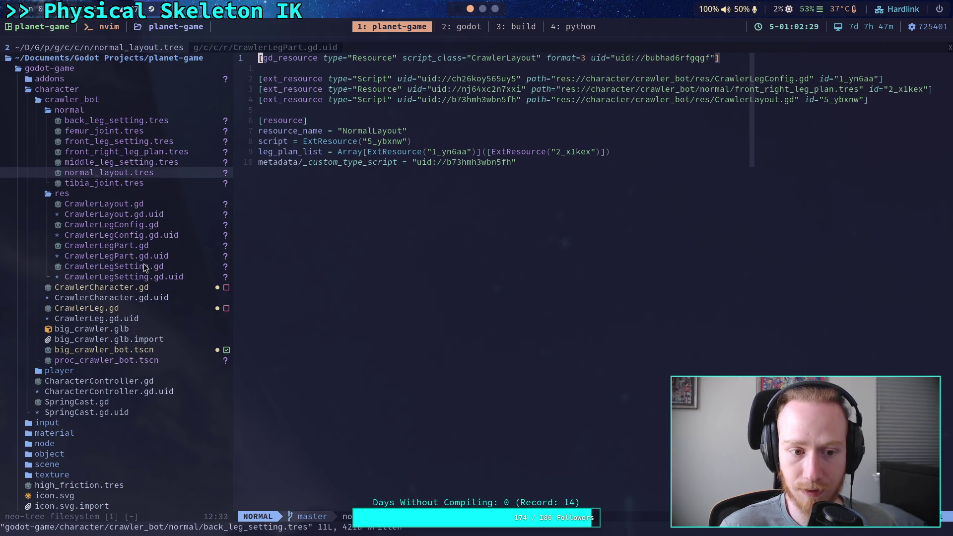
{"action": "left_click", "coordinate": [147, 226]}
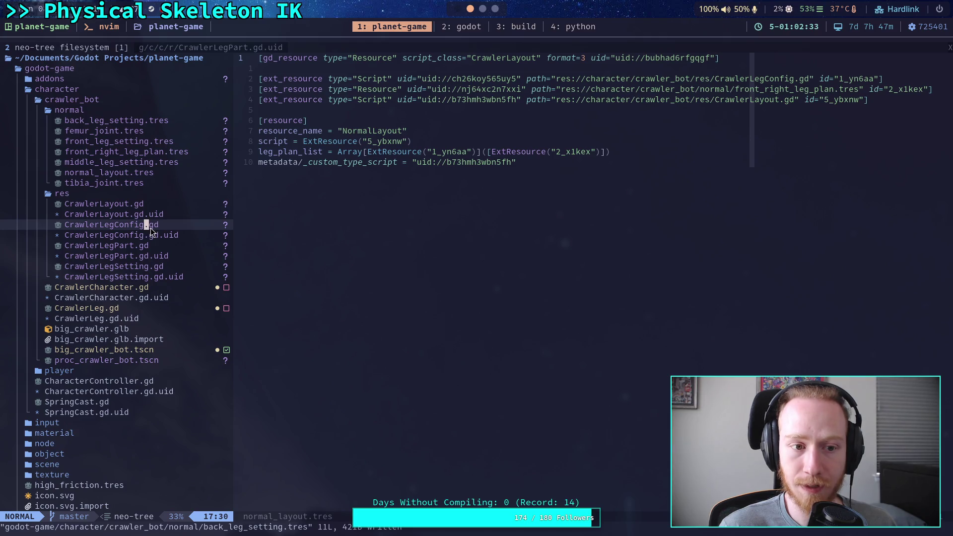
{"action": "left_click", "coordinate": [136, 215]}
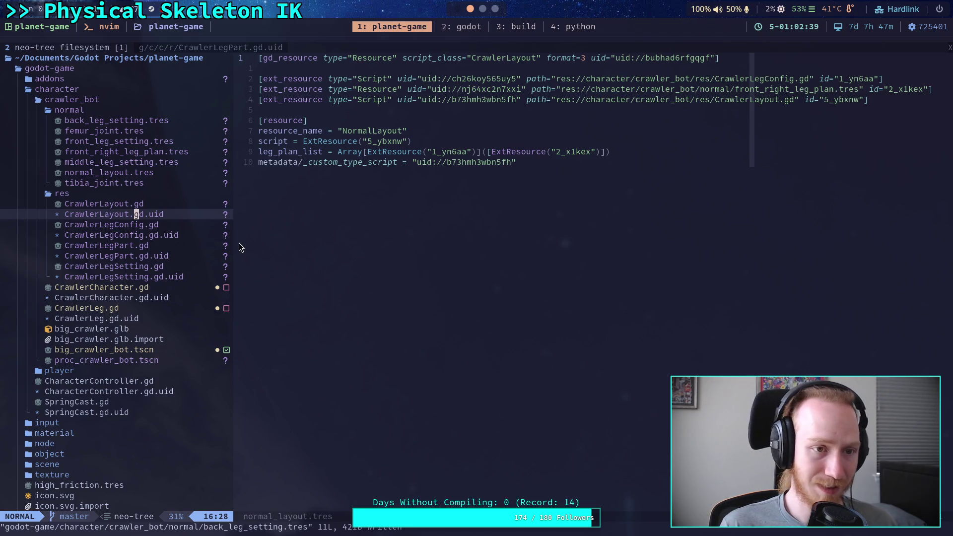
{"action": "key", "text": "Return"}
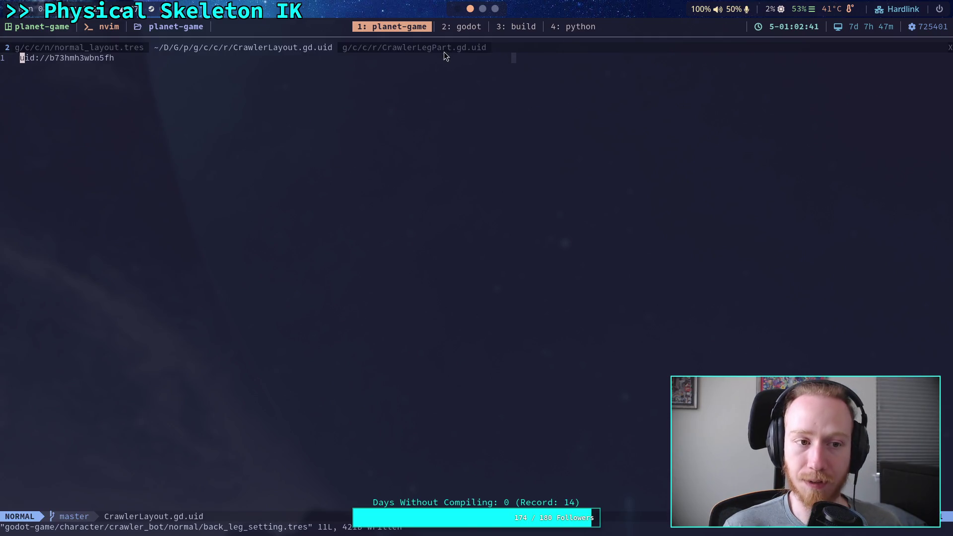
{"action": "left_click", "coordinate": [444, 50]}
{"action": "left_click", "coordinate": [949, 47]}
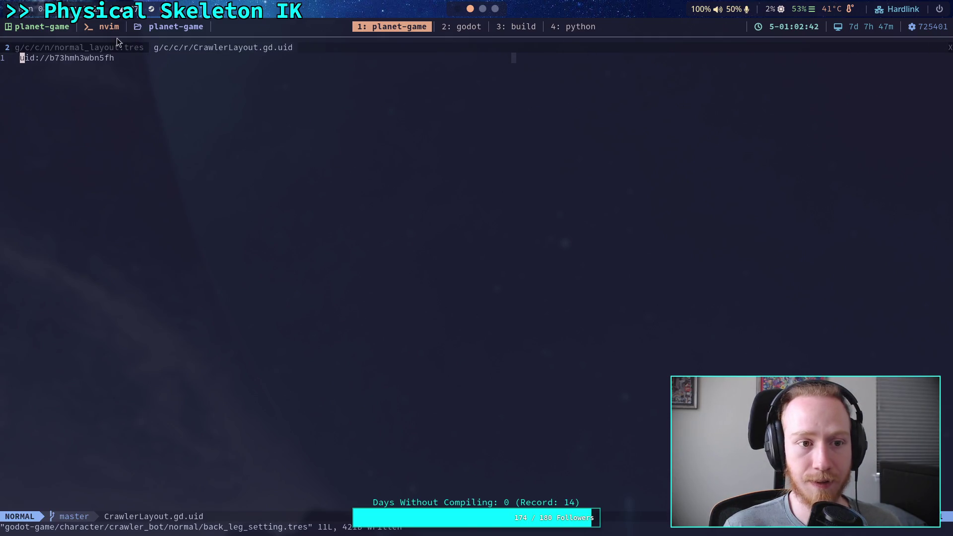
{"action": "left_click", "coordinate": [94, 50]}
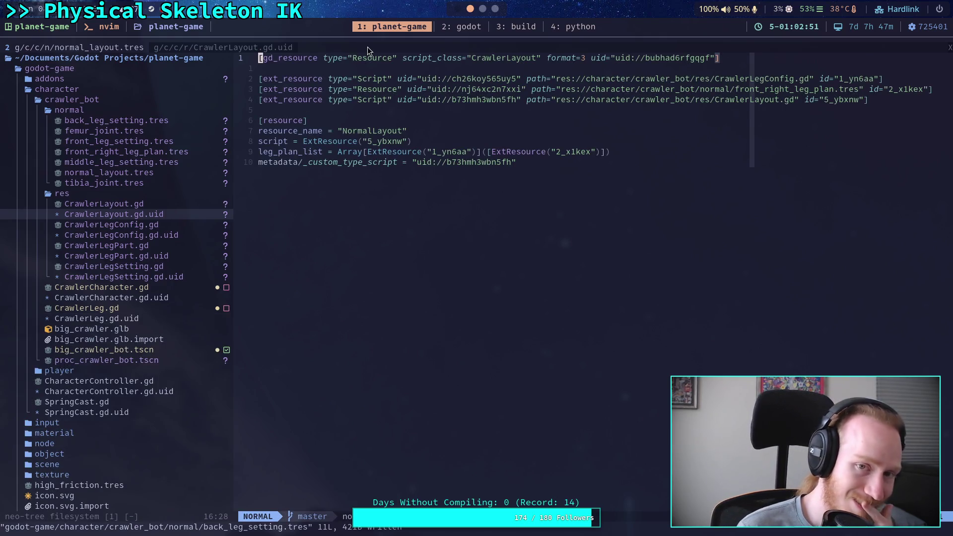
{"action": "left_click", "coordinate": [439, 124]}
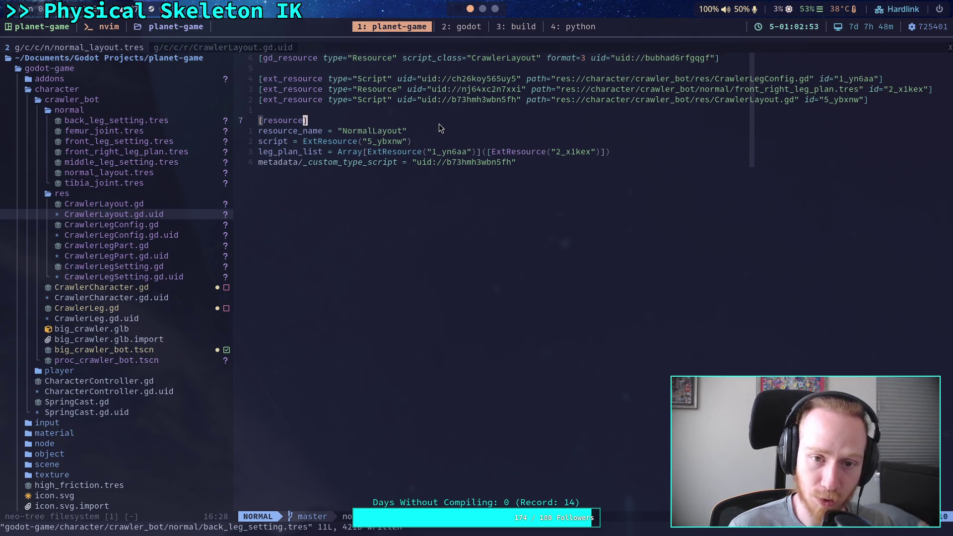
{"action": "key", "text": "ctrl+h"}
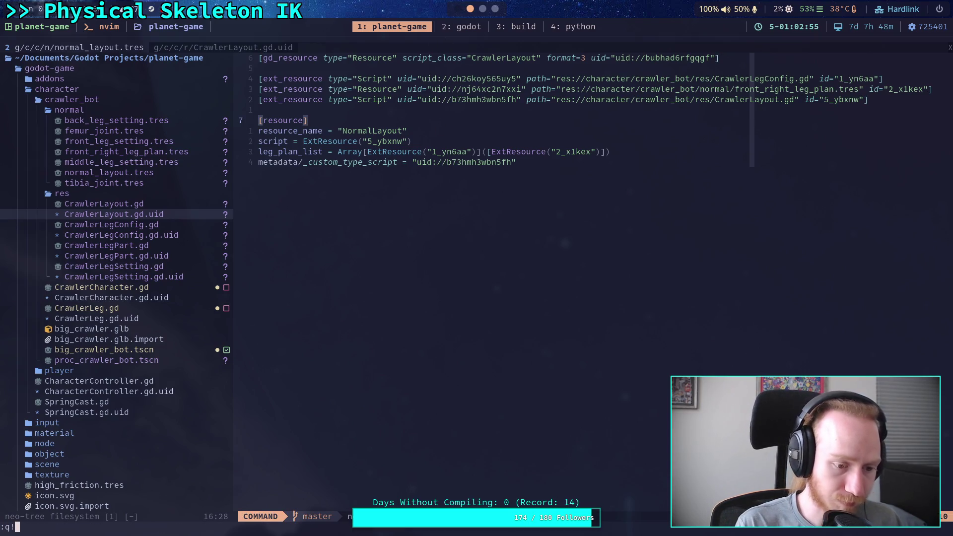
Quit Neovim with :qa!, launch Godot, and open the Planet Game project.
{"action": "type", "text": "e"}
{"action": "type", "text": ":qa!"}
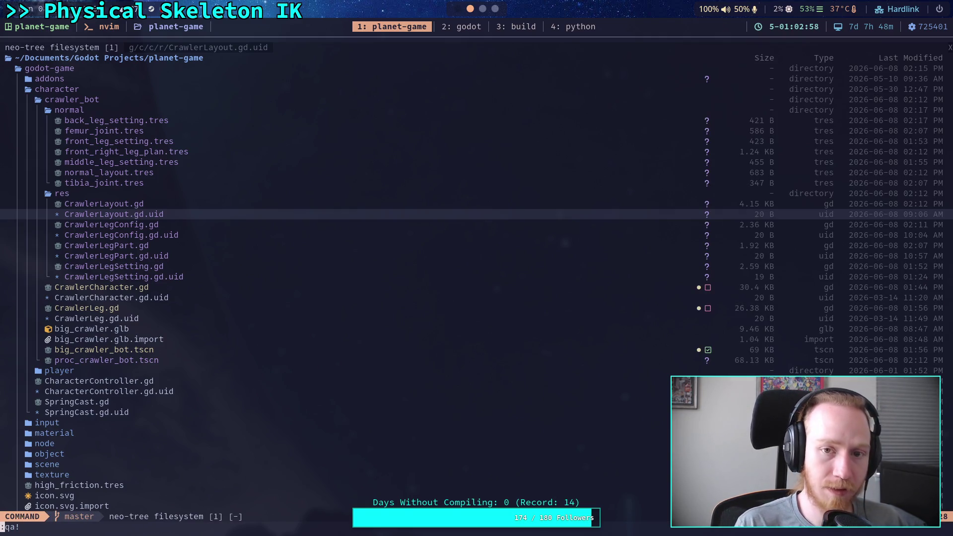
{"action": "key", "text": "Return"}
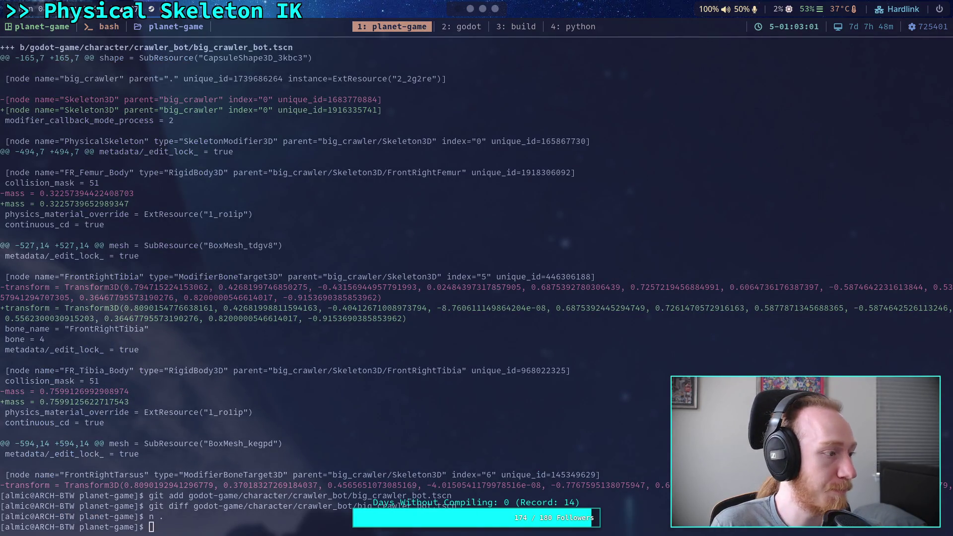
{"action": "key", "text": "super+g"}
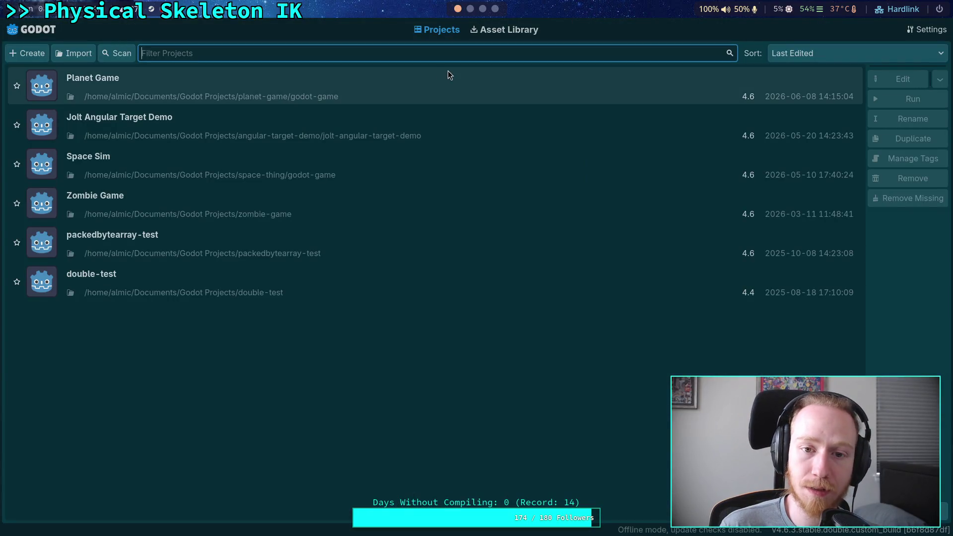
{"action": "left_click", "coordinate": [449, 74]}
{"action": "left_click", "coordinate": [876, 78]}
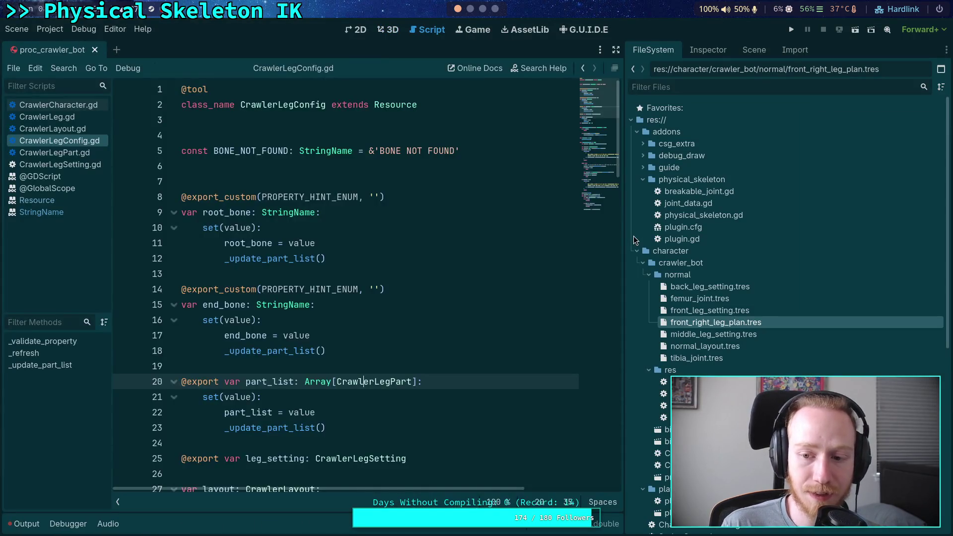
Add one empty element to CrawlerBot's Leg Config List, dismissing the Quick Load picker.
{"action": "left_click", "coordinate": [754, 49]}
{"action": "left_click", "coordinate": [694, 90]}
{"action": "left_click", "coordinate": [708, 49]}
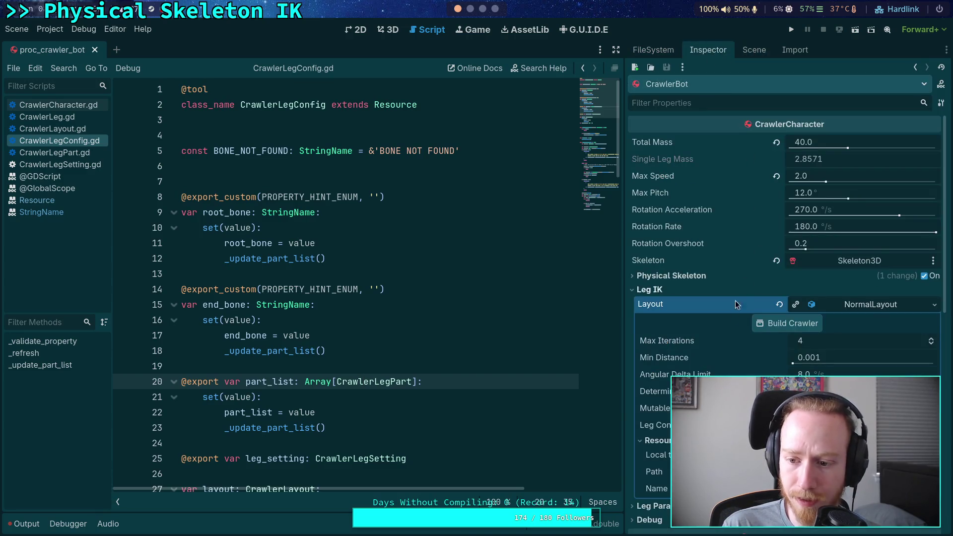
{"action": "scroll", "coordinate": [729, 302], "scroll_direction": "down", "scroll_amount": 2}
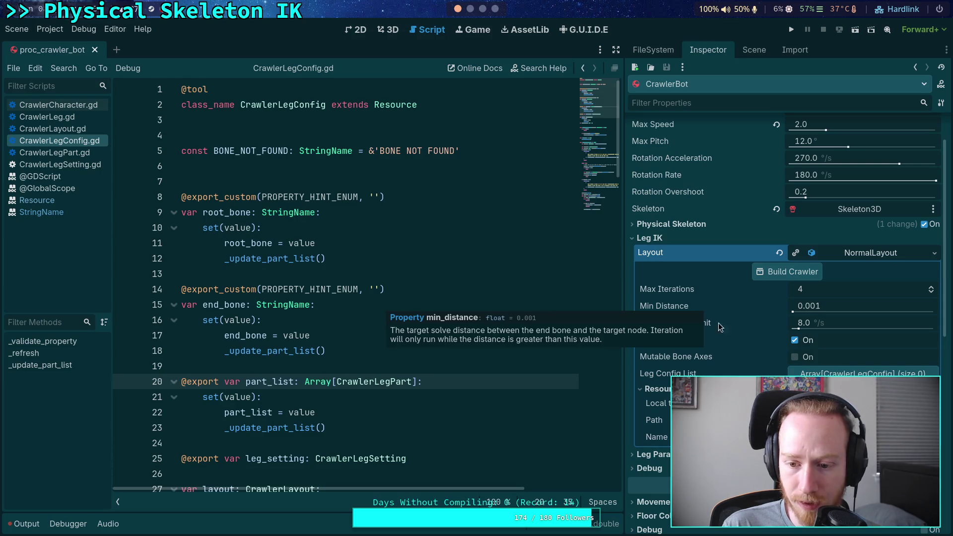
{"action": "left_click", "coordinate": [808, 374]}
{"action": "left_click", "coordinate": [794, 408]}
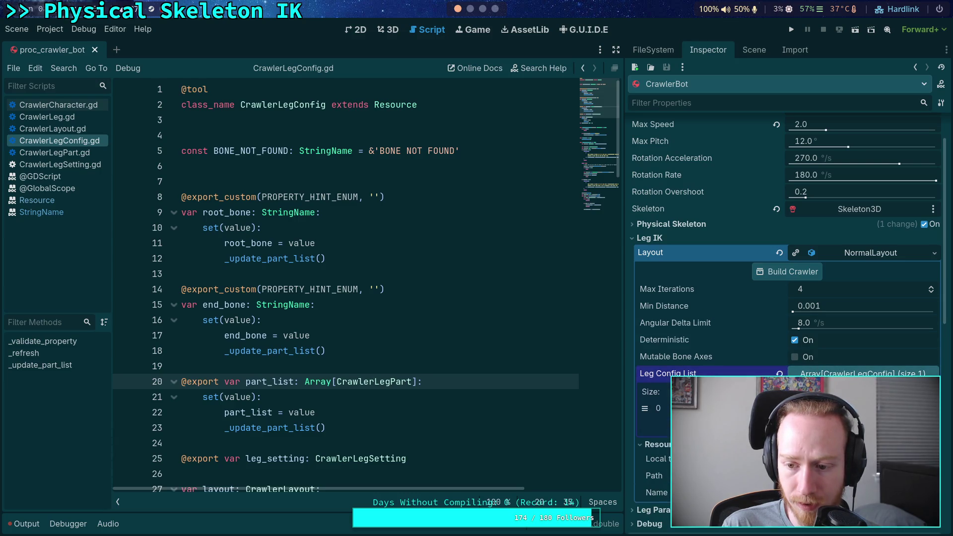
{"action": "left_click", "coordinate": [794, 422]}
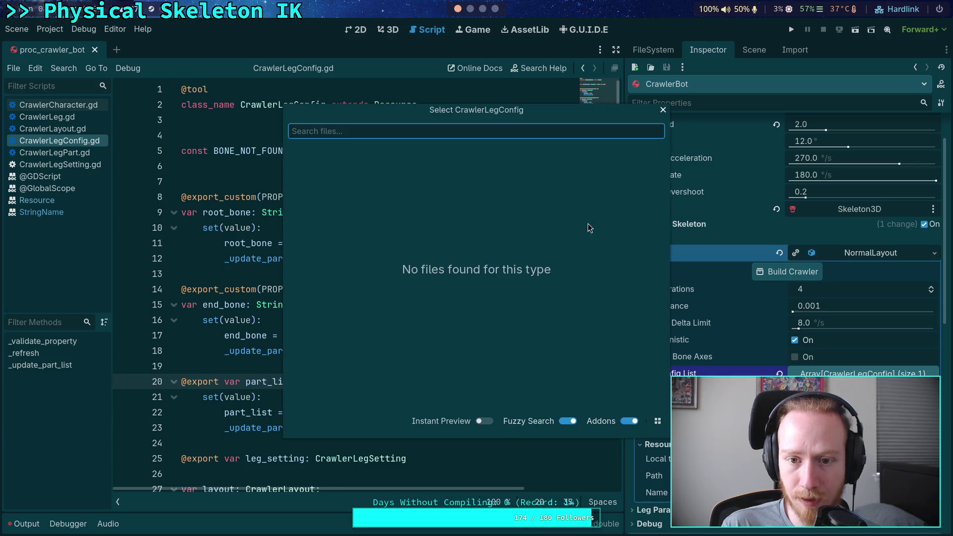
{"action": "left_click", "coordinate": [663, 110]}
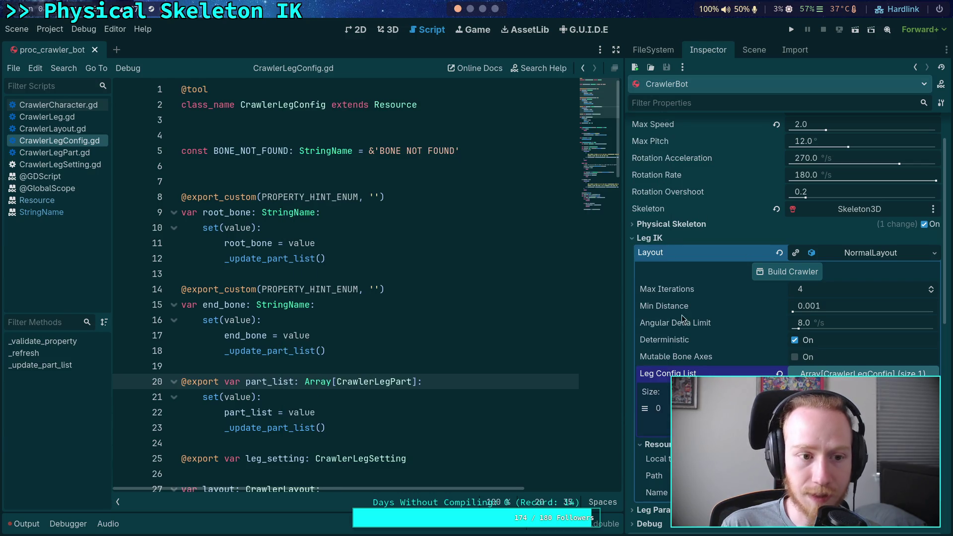
Browse the project files, then switch back to the terminal workspace.
{"action": "left_click", "coordinate": [754, 49]}
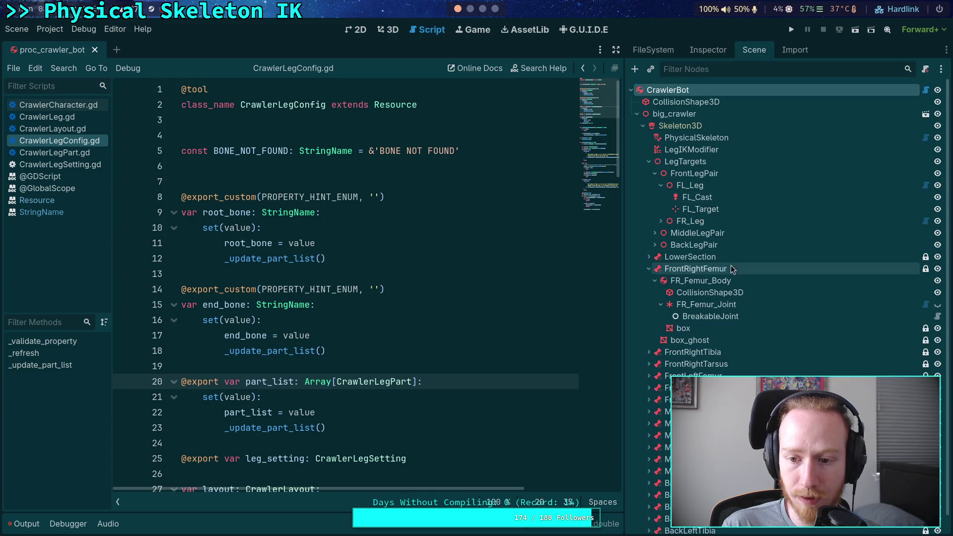
{"action": "left_click", "coordinate": [653, 49]}
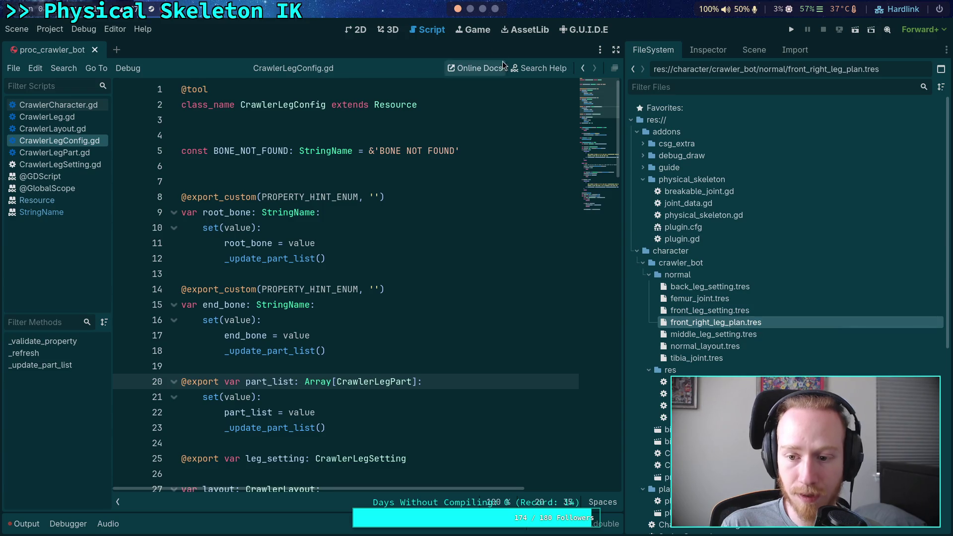
{"action": "left_click", "coordinate": [470, 9]}
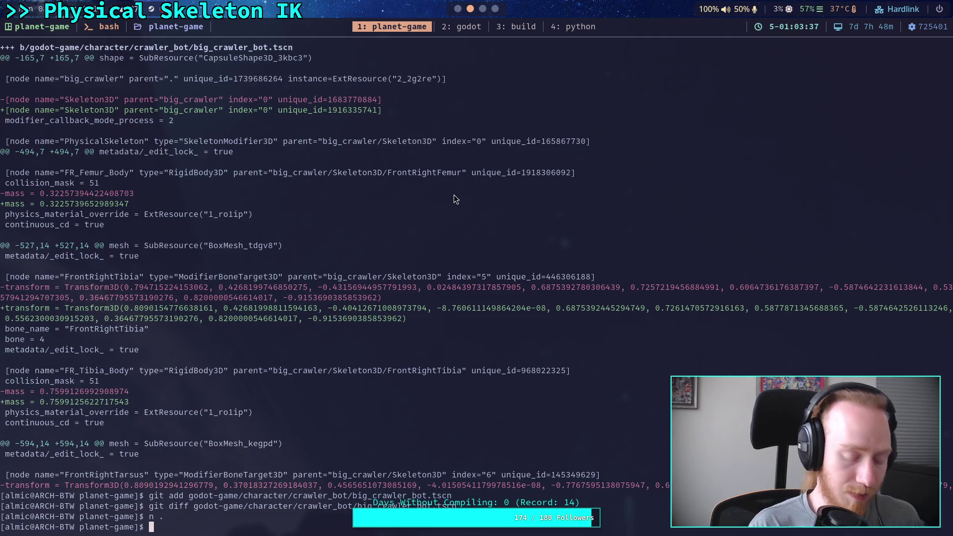
Run `n .` in the terminal to open the project in Neovim.
{"action": "type", "text": "n."}
{"action": "key", "text": "BackSpace"}
{"action": "type", "text": "."}
{"action": "key", "text": "Return"}
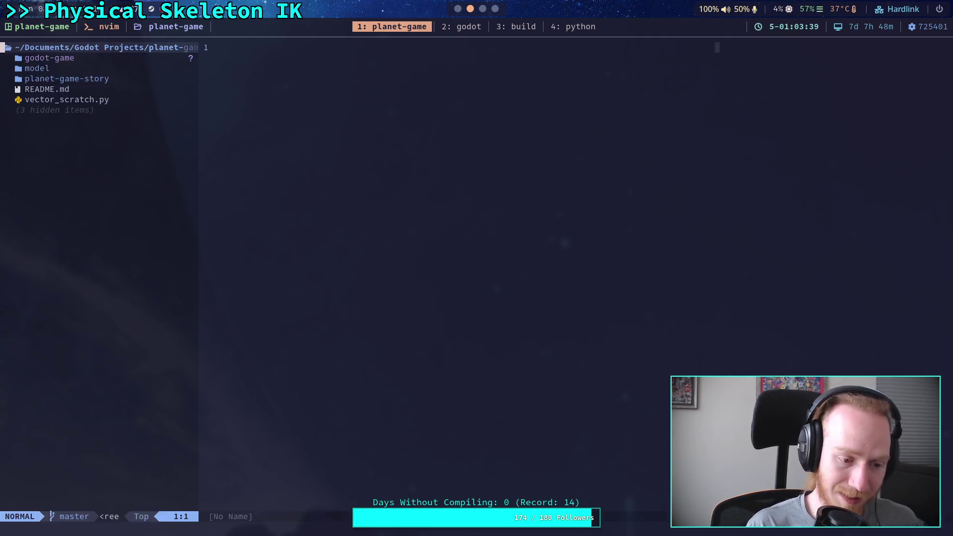
Expand godot-game/character/crawler_bot/res and open CrawlerLegConfig.gd.uid.
{"action": "key", "text": "j"}
{"action": "key", "text": "Return"}
{"action": "key", "text": "Return"}
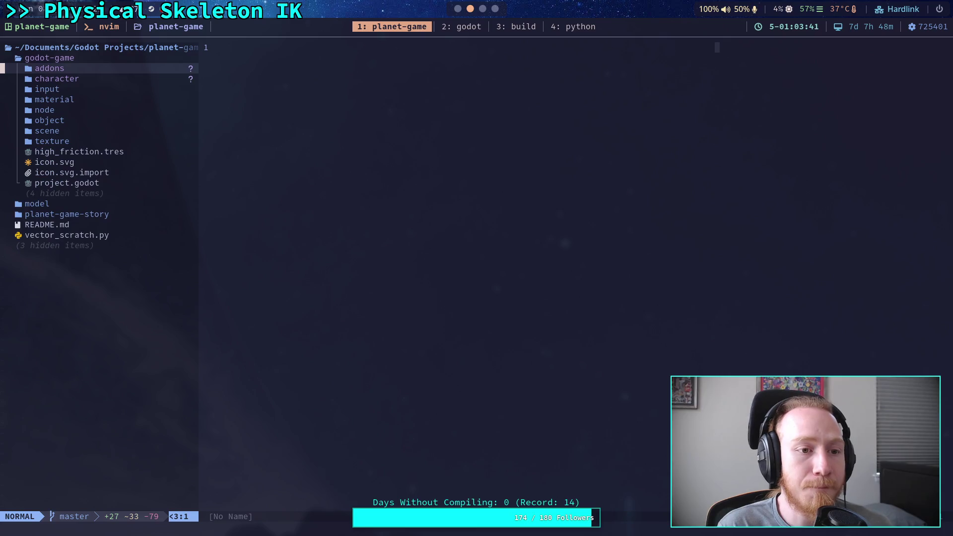
{"action": "key", "text": "j"}
{"action": "key", "text": "Return"}
{"action": "key", "text": "j"}
{"action": "key", "text": "Return"}
{"action": "key", "text": "j"}
{"action": "key", "text": "j"}
{"action": "key", "text": "Return"}
{"action": "key", "text": "j"}
{"action": "key", "text": "j"}
{"action": "key", "text": "j"}
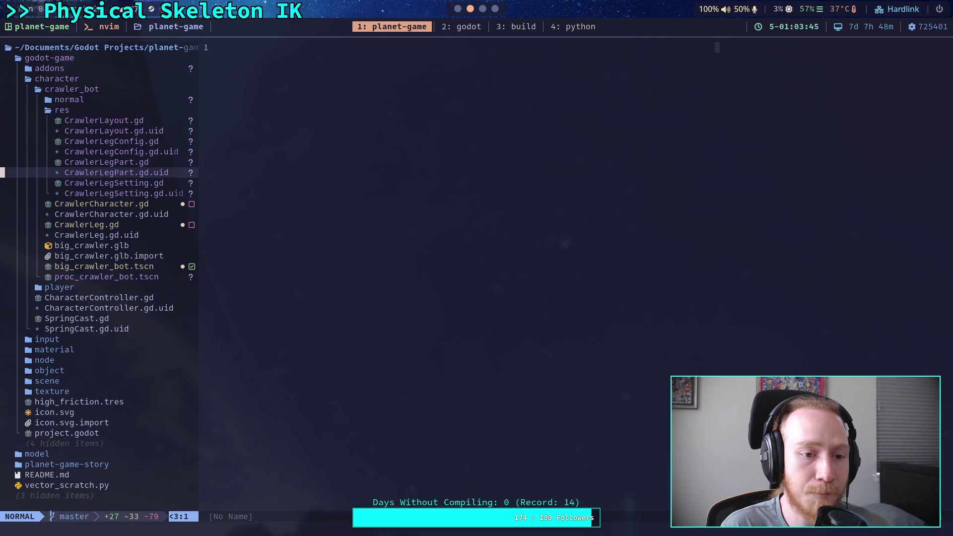
{"action": "key", "text": "k"}
{"action": "key", "text": "k"}
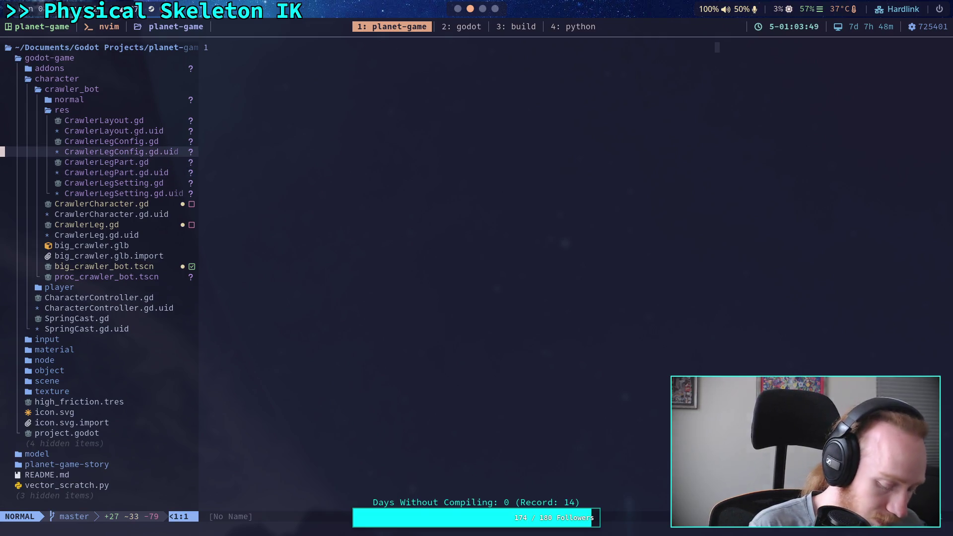
{"action": "key", "text": "Return"}
Expand the normal folder and open front_right_leg_plan.tres.
{"action": "key", "text": "space"}
{"action": "key", "text": "e"}
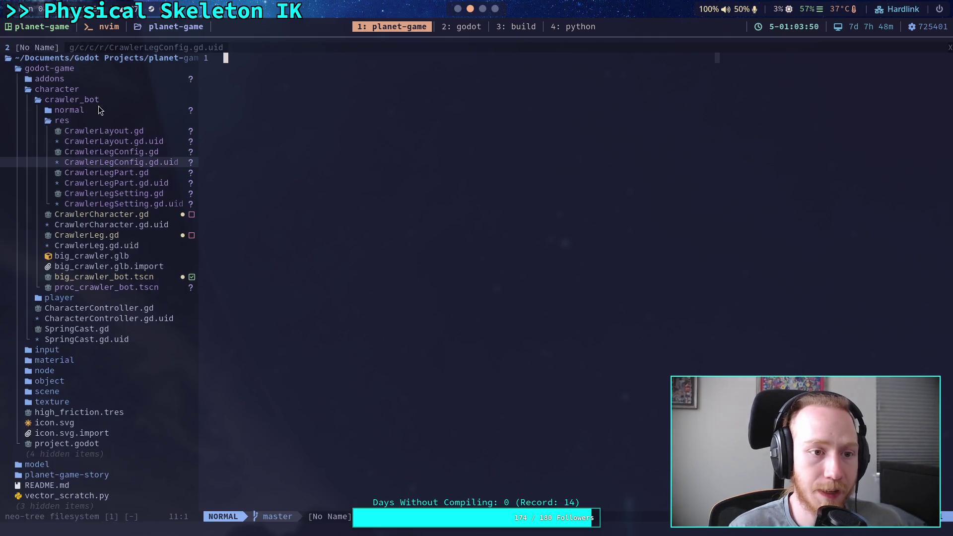
{"action": "double_click", "coordinate": [101, 109]}
{"action": "left_click", "coordinate": [101, 120]}
{"action": "key", "text": "j"}
{"action": "key", "text": "j"}
{"action": "key", "text": "j"}
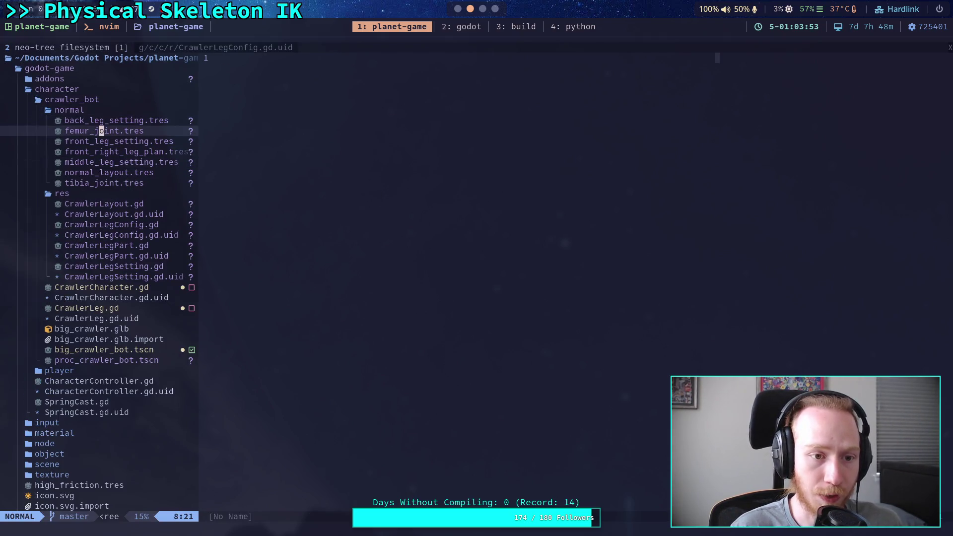
{"action": "key", "text": "Return"}
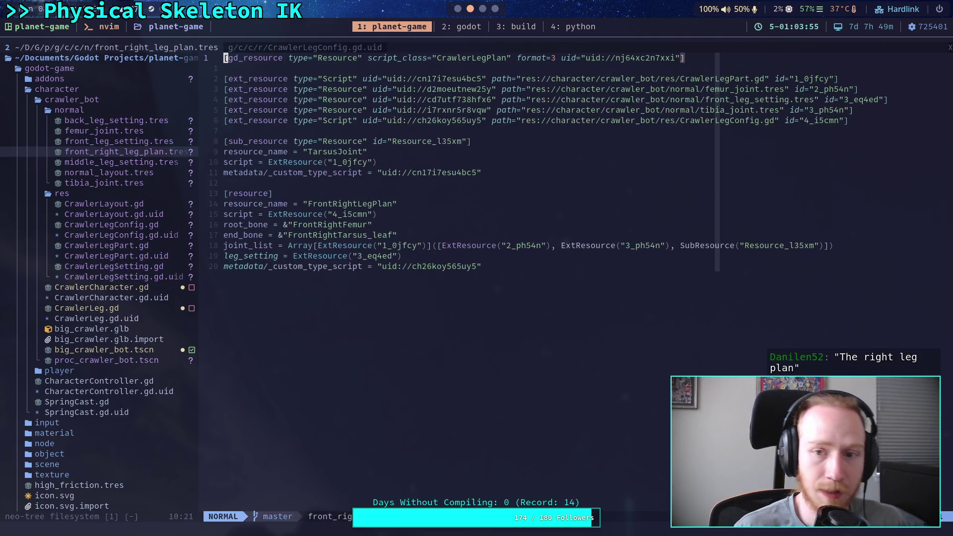
Compare against CrawlerLegConfig.gd.uid, then place the cursor on the CrawlerLegPlan class name.
{"action": "left_click", "coordinate": [305, 46]}
{"action": "left_click", "coordinate": [100, 48]}
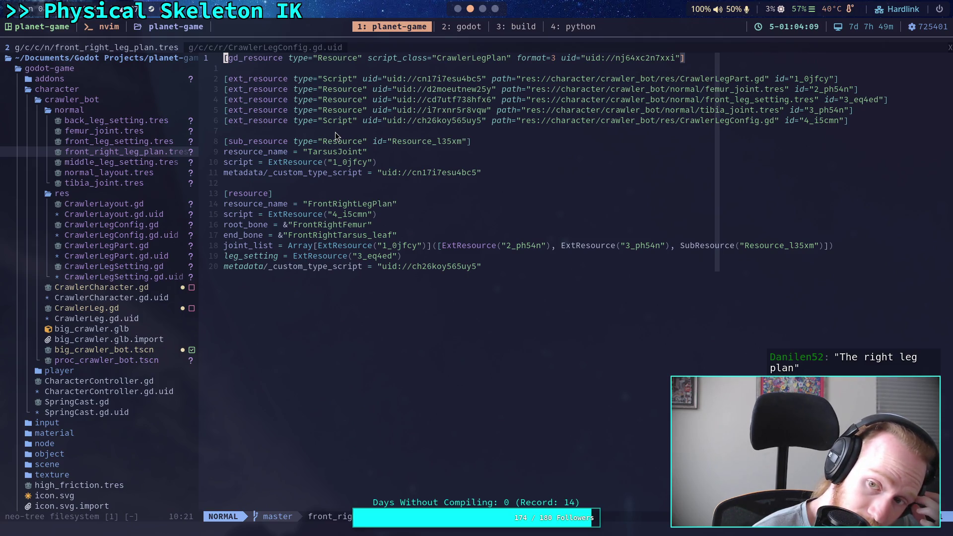
{"action": "left_click", "coordinate": [503, 57]}
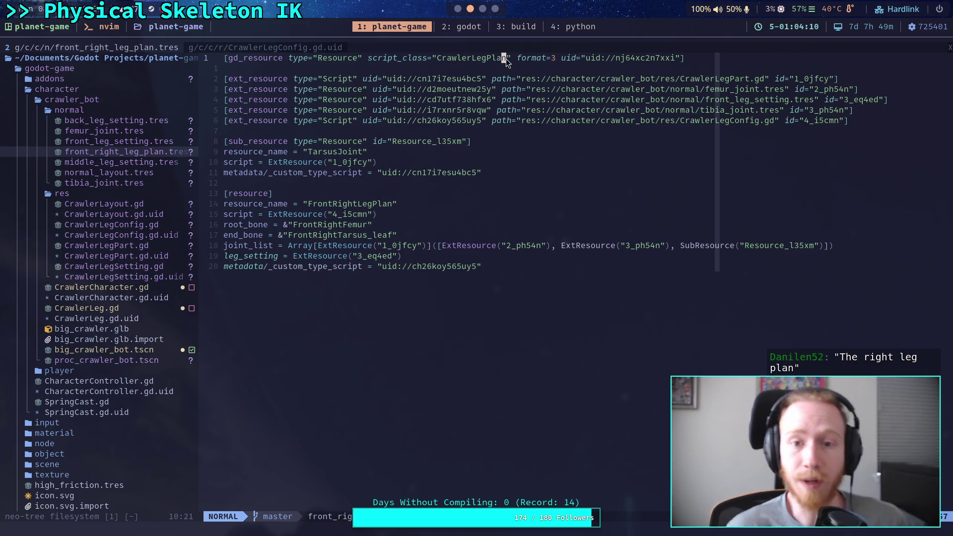
Change front_right_leg_plan.tres's script_class to CrawlerLegConfig and save it.
{"action": "key", "text": "a"}
{"action": "key", "text": "BackSpace"}
{"action": "key", "text": "BackSpace"}
{"action": "key", "text": "BackSpace"}
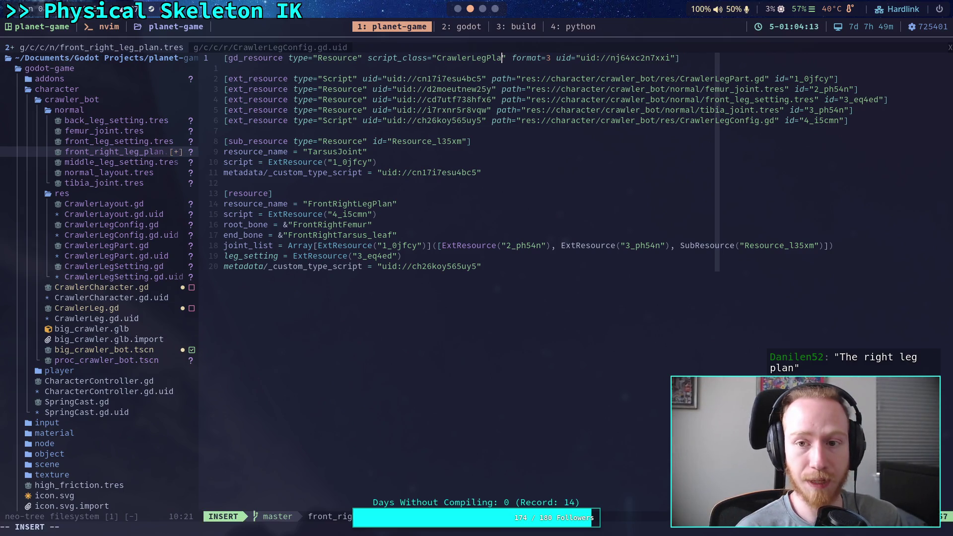
{"action": "type", "text": "Config"}
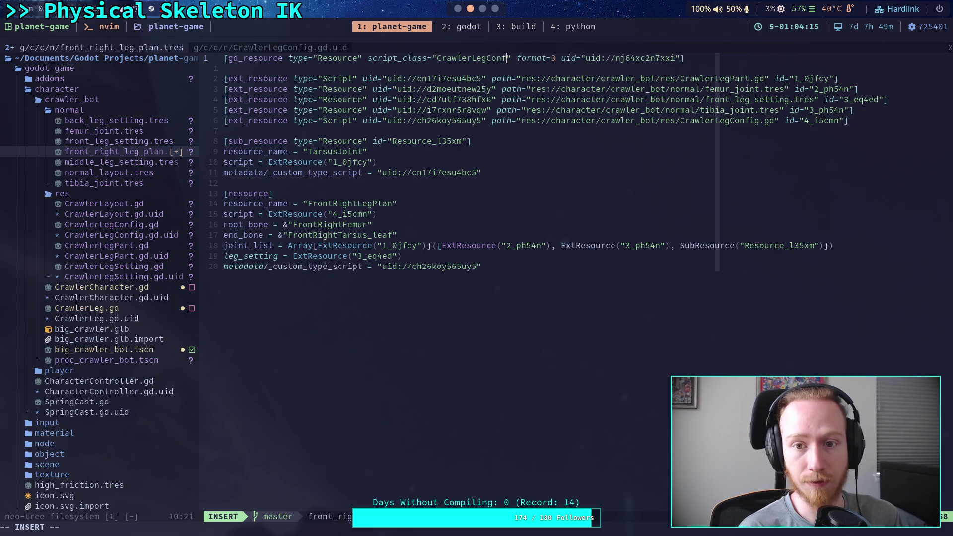
{"action": "key", "text": "Escape"}
{"action": "type", "text": ":w"}
{"action": "key", "text": "Return"}
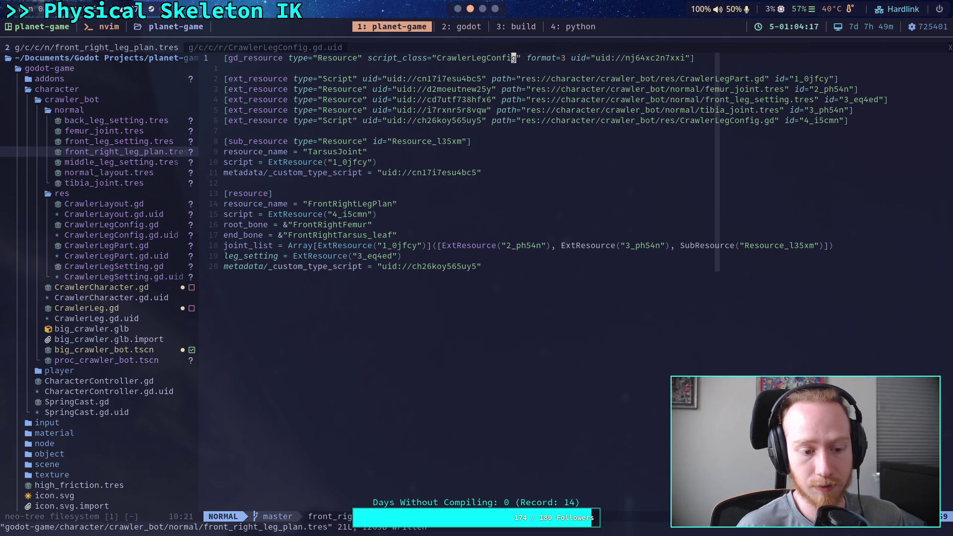
Step through middle_leg_setting.tres and normal_layout.tres to open tibia_joint.tres.
{"action": "left_click", "coordinate": [122, 163]}
{"action": "key", "text": "Return"}
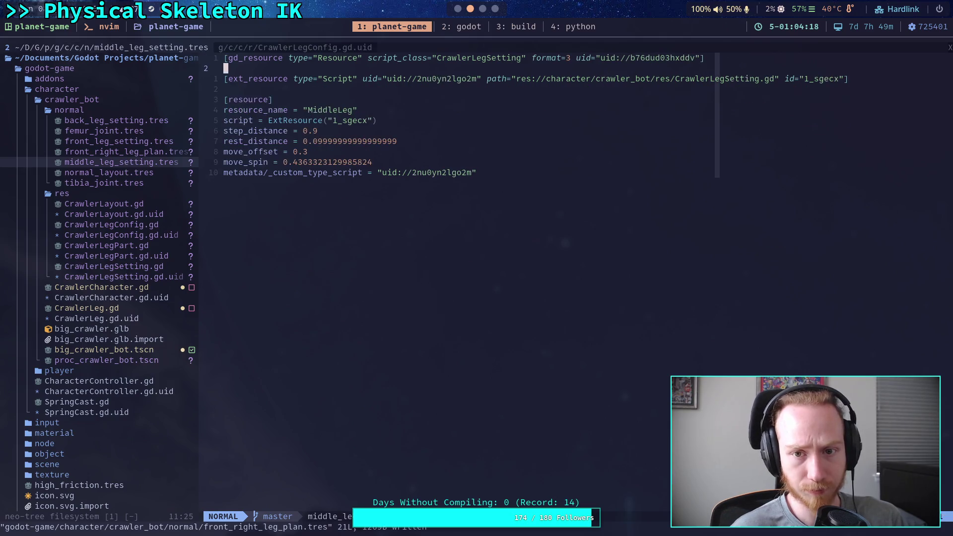
{"action": "left_click", "coordinate": [119, 177]}
{"action": "key", "text": "Return"}
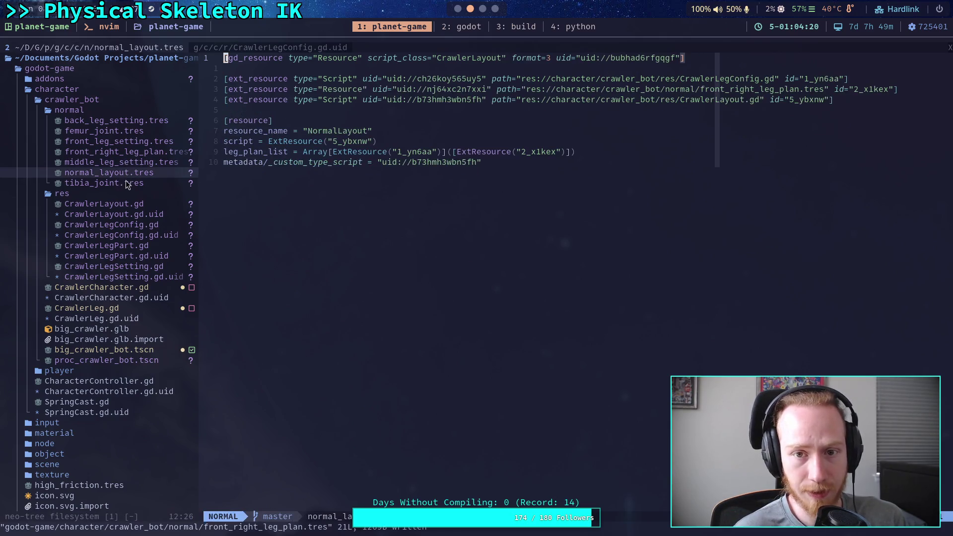
{"action": "left_click", "coordinate": [127, 183]}
{"action": "key", "text": "Return"}
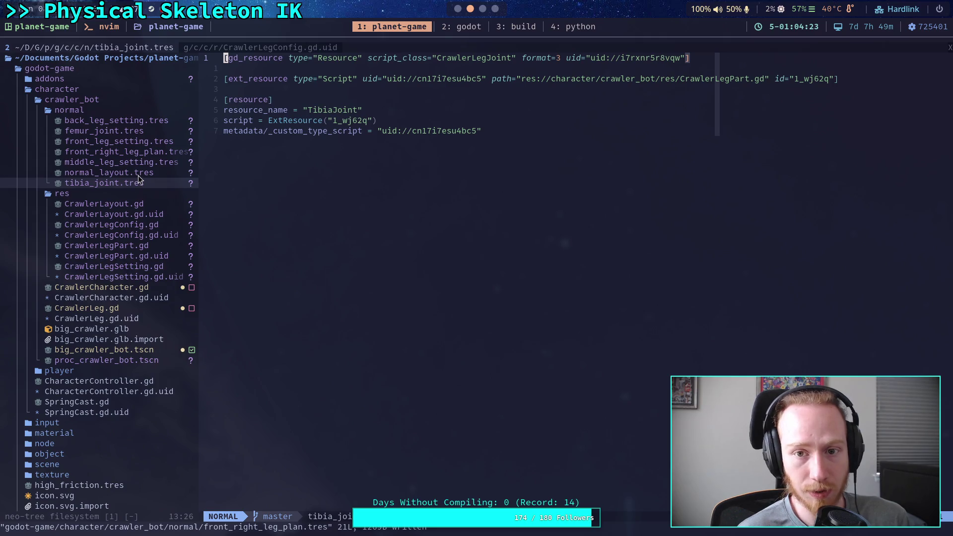
Change tibia_joint.tres's script_class from CrawlerLegJoint to CrawlerLegPart and save it.
{"action": "left_click", "coordinate": [510, 59]}
{"action": "key", "text": "a"}
{"action": "key", "text": "BackSpace"}
{"action": "key", "text": "BackSpace"}
{"action": "key", "text": "BackSpace"}
{"action": "type", "text": "Part"}
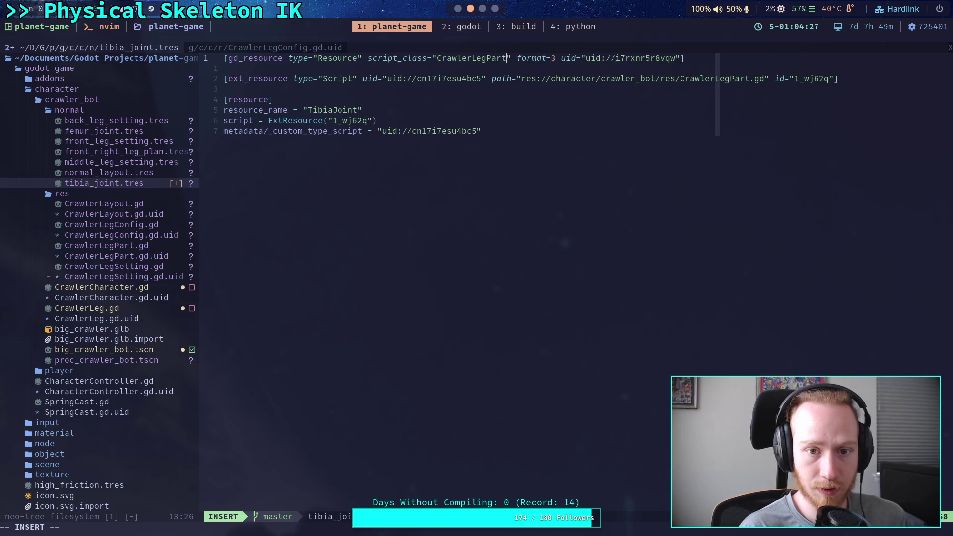
{"action": "key", "text": "Escape"}
{"action": "type", "text": ":w"}
{"action": "key", "text": "Return"}
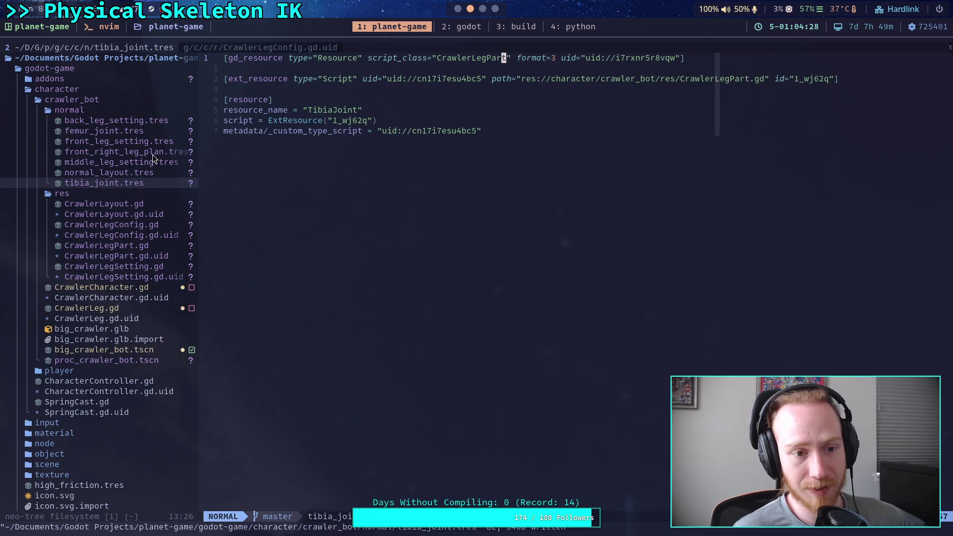
Change femur_joint.tres's script_class to CrawlerLegPart and save it.
{"action": "left_click", "coordinate": [152, 132]}
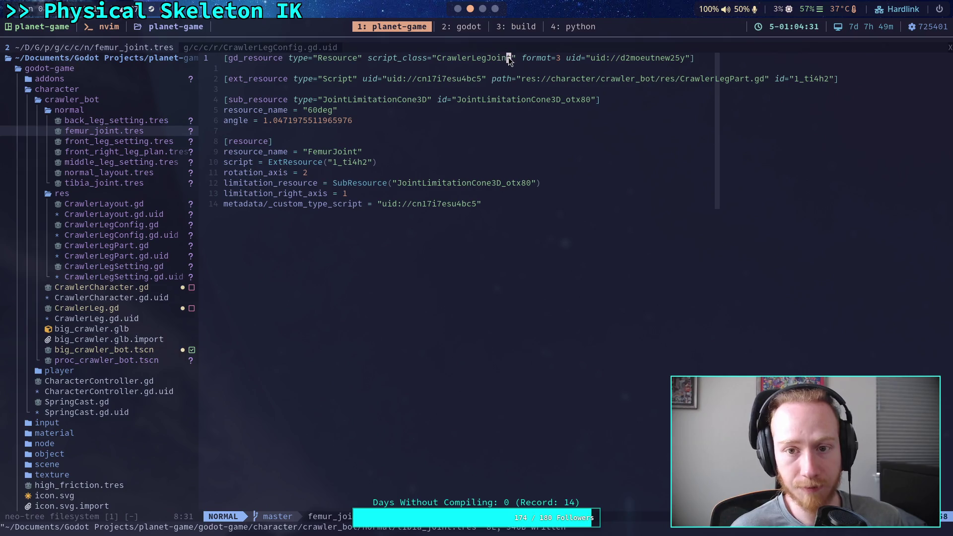
{"action": "key", "text": "a"}
{"action": "key", "text": "BackSpace"}
{"action": "key", "text": "BackSpace"}
{"action": "key", "text": "BackSpace"}
{"action": "type", "text": "Part"}
{"action": "key", "text": "Escape"}
{"action": "type", "text": ":w"}
{"action": "key", "text": "Return"}
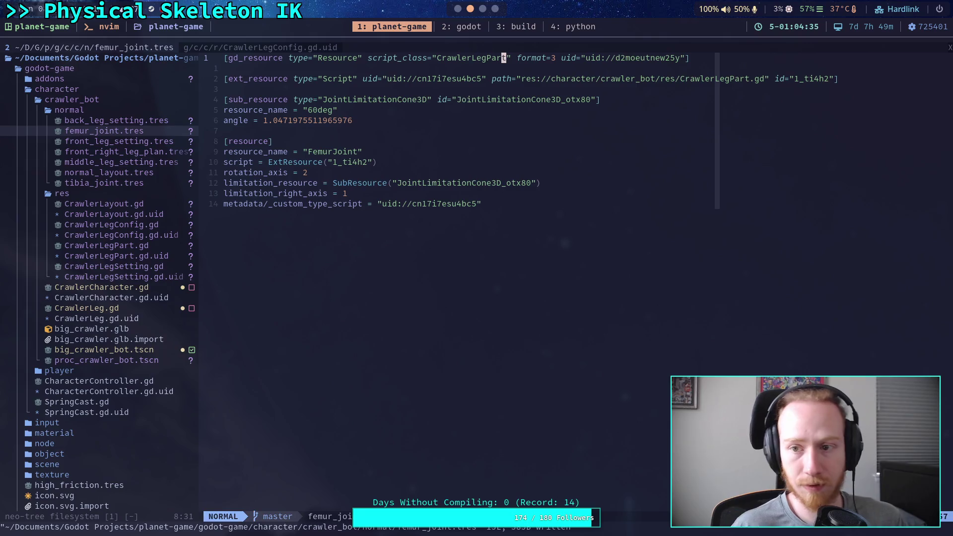
Check femur_joint.tres's script uid and CrawlerLegPart.gd path, open back_leg_setting.tres, then return to Godot.
{"action": "left_click_drag", "start_coordinate": [481, 205], "coordinate": [383, 204]}
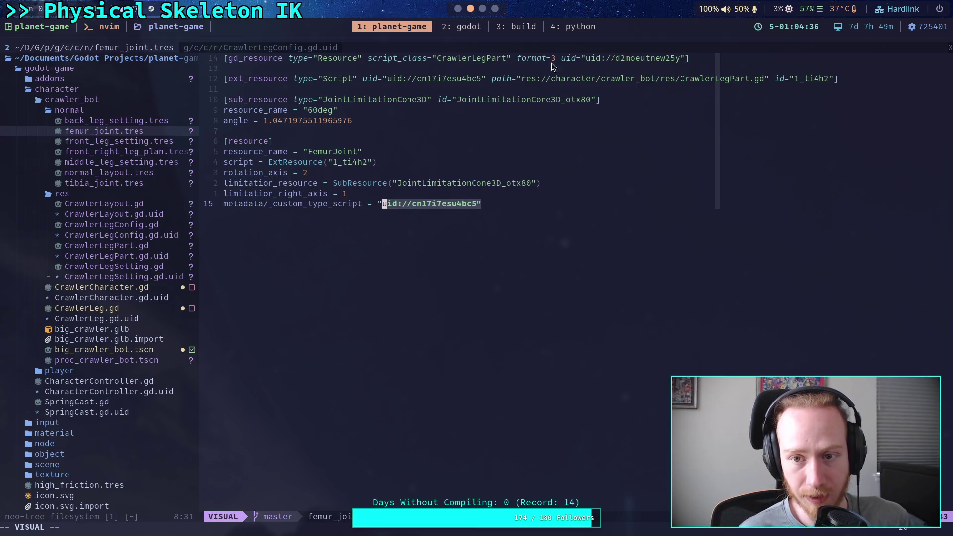
{"action": "left_click_drag", "start_coordinate": [679, 79], "coordinate": [794, 80]}
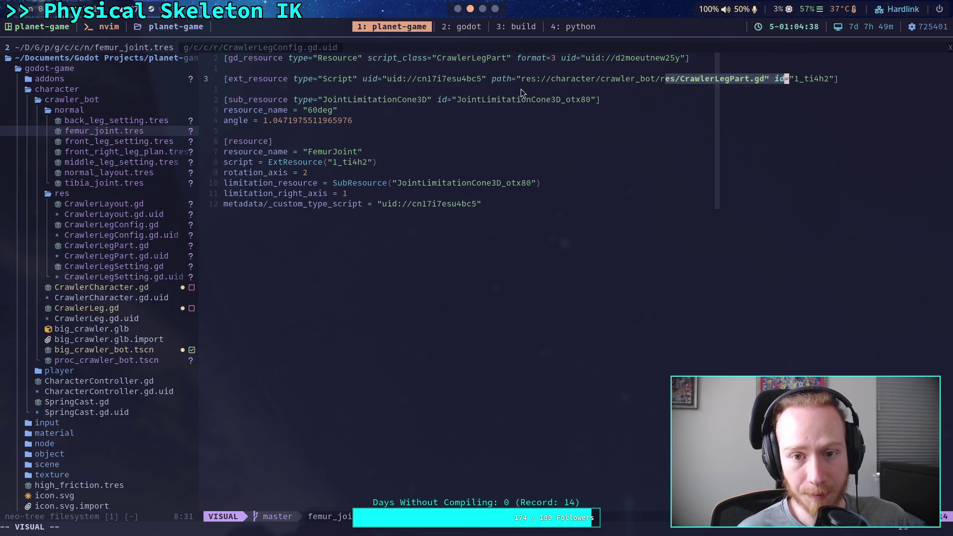
{"action": "left_click", "coordinate": [430, 90]}
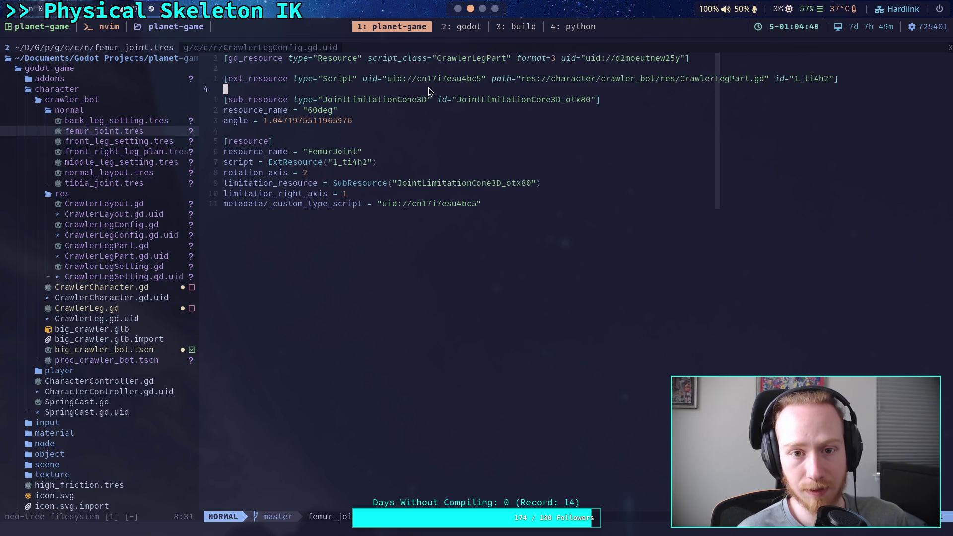
{"action": "left_click", "coordinate": [119, 120]}
{"action": "key", "text": "Return"}
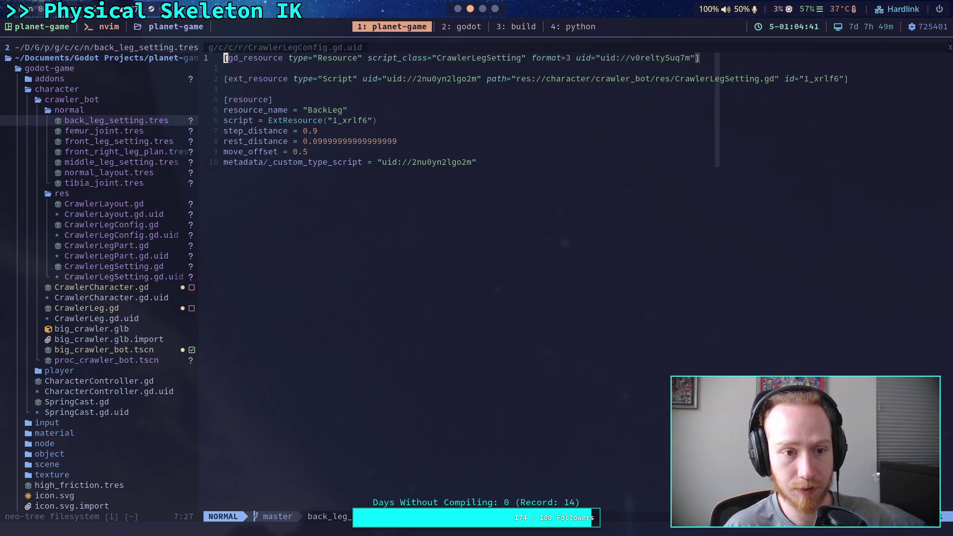
{"action": "left_click", "coordinate": [125, 162]}
{"action": "left_click", "coordinate": [459, 26]}
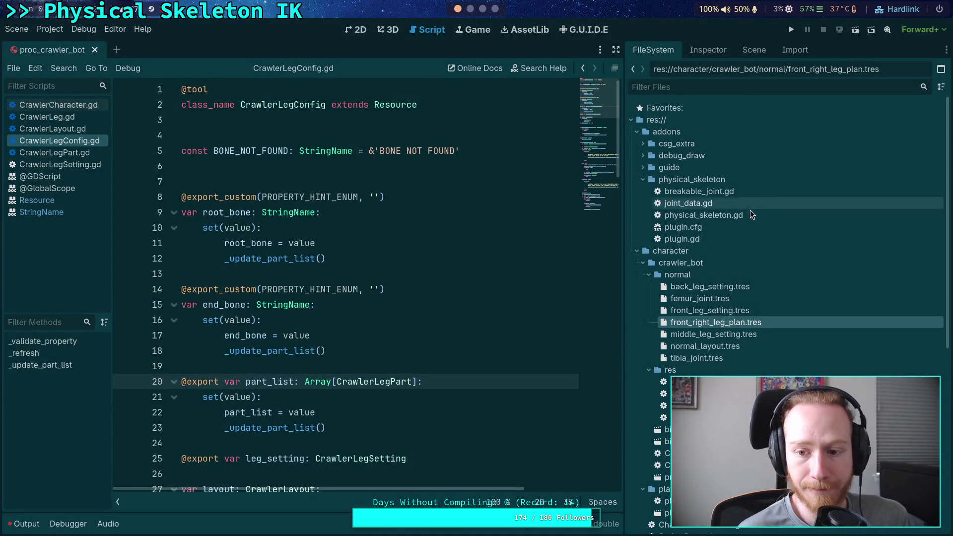
Reload the current project without saving modified resources.
{"action": "left_click", "coordinate": [49, 29]}
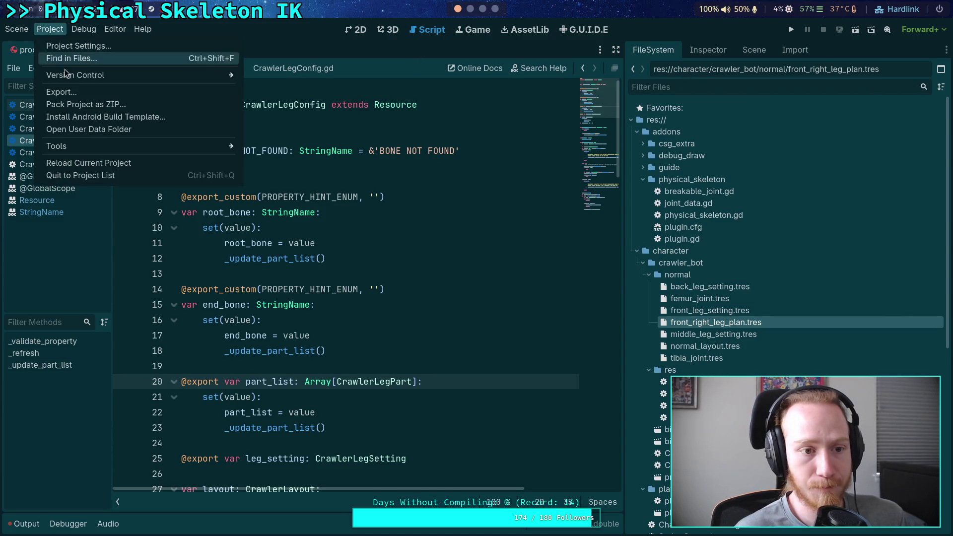
{"action": "left_click", "coordinate": [89, 161]}
{"action": "left_click", "coordinate": [403, 289]}
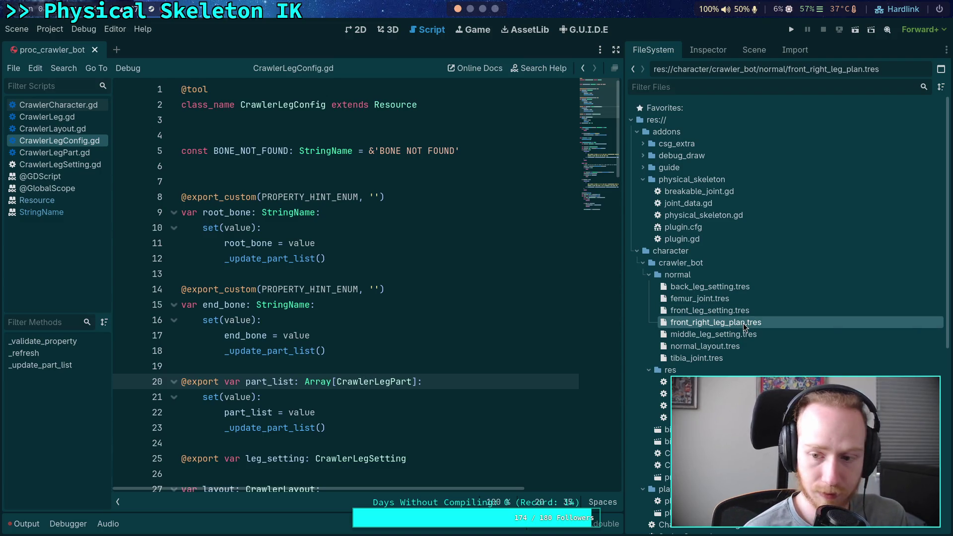
Rename front_right_leg_plan.tres to front_right_leg_config.tres.
{"action": "key", "text": "F2"}
{"action": "key", "text": "Right"}
{"action": "key", "text": "BackSpace"}
{"action": "key", "text": "BackSpace"}
{"action": "key", "text": "BackSpace"}
{"action": "key", "text": "BackSpace"}
{"action": "type", "text": "config"}
{"action": "key", "text": "Return"}
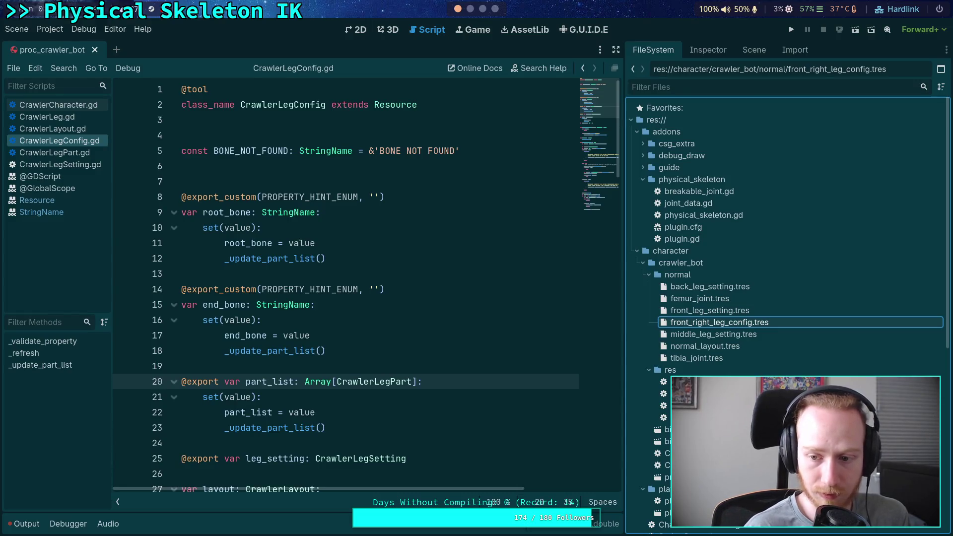
Rename femur_joint.tres to femur_part.tres.
{"action": "left_click", "coordinate": [791, 300]}
{"action": "key", "text": "F2"}
{"action": "key", "text": "Right"}
{"action": "key", "text": "BackSpace"}
{"action": "key", "text": "BackSpace"}
{"action": "key", "text": "BackSpace"}
{"action": "type", "text": "part"}
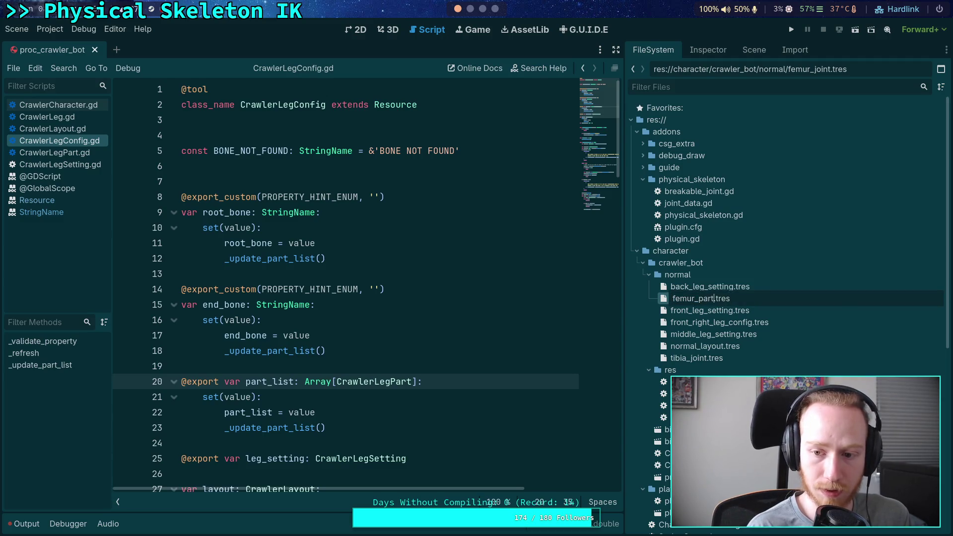
{"action": "key", "text": "Return"}
Rename tibia_joint.tres to tibia_part.tres and bring up the Inspector.
{"action": "left_click", "coordinate": [791, 358]}
{"action": "key", "text": "F2"}
{"action": "key", "text": "Right"}
{"action": "key", "text": "BackSpace"}
{"action": "key", "text": "BackSpace"}
{"action": "key", "text": "BackSpace"}
{"action": "type", "text": "pal"}
{"action": "key", "text": "BackSpace"}
{"action": "type", "text": "rt"}
{"action": "key", "text": "Return"}
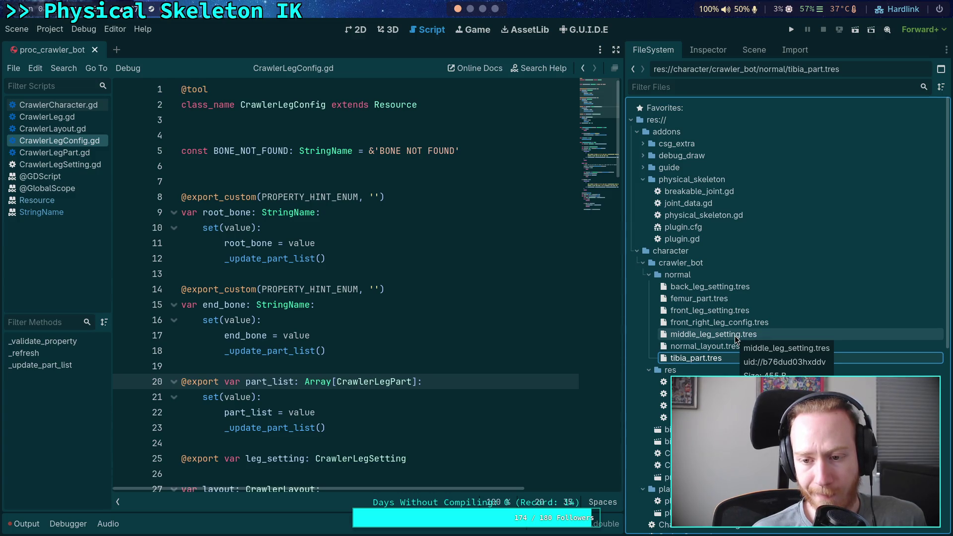
{"action": "left_click", "coordinate": [709, 50]}
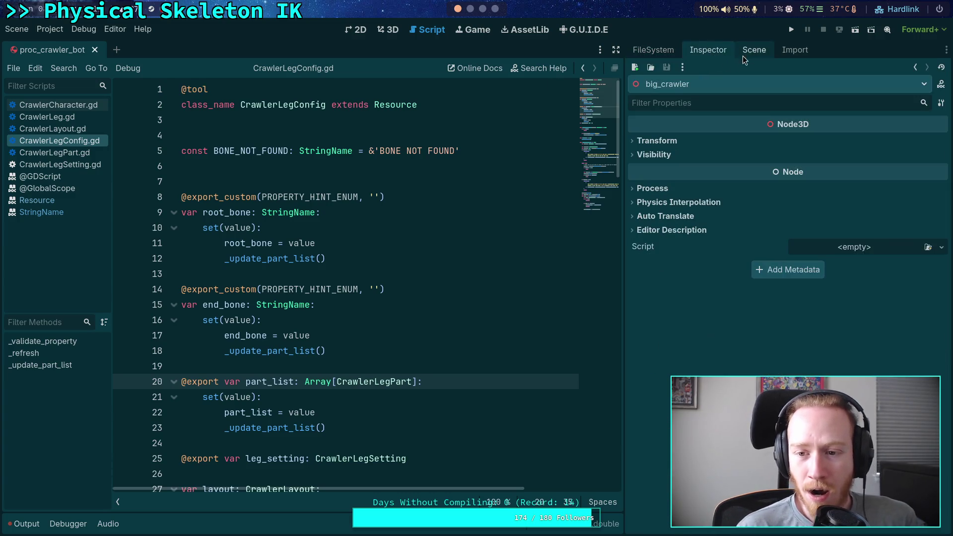
Load the saved front-right leg config into CrawlerBot's Leg Config array and expand its part list.
{"action": "left_click", "coordinate": [766, 49]}
{"action": "left_click", "coordinate": [734, 90]}
{"action": "left_click", "coordinate": [709, 52]}
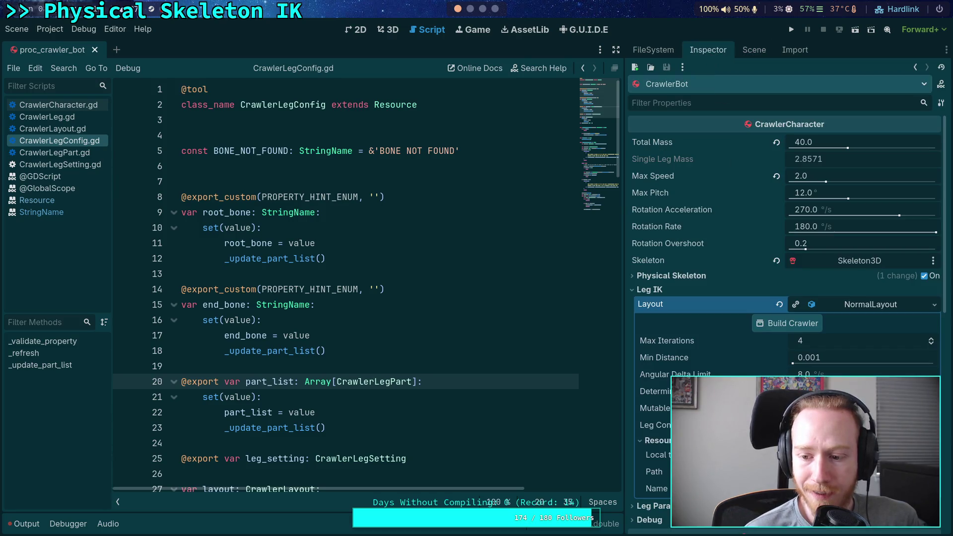
{"action": "left_click", "coordinate": [655, 425]}
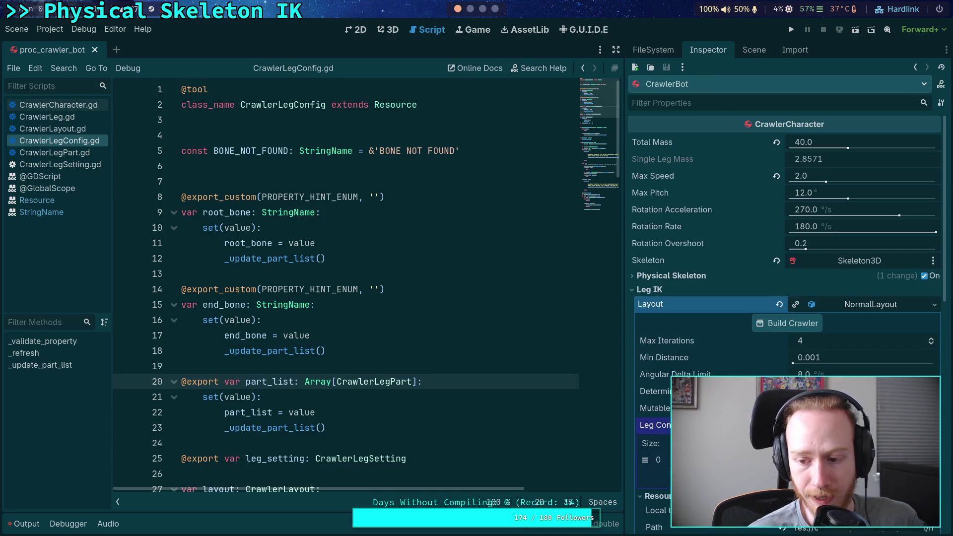
{"action": "double_click", "coordinate": [406, 158]}
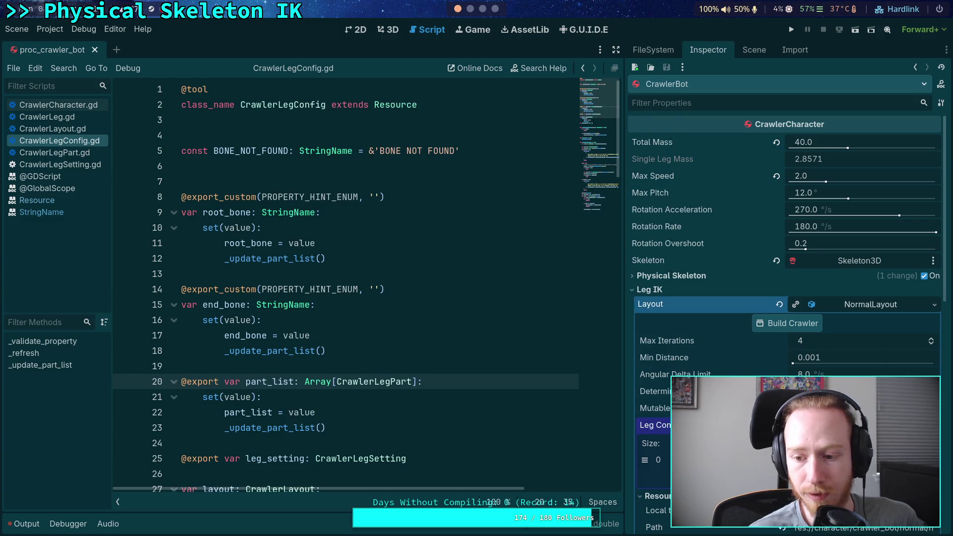
{"action": "scroll", "coordinate": [865, 366], "scroll_direction": "down", "scroll_amount": 3}
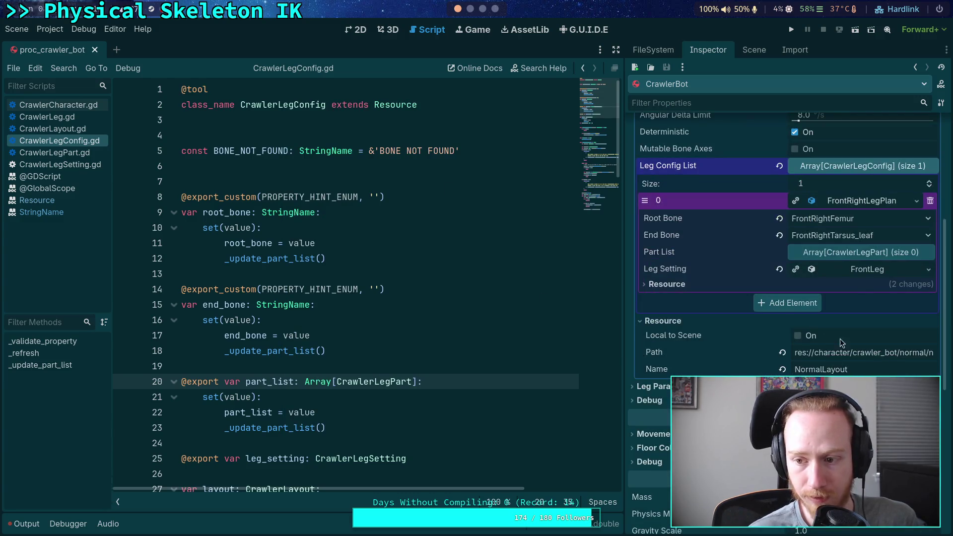
{"action": "left_click", "coordinate": [886, 254]}
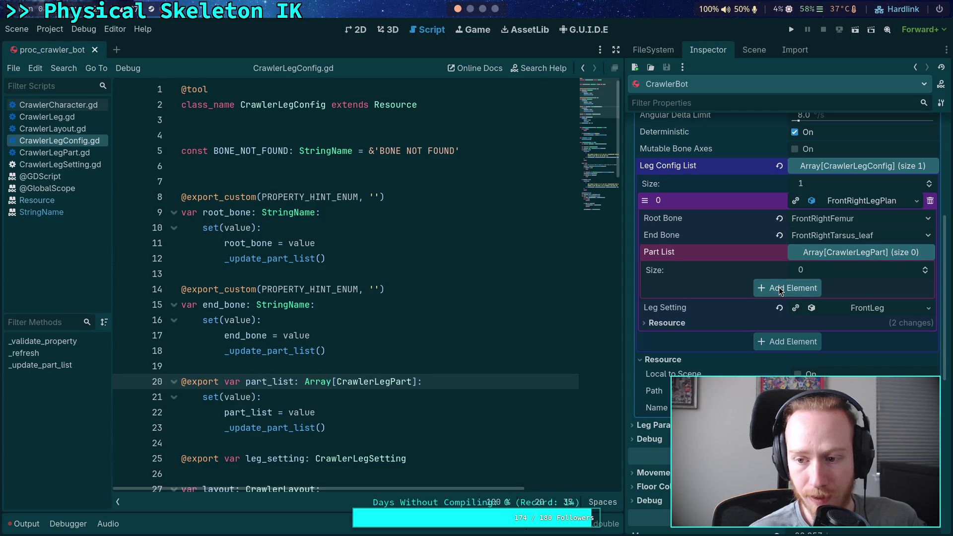
Add two part list elements, quick-loading the femur part and the tibia part.
{"action": "left_click", "coordinate": [824, 287]}
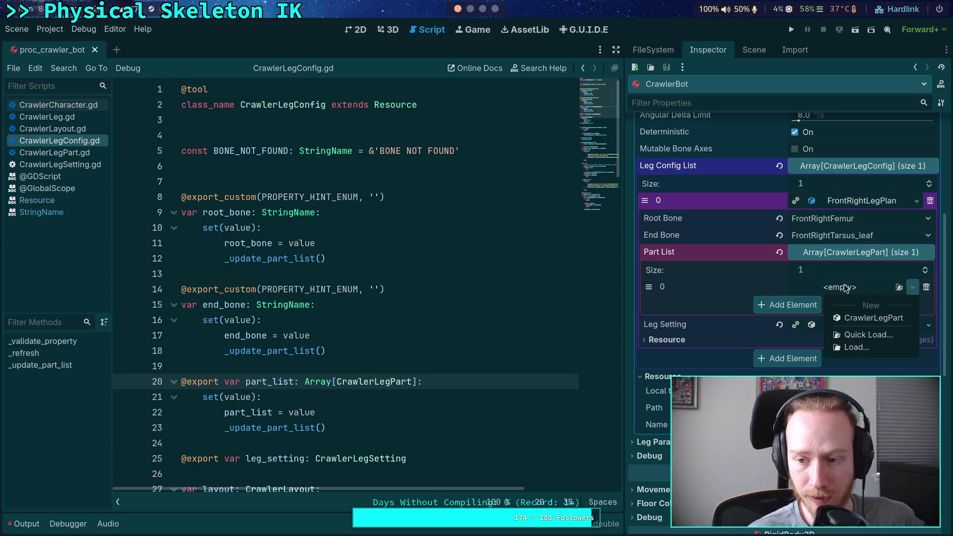
{"action": "left_click", "coordinate": [846, 334]}
{"action": "left_click", "coordinate": [415, 165]}
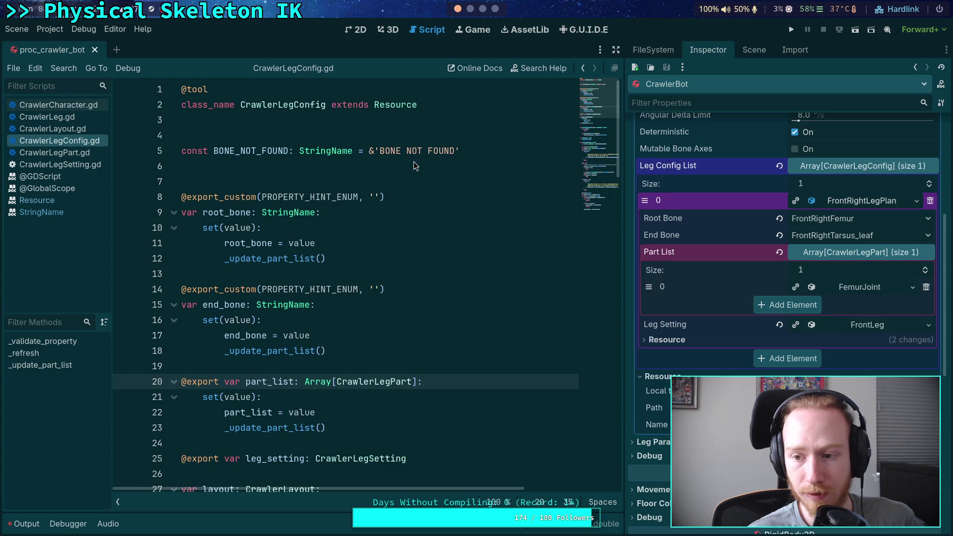
{"action": "left_click", "coordinate": [782, 305]}
{"action": "left_click", "coordinate": [912, 303]}
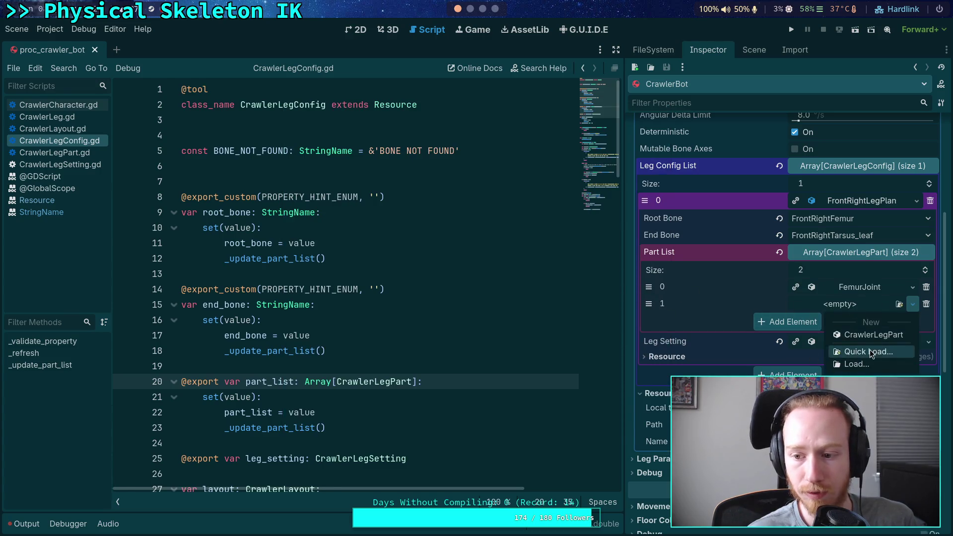
{"action": "left_click", "coordinate": [869, 350]}
{"action": "left_click", "coordinate": [348, 181]}
Add a new CrawlerLegPart as the third element and reload TibiaPart into slot 1.
{"action": "left_click", "coordinate": [787, 322]}
{"action": "left_click", "coordinate": [870, 326]}
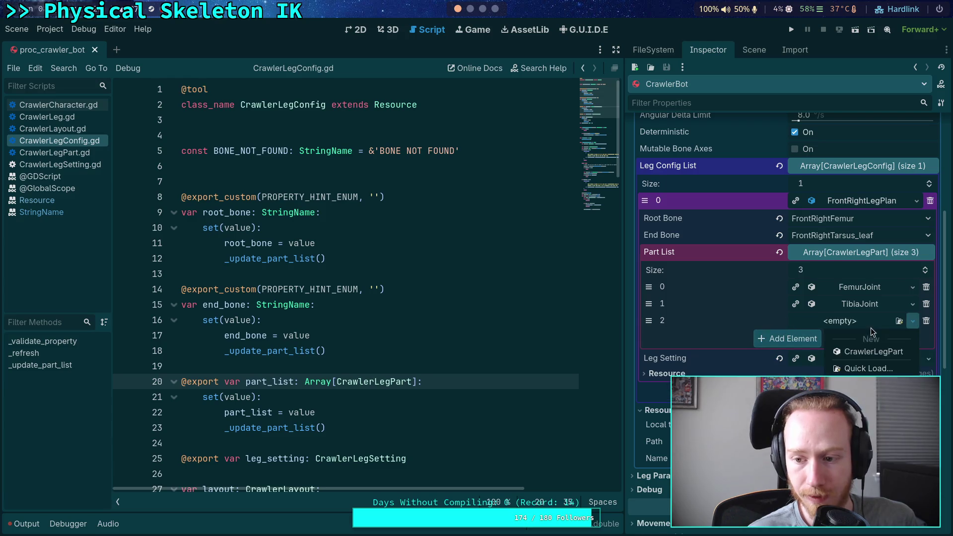
{"action": "left_click", "coordinate": [874, 353]}
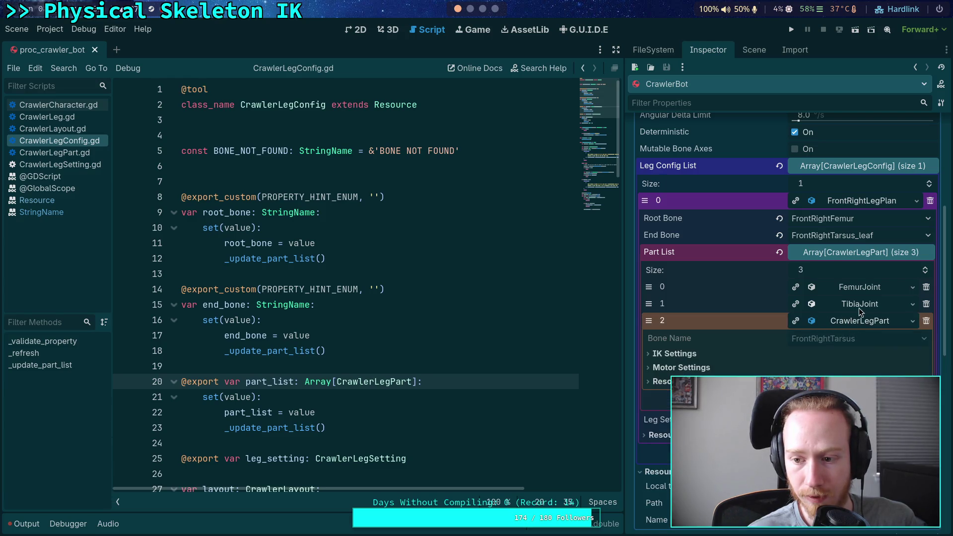
{"action": "left_click", "coordinate": [750, 381]}
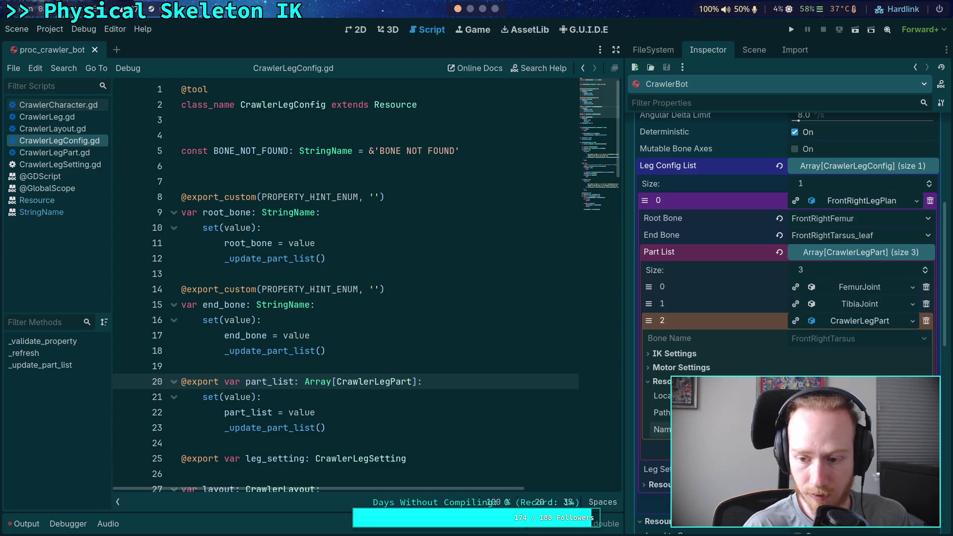
{"action": "left_click", "coordinate": [876, 304]}
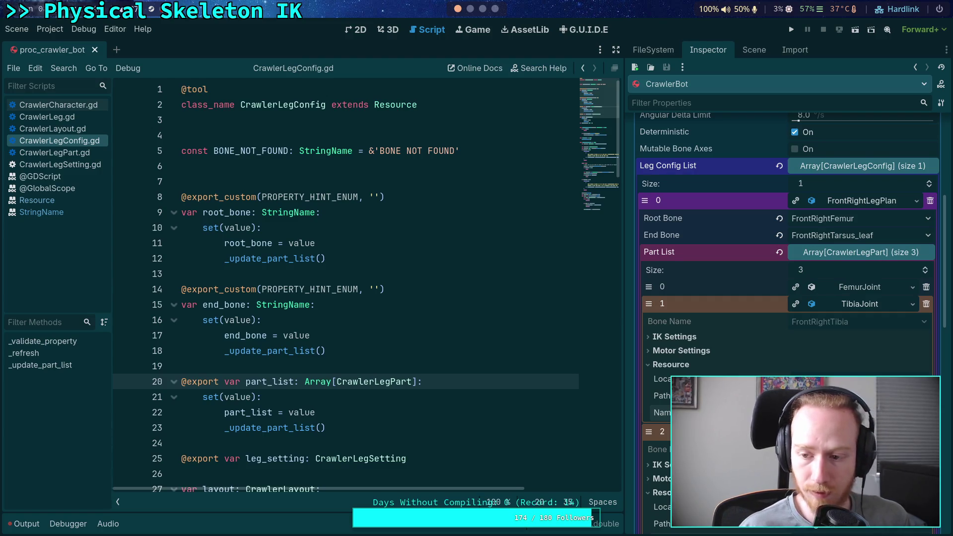
{"action": "left_click", "coordinate": [911, 305]}
{"action": "left_click", "coordinate": [855, 332]}
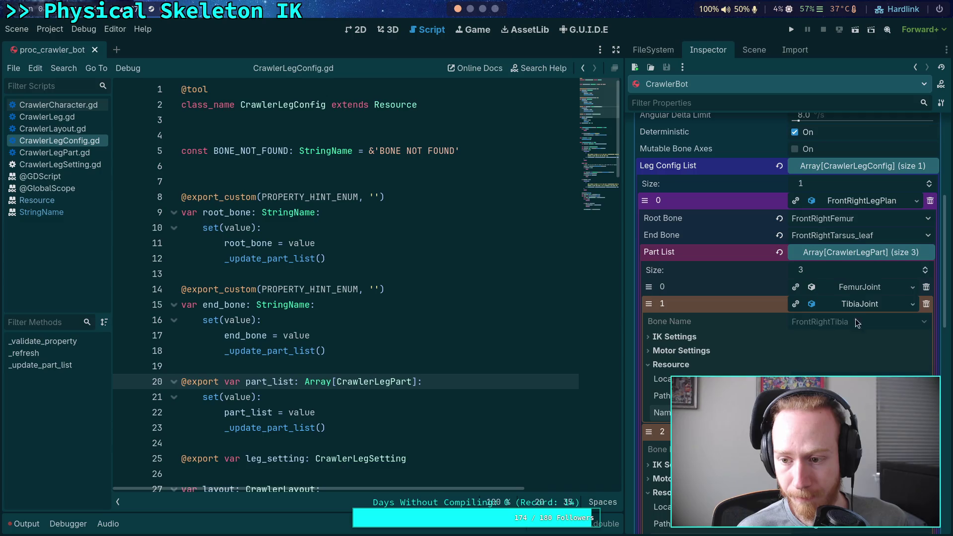
Rename the femur resource to FemurPart and review its motor and IK settings.
{"action": "left_click", "coordinate": [885, 286]}
{"action": "left_click", "coordinate": [888, 348]}
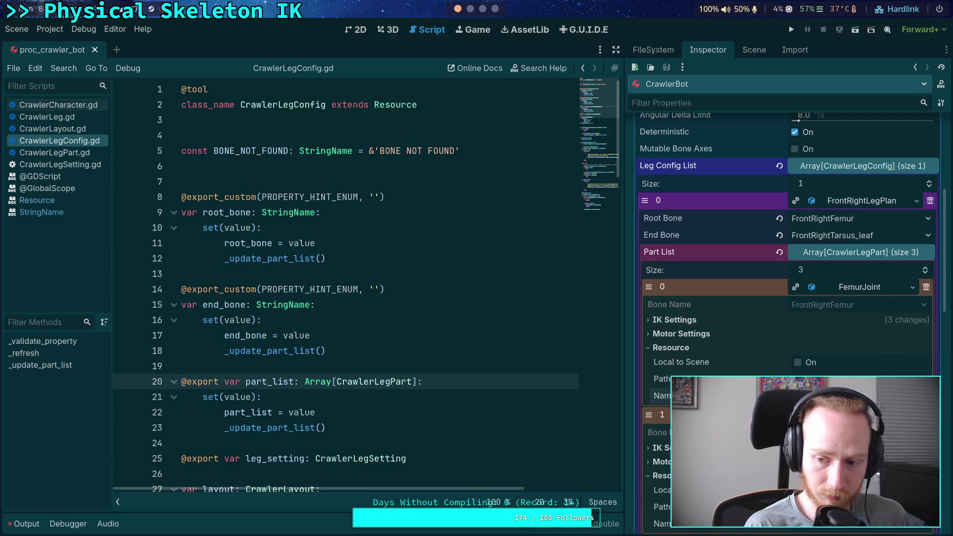
{"action": "left_click", "coordinate": [903, 291]}
{"action": "left_click", "coordinate": [855, 302]}
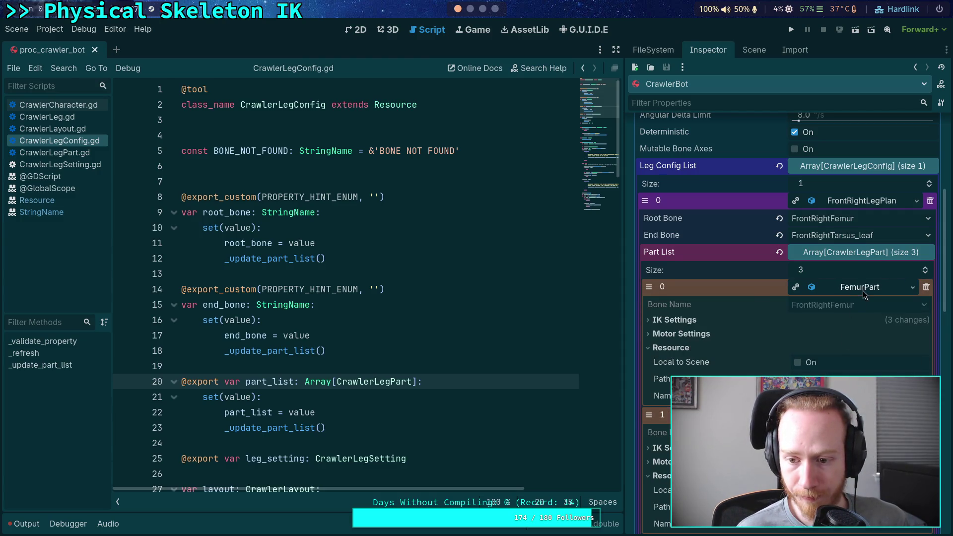
{"action": "left_click", "coordinate": [681, 335]}
{"action": "left_click", "coordinate": [676, 320]}
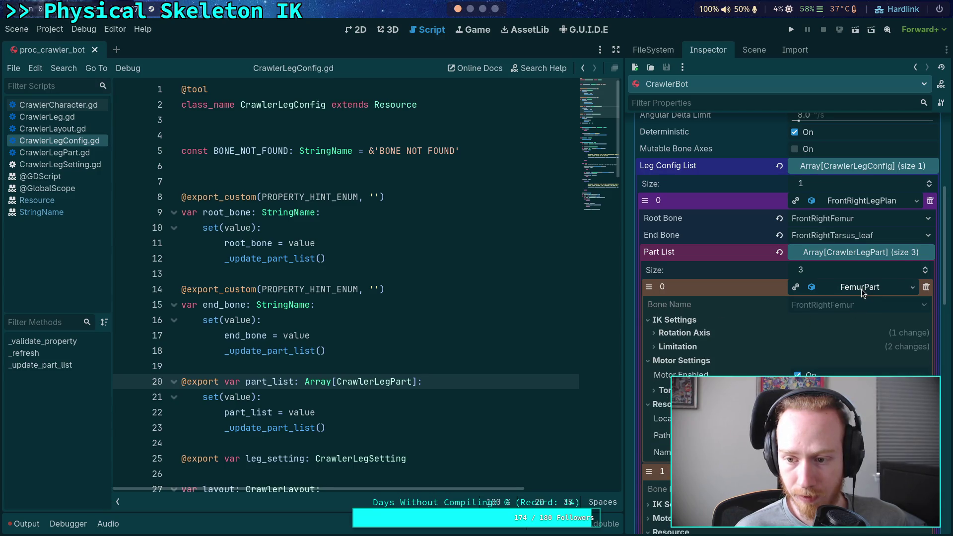
{"action": "left_click", "coordinate": [861, 289]}
Set TibiaPart's rotation axis to X and look for a saved joint limitation.
{"action": "left_click", "coordinate": [690, 338]}
{"action": "left_click", "coordinate": [732, 350]}
{"action": "left_click", "coordinate": [864, 363]}
{"action": "left_click", "coordinate": [843, 383]}
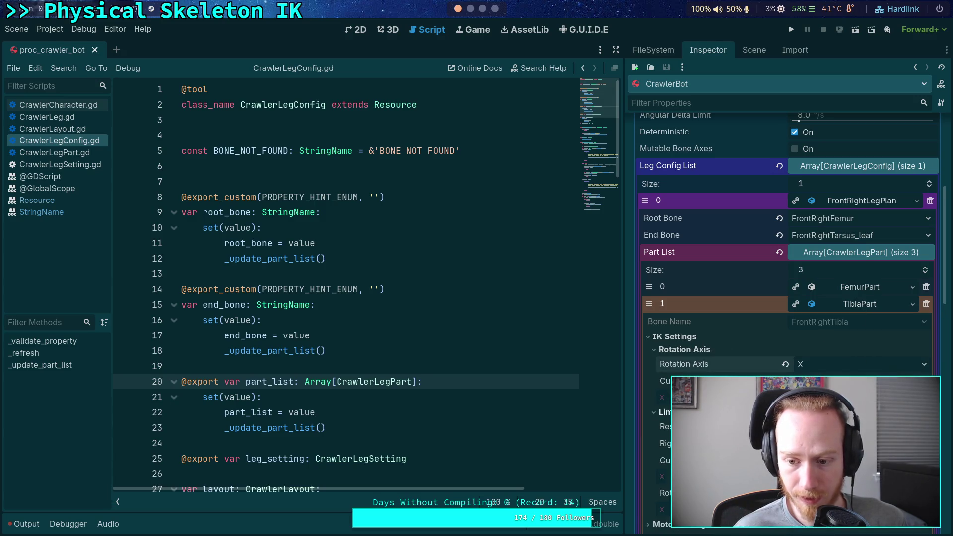
{"action": "left_click", "coordinate": [854, 417]}
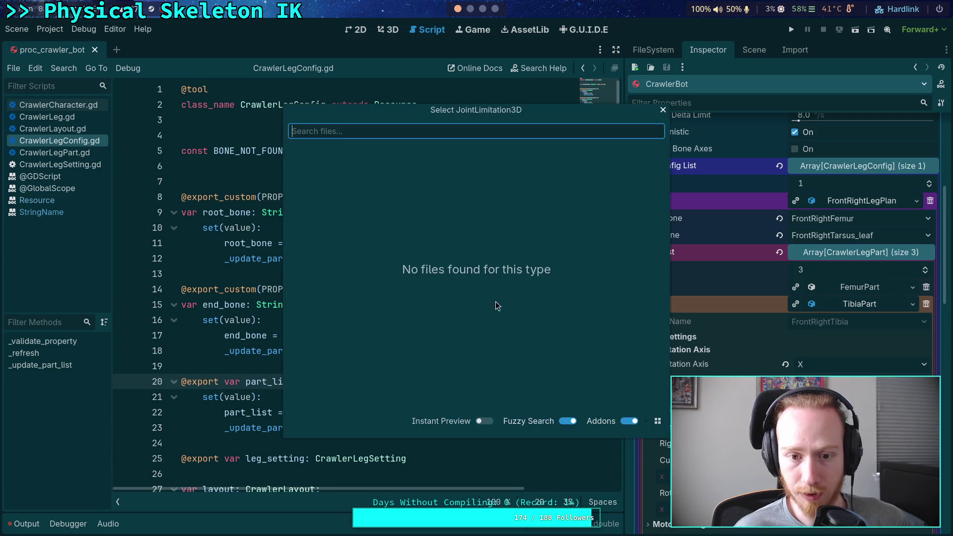
Close the limitation picker and inspect the LegIKModifier node's joint settings.
{"action": "key", "text": "Escape"}
{"action": "left_click", "coordinate": [749, 55]}
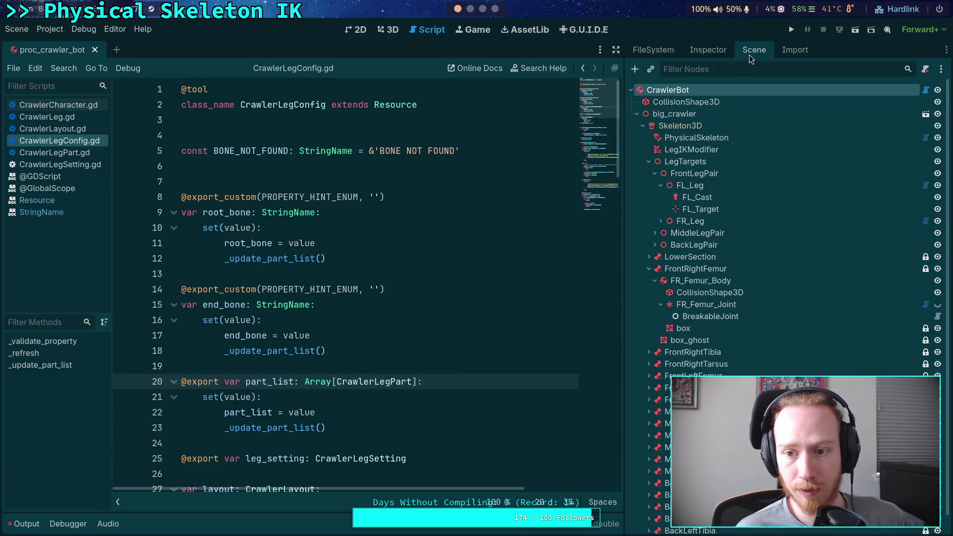
{"action": "left_click", "coordinate": [695, 149]}
{"action": "left_click", "coordinate": [708, 50]}
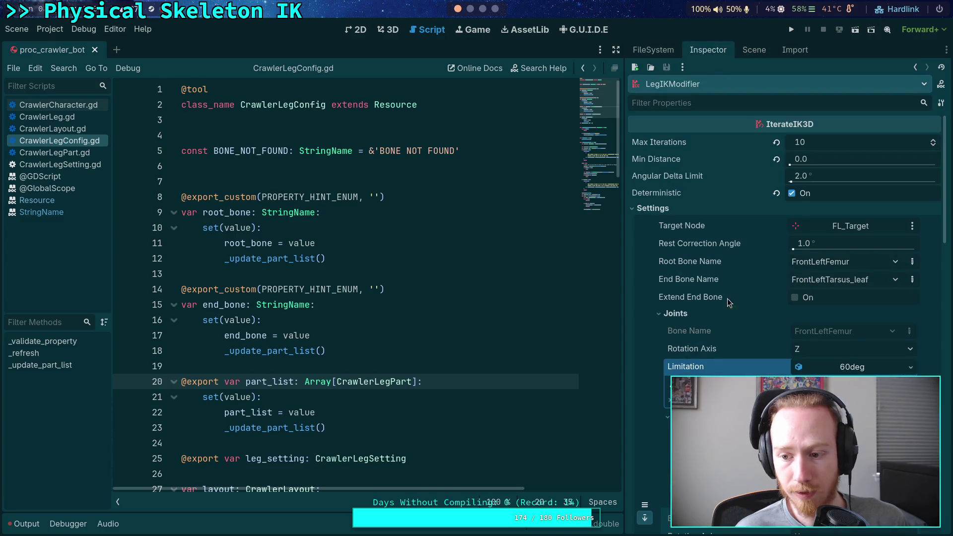
{"action": "scroll", "coordinate": [743, 344], "scroll_direction": "down", "scroll_amount": 5}
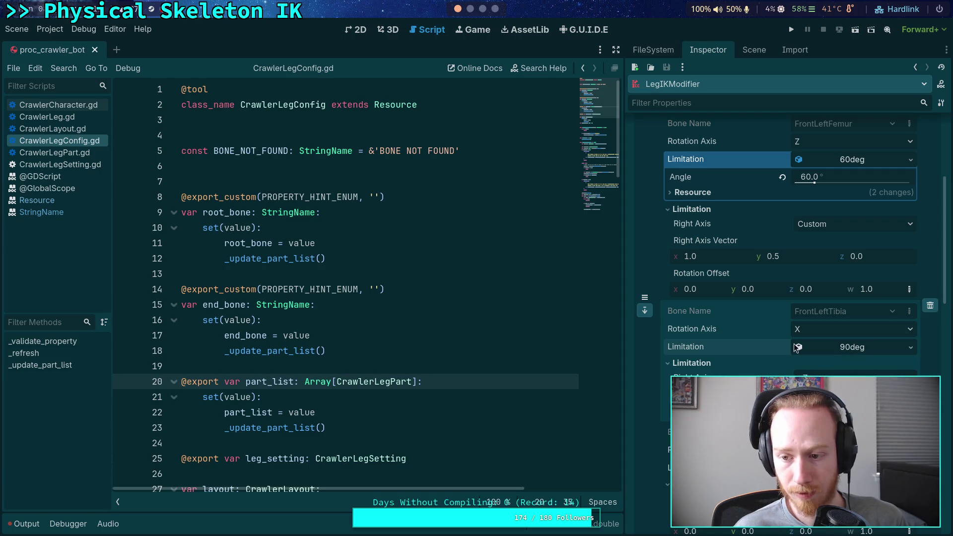
{"action": "left_click", "coordinate": [654, 51]}
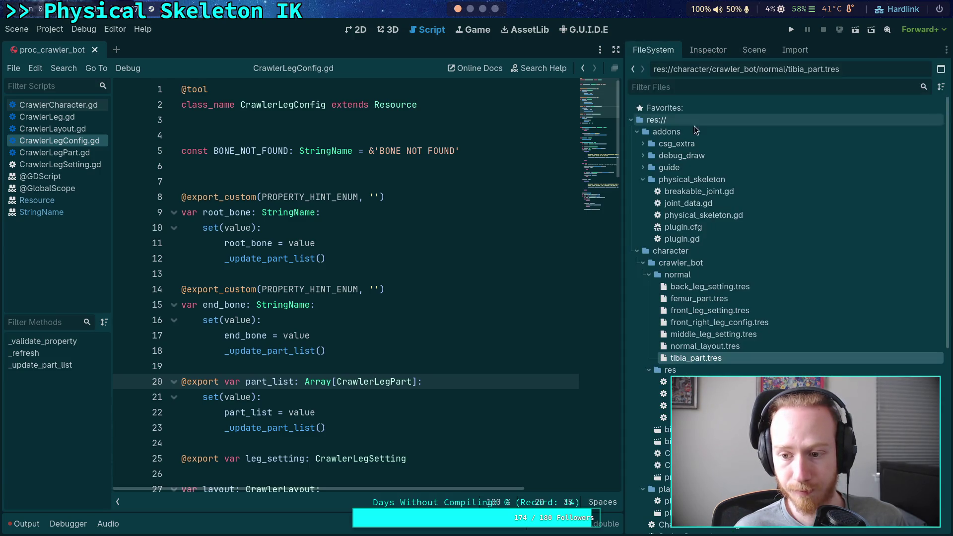
{"action": "left_click", "coordinate": [754, 49]}
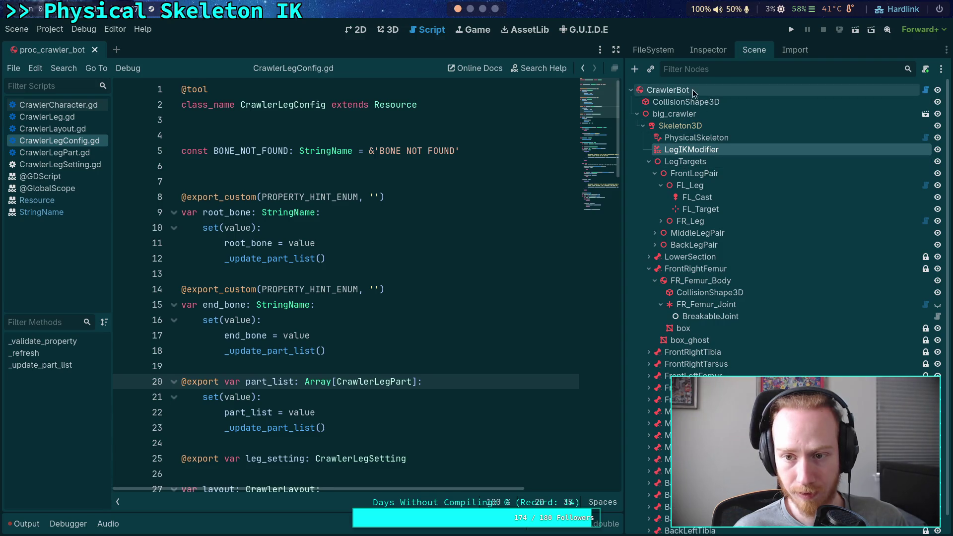
On CrawlerBot, expand the FrontRightLegPlan config and review TibiaPart's limitation resource.
{"action": "left_click", "coordinate": [692, 91]}
{"action": "left_click", "coordinate": [698, 49]}
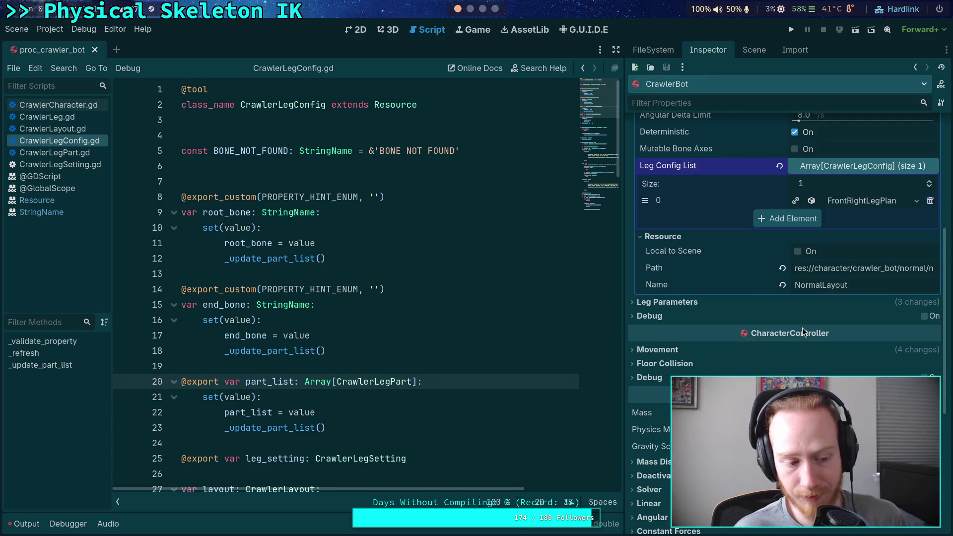
{"action": "left_click", "coordinate": [872, 201]}
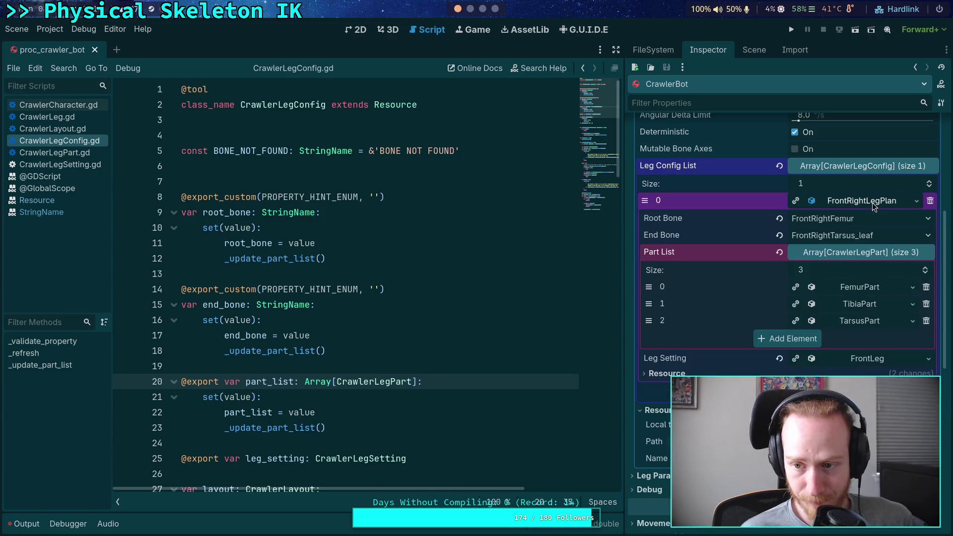
{"action": "left_click", "coordinate": [859, 304]}
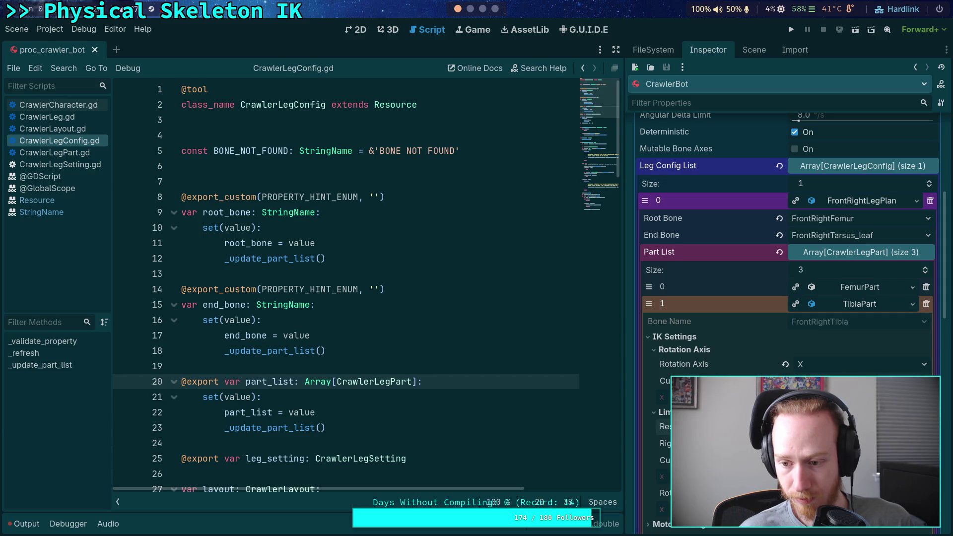
{"action": "scroll", "coordinate": [922, 291], "scroll_direction": "down", "scroll_amount": 5}
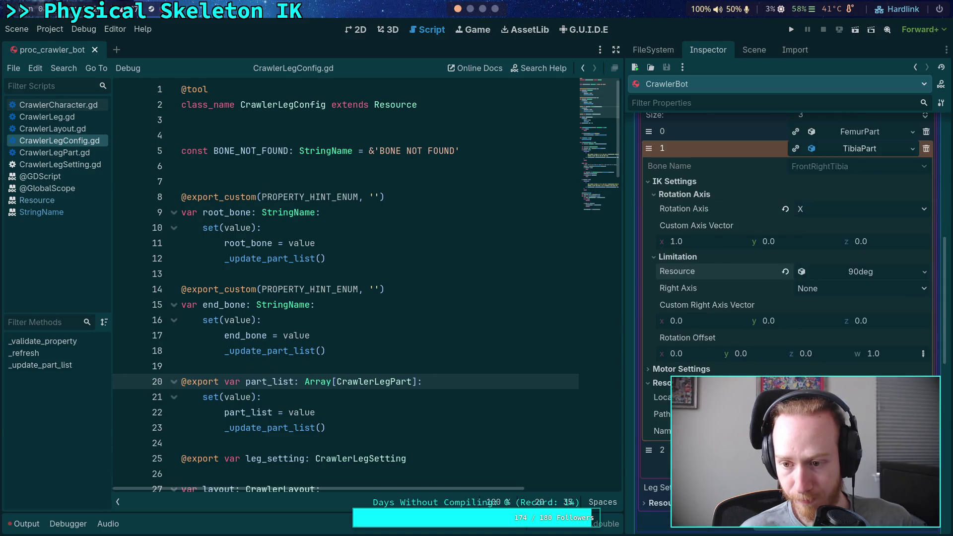
{"action": "left_click", "coordinate": [923, 271]}
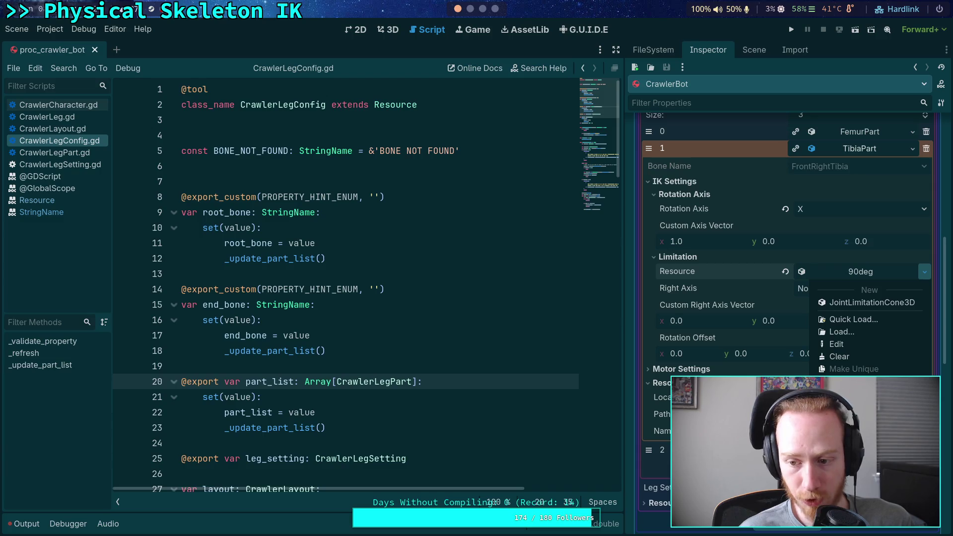
{"action": "key", "text": "Escape"}
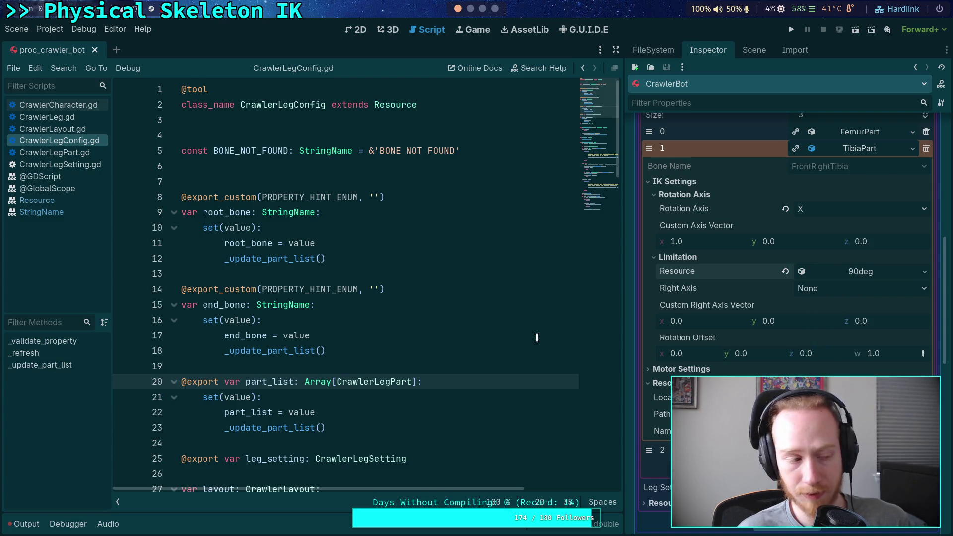
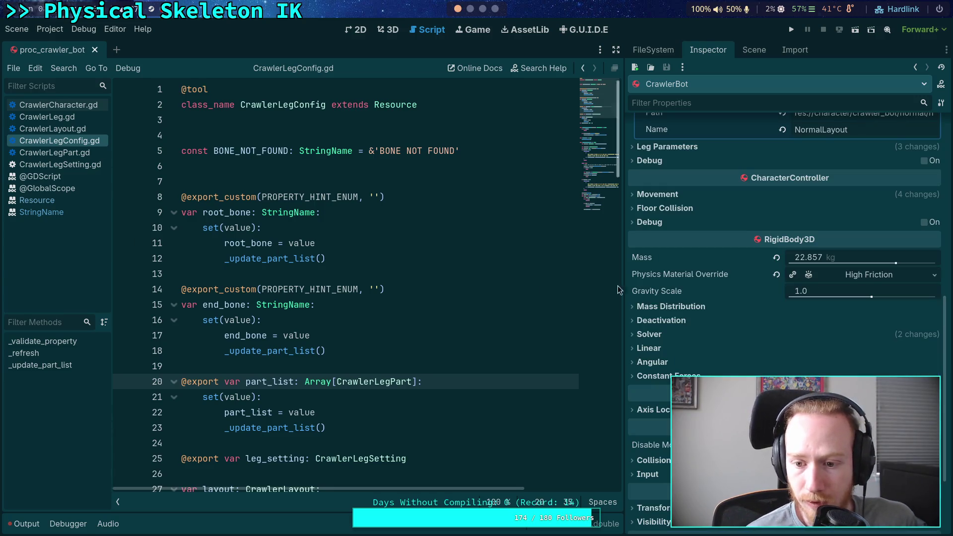
Expand the FrontRightLegPlan entry and review TibiaPart's 90deg limitation resource.
{"action": "scroll", "coordinate": [779, 289], "scroll_direction": "up", "scroll_amount": 5}
{"action": "left_click", "coordinate": [874, 304]}
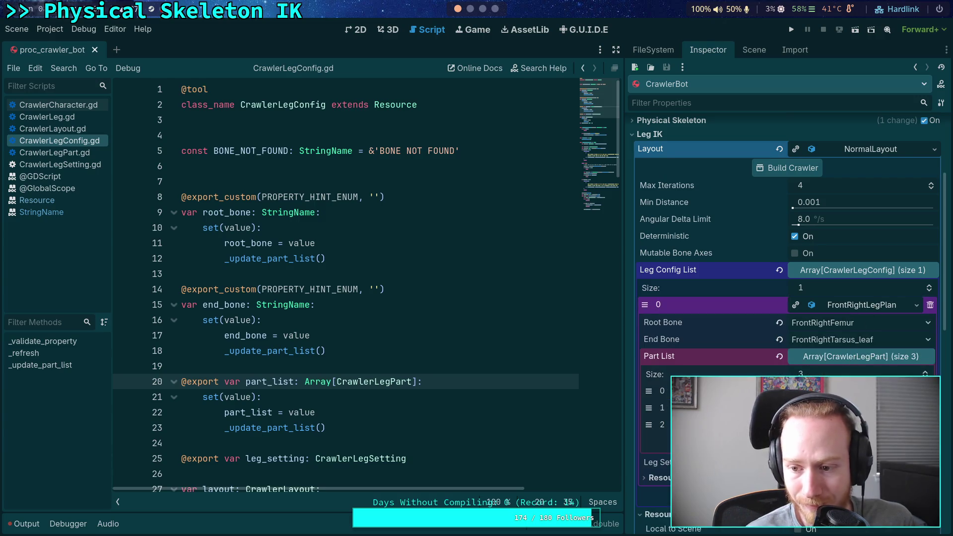
{"action": "left_click", "coordinate": [843, 391]}
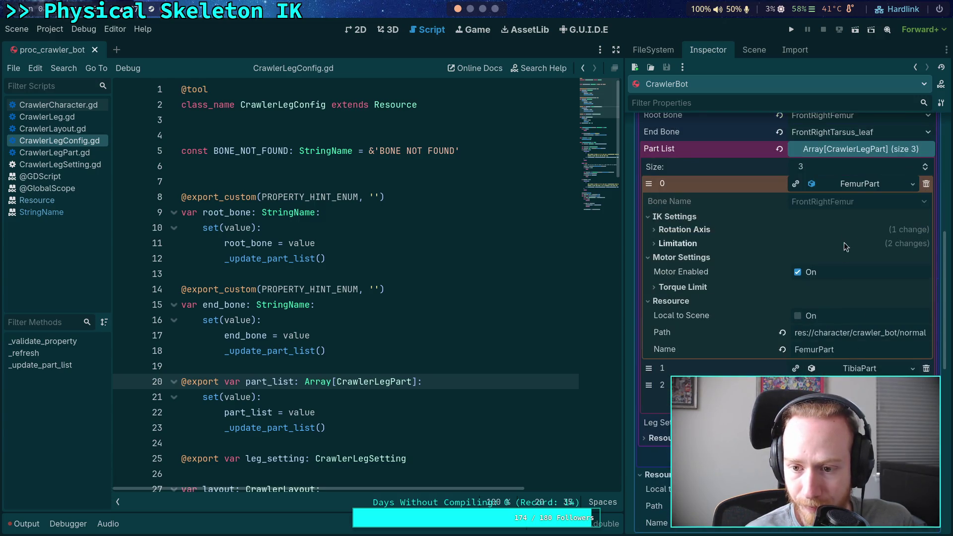
{"action": "left_click", "coordinate": [861, 183]}
{"action": "left_click", "coordinate": [860, 201]}
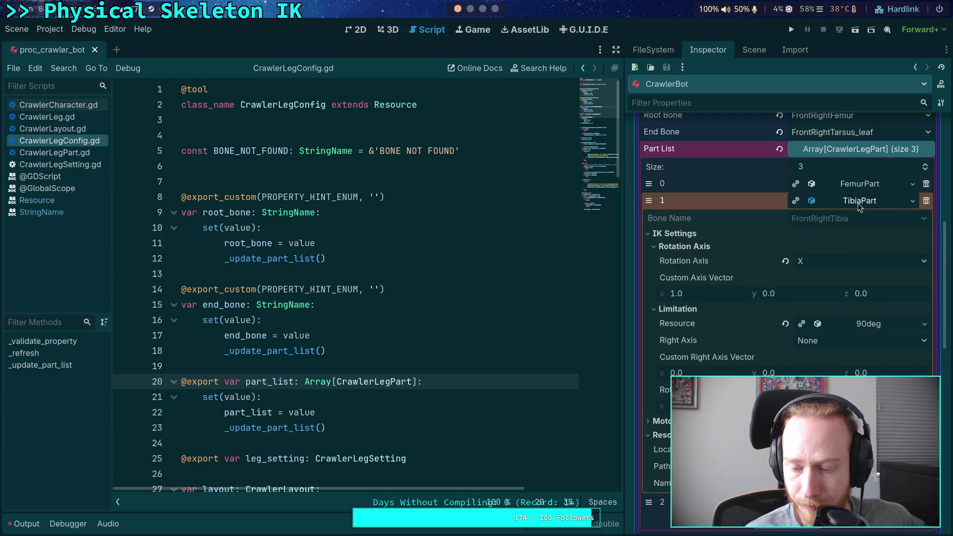
{"action": "left_click", "coordinate": [869, 325]}
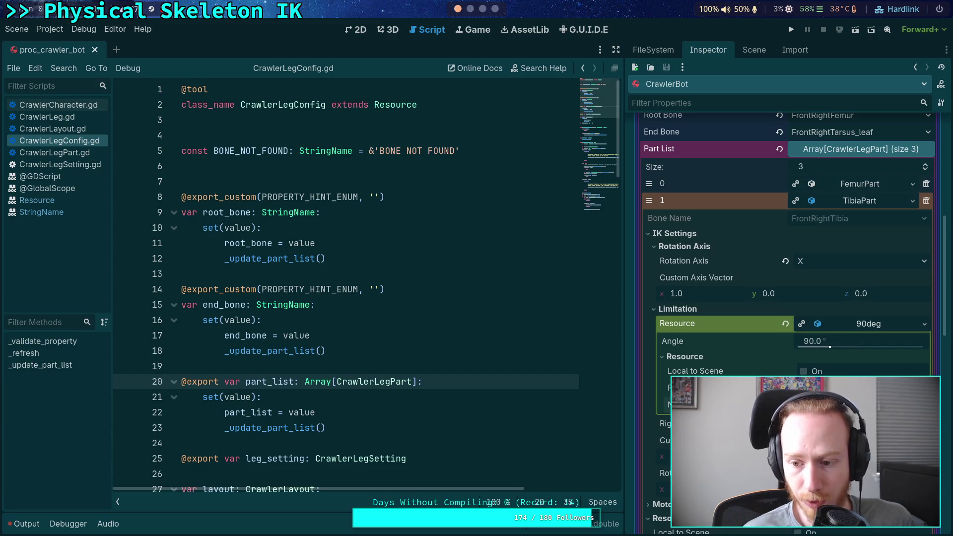
{"action": "left_click", "coordinate": [876, 325]}
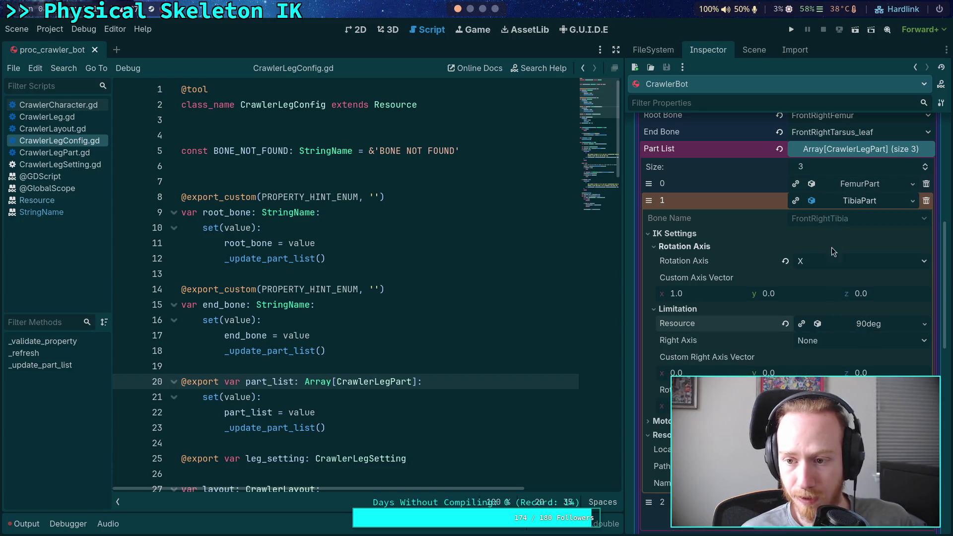
Return to FemurPart and expand its limitation settings showing the 60deg resource.
{"action": "left_click", "coordinate": [855, 201]}
{"action": "left_click", "coordinate": [864, 185]}
{"action": "left_click", "coordinate": [678, 243]}
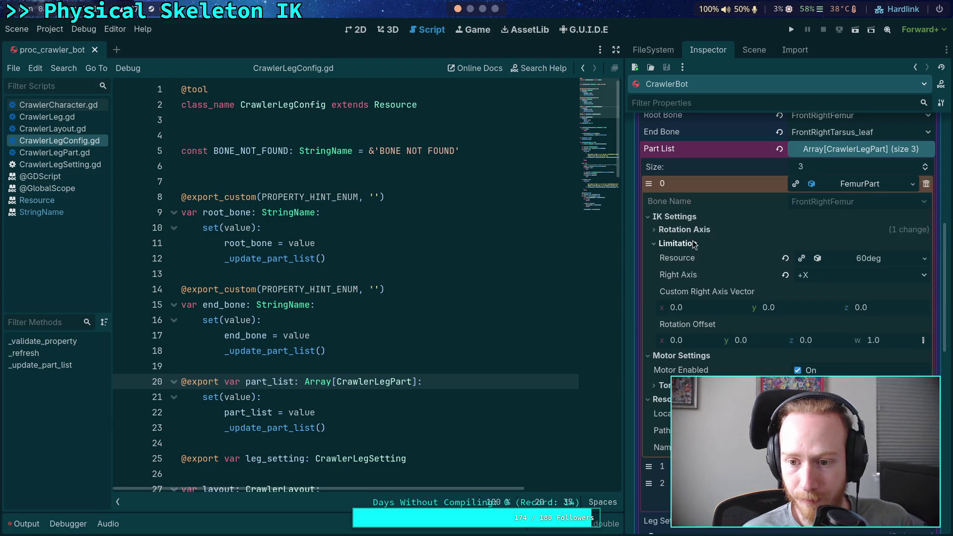
{"action": "left_click", "coordinate": [924, 258]}
{"action": "key", "text": "Escape"}
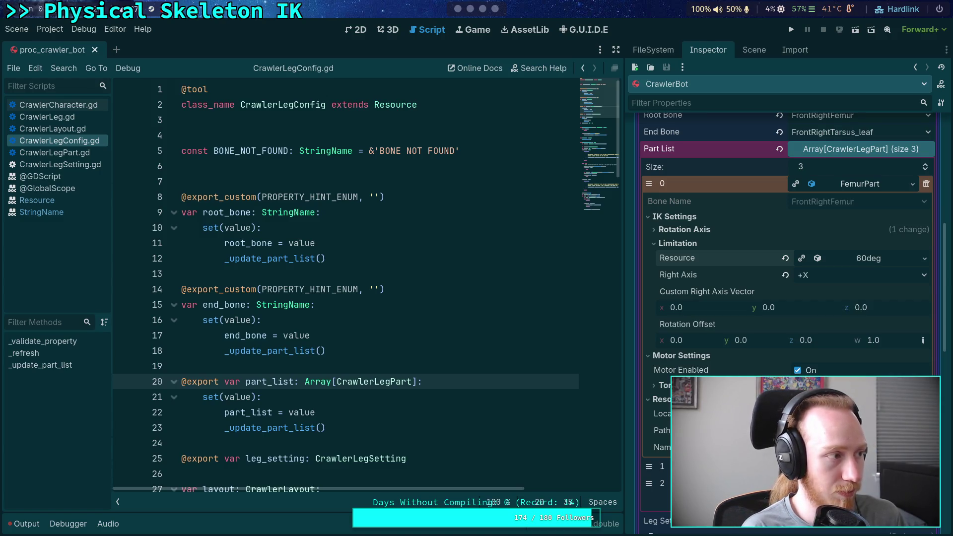
Re-expand FrontRightLegPlan's FemurPart and select the 60deg resource's Name field.
{"action": "scroll", "coordinate": [784, 249], "scroll_direction": "down", "scroll_amount": 5}
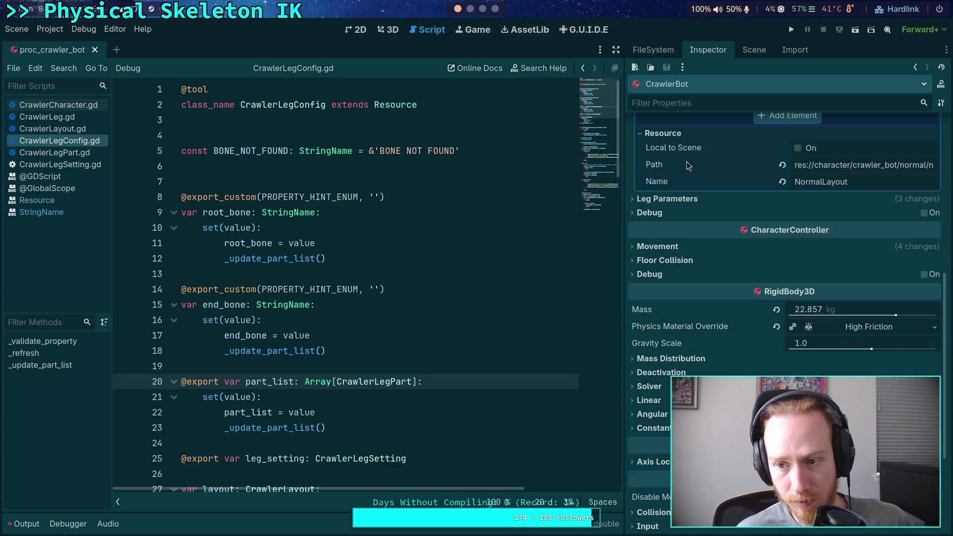
{"action": "scroll", "coordinate": [784, 248], "scroll_direction": "up", "scroll_amount": 5}
{"action": "left_click", "coordinate": [863, 253]}
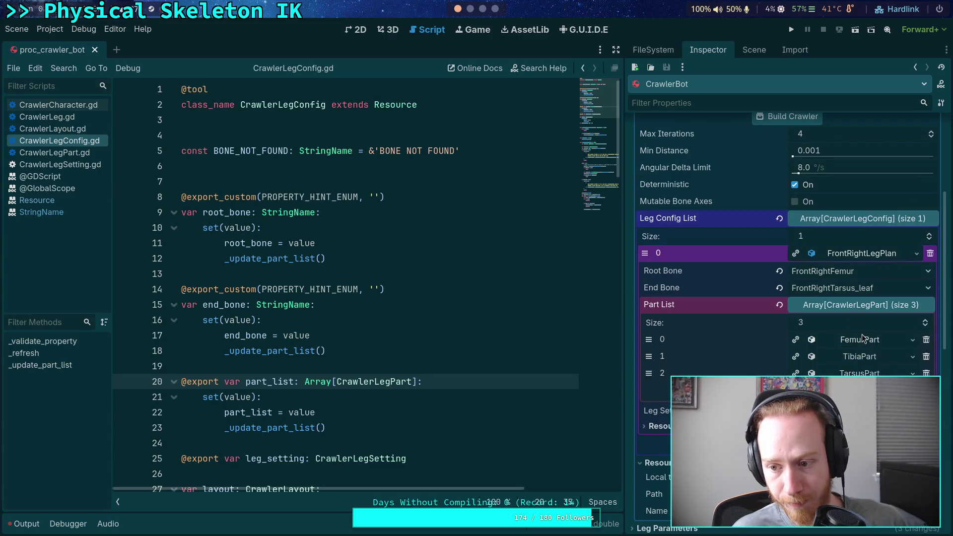
{"action": "left_click", "coordinate": [861, 337]}
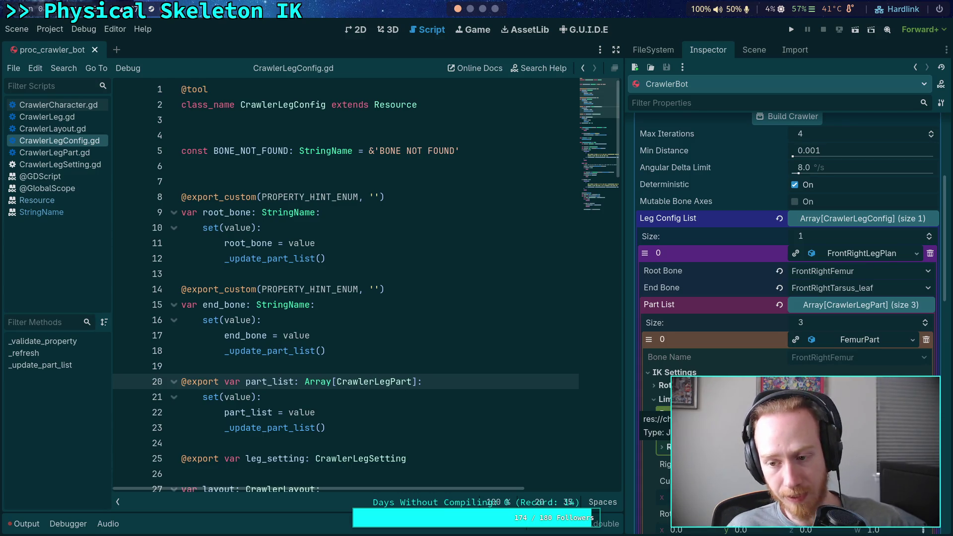
{"action": "scroll", "coordinate": [787, 323], "scroll_direction": "down", "scroll_amount": 1}
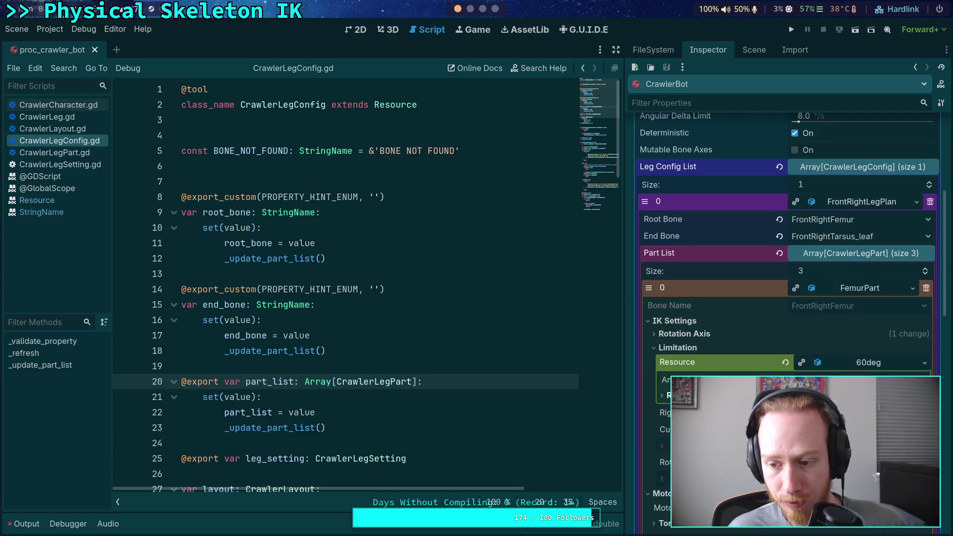
{"action": "scroll", "coordinate": [695, 347], "scroll_direction": "down", "scroll_amount": 2}
{"action": "left_click", "coordinate": [690, 343]}
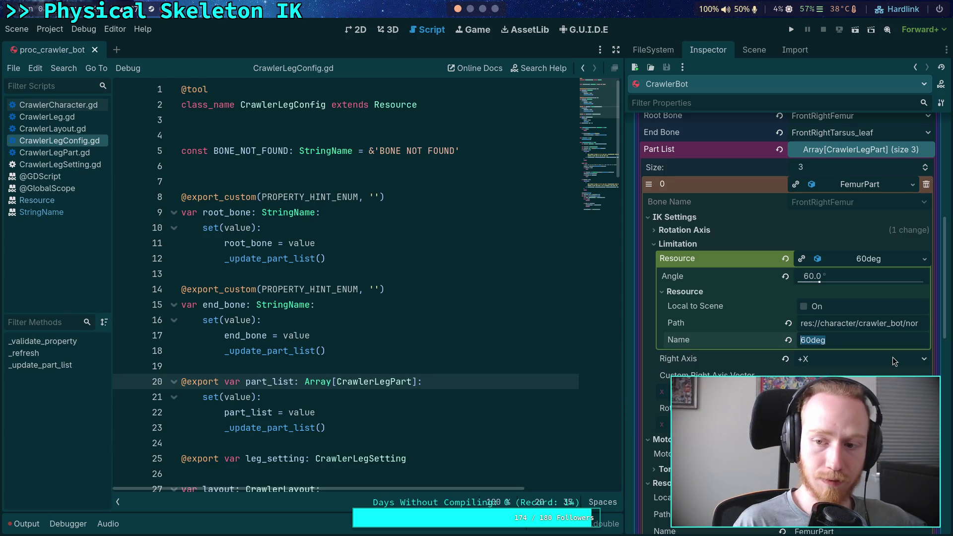
Replace FemurPart's limitation resource name 60deg with FemurJointConeLimit and apply it.
{"action": "type", "text": "FemurL"}
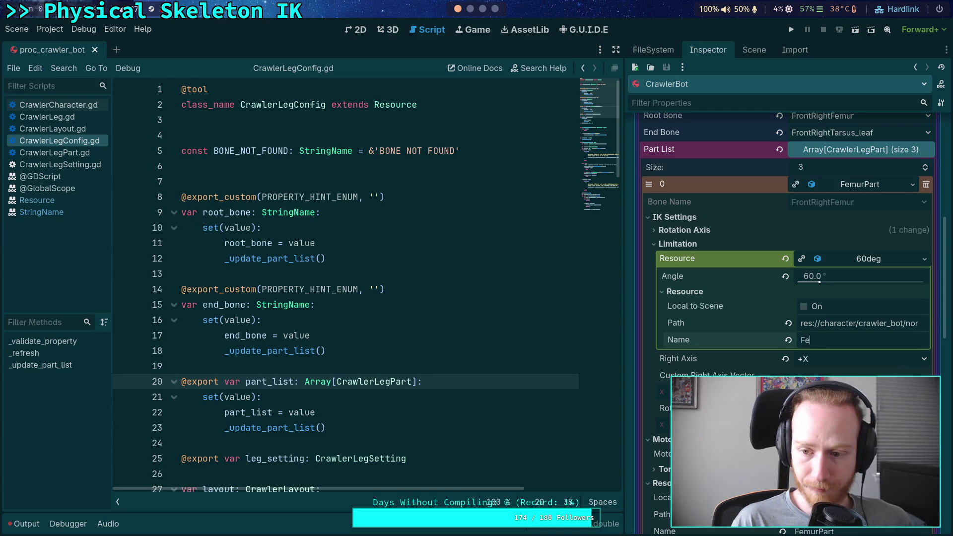
{"action": "type", "text": "imit"}
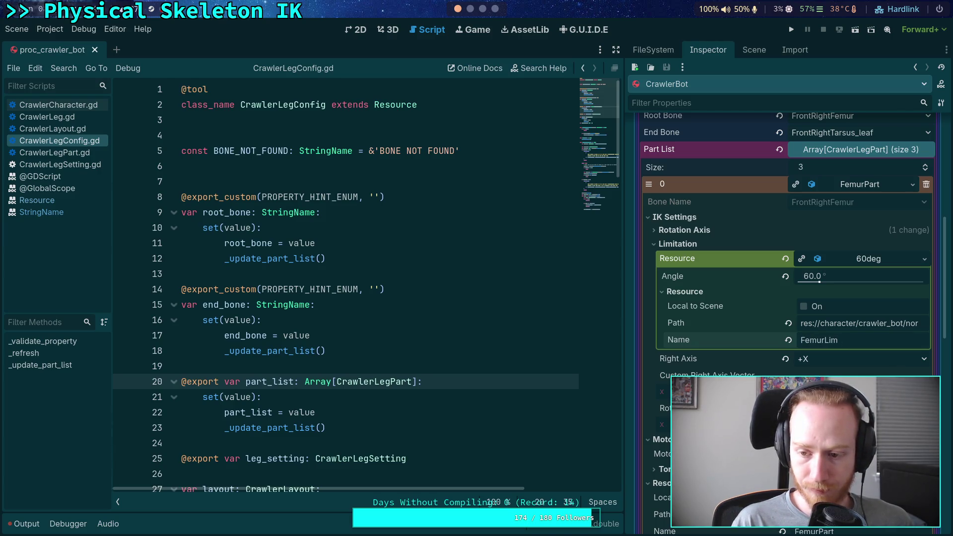
{"action": "key", "text": "BackSpace"}
{"action": "key", "text": "BackSpace"}
{"action": "key", "text": "BackSpace"}
{"action": "type", "text": "neLimit"}
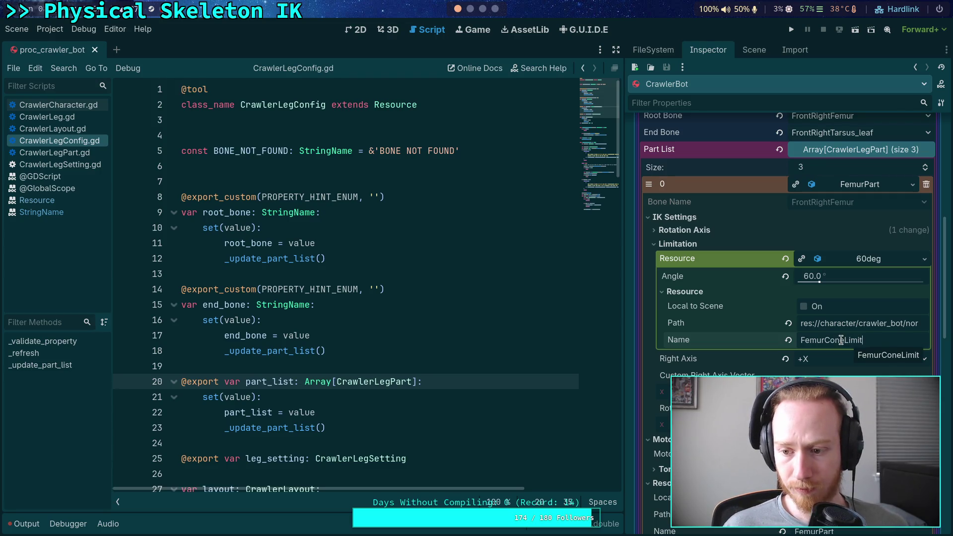
{"action": "left_click", "coordinate": [826, 341]}
{"action": "type", "text": "Joint"}
{"action": "key", "text": "End"}
{"action": "left_click", "coordinate": [923, 259]}
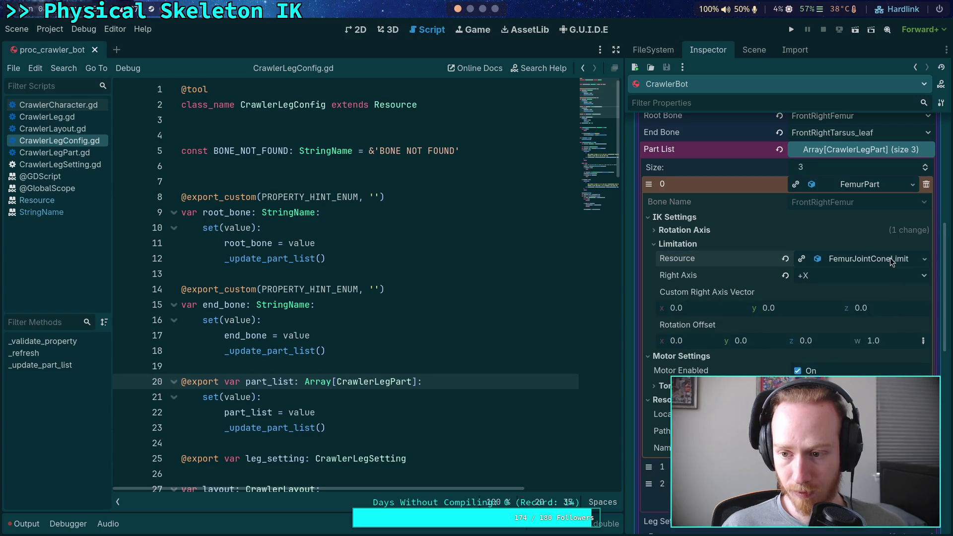
{"action": "left_click", "coordinate": [923, 259]}
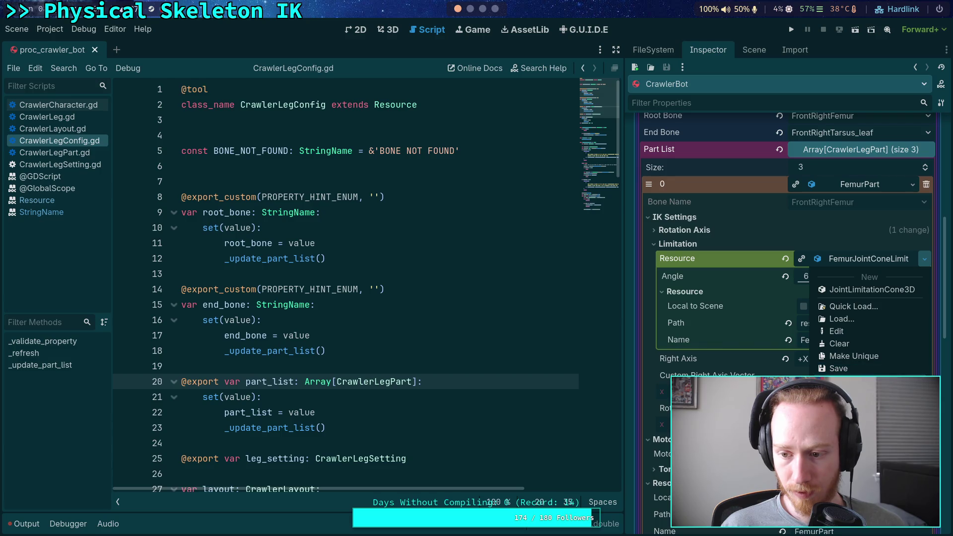
{"action": "key", "text": "Escape"}
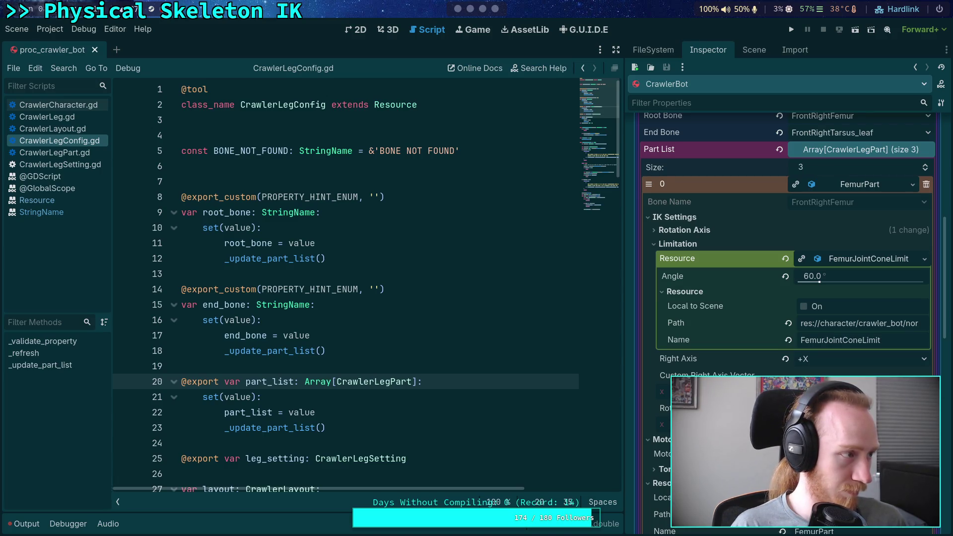
{"action": "scroll", "coordinate": [743, 276], "scroll_direction": "up", "scroll_amount": 3}
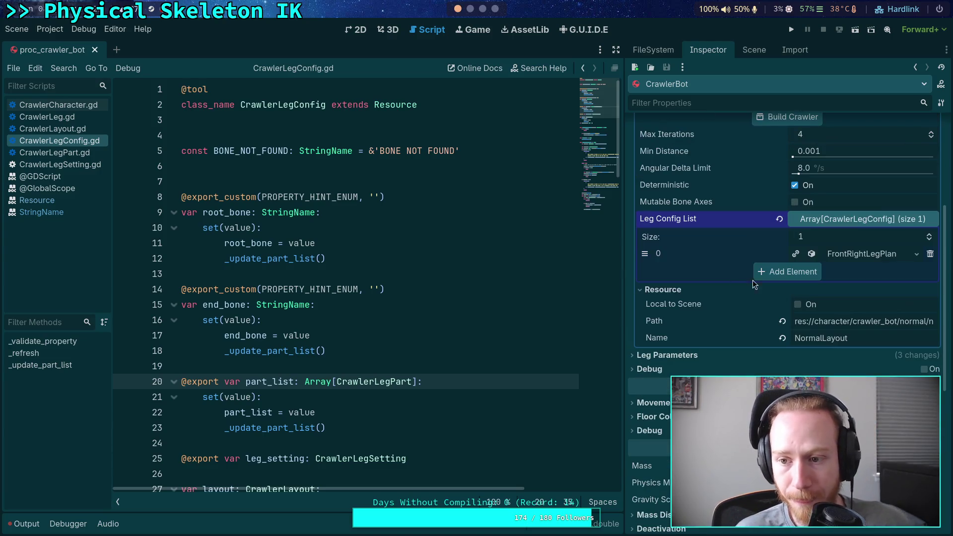
Expand FrontRightLegPlan's FemurPart and drag the dock divider left to widen the Inspector.
{"action": "left_click", "coordinate": [886, 254]}
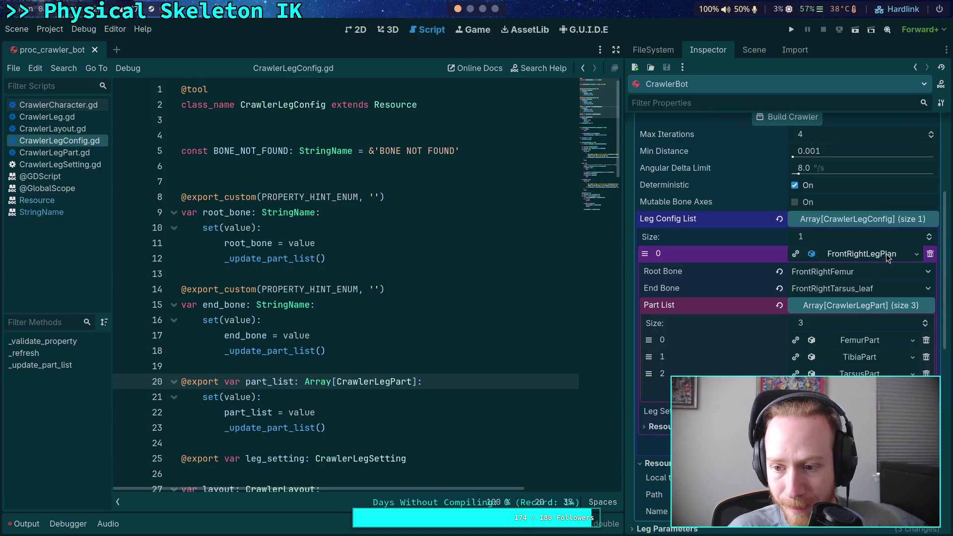
{"action": "left_click", "coordinate": [867, 342]}
{"action": "scroll", "coordinate": [744, 318], "scroll_direction": "down", "scroll_amount": 3}
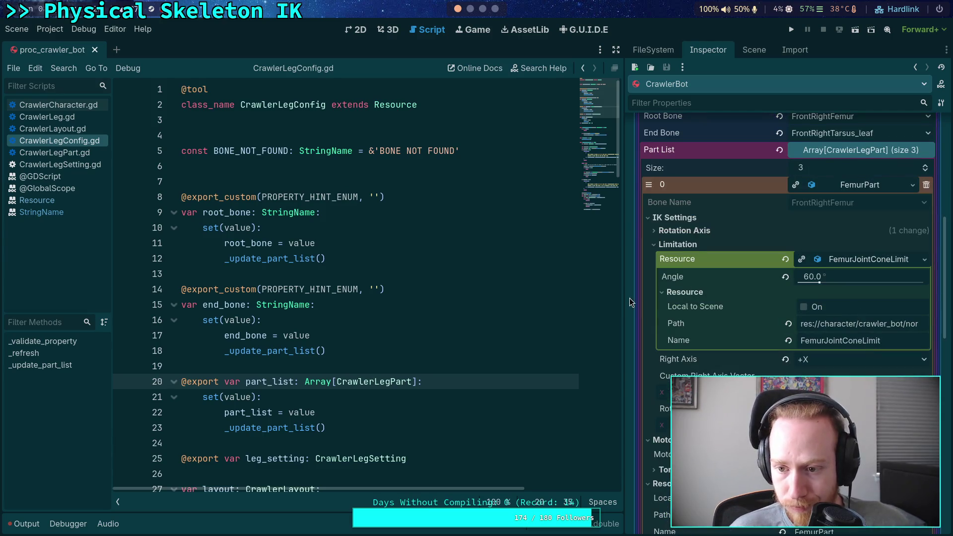
{"action": "left_click_drag", "start_coordinate": [636, 294], "coordinate": [554, 298]}
{"action": "scroll", "coordinate": [844, 278], "scroll_direction": "down", "scroll_amount": 1}
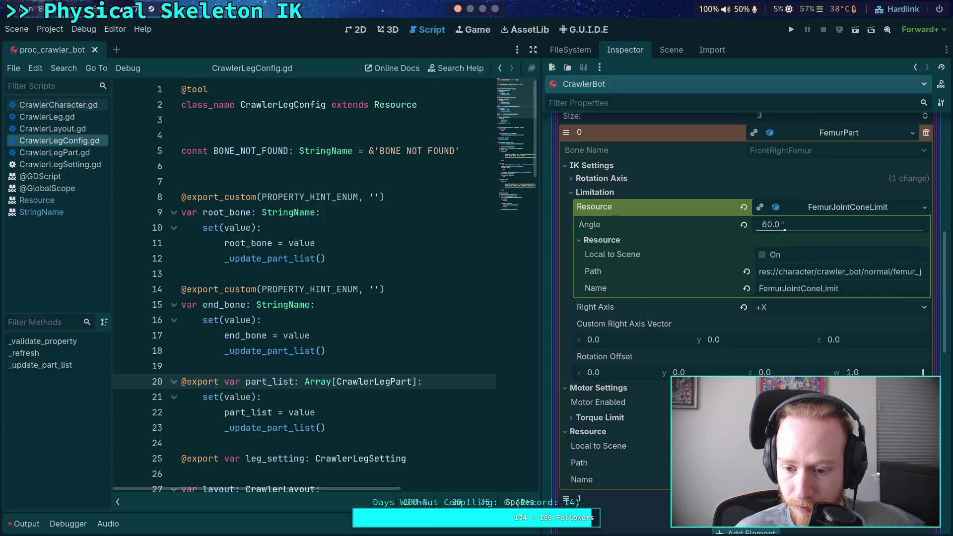
Collapse FemurJointConeLimit, inspect TibiaPart's 90deg limitation resource, then re-expand FrontRightLegPlan.
{"action": "left_click", "coordinate": [812, 206]}
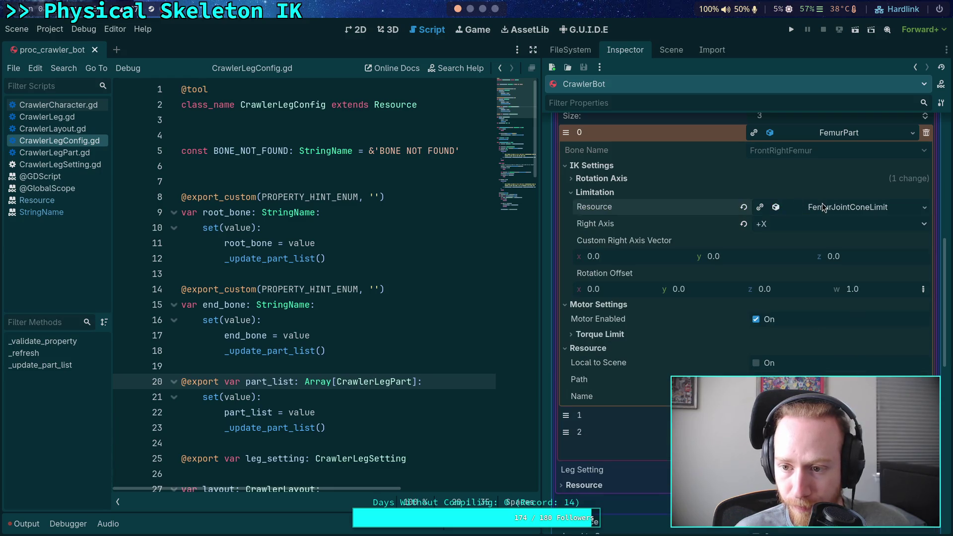
{"action": "left_click", "coordinate": [844, 134]}
{"action": "left_click", "coordinate": [838, 149]}
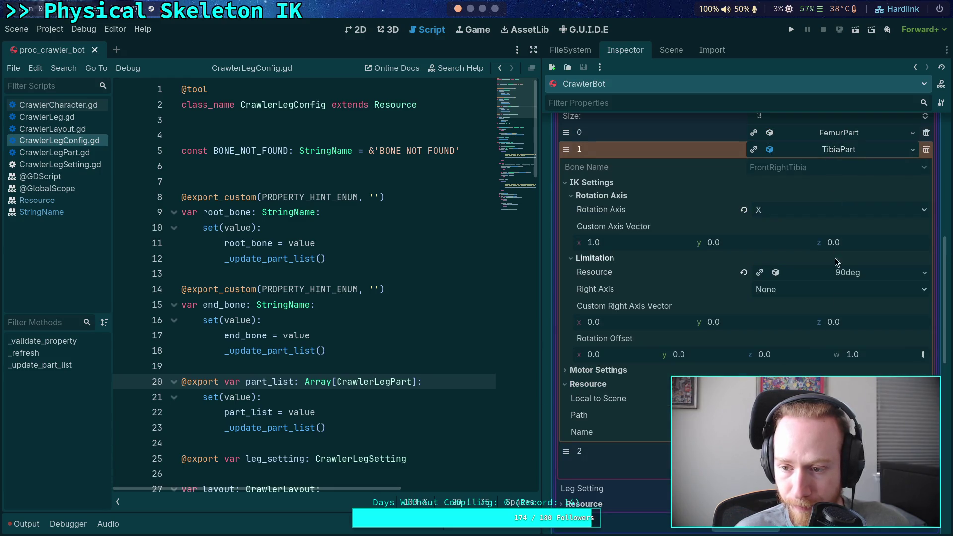
{"action": "left_click", "coordinate": [851, 274]}
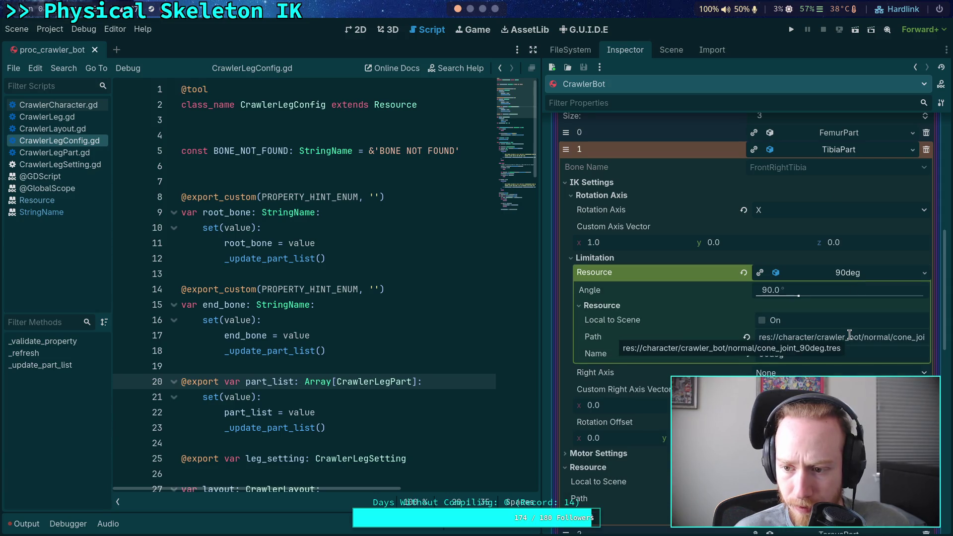
{"action": "left_click", "coordinate": [924, 272]}
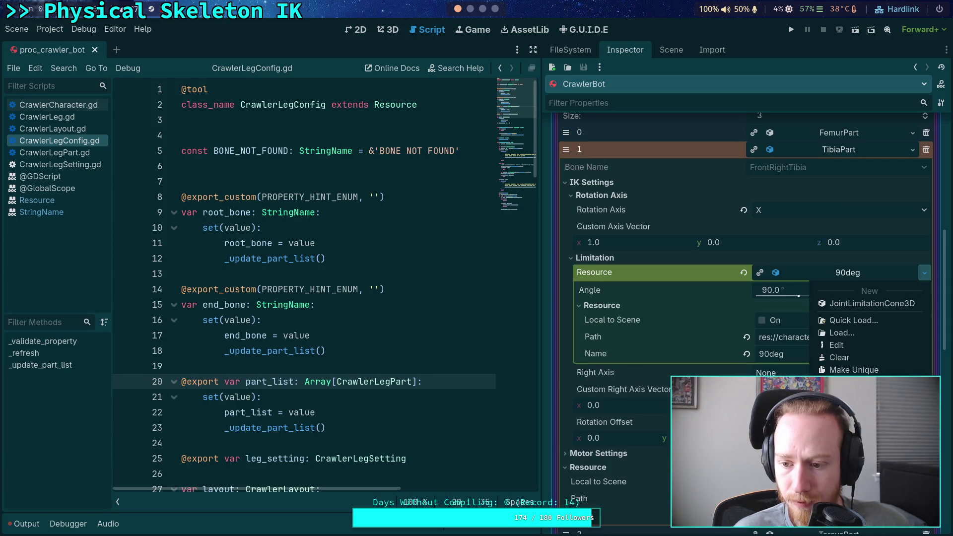
{"action": "left_click", "coordinate": [605, 351]}
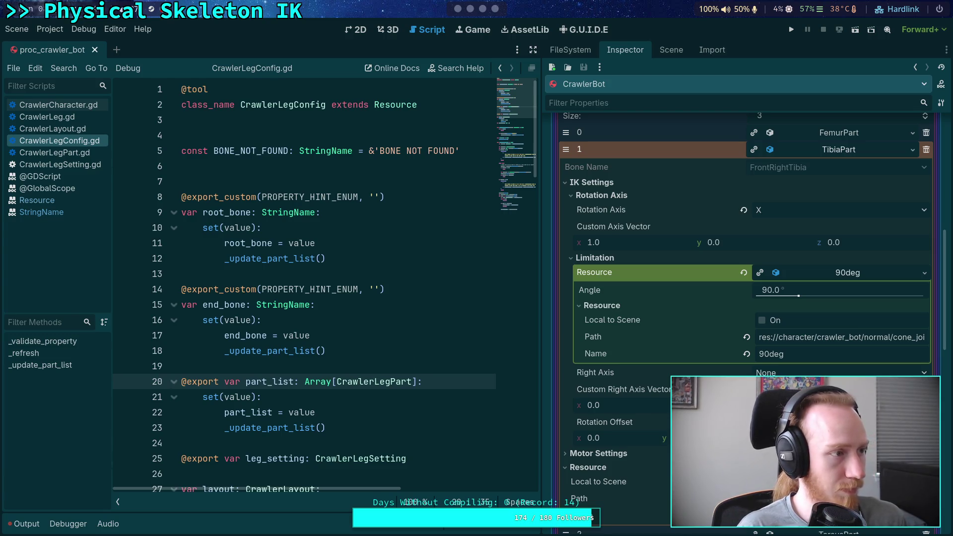
{"action": "scroll", "coordinate": [758, 219], "scroll_direction": "up", "scroll_amount": 2}
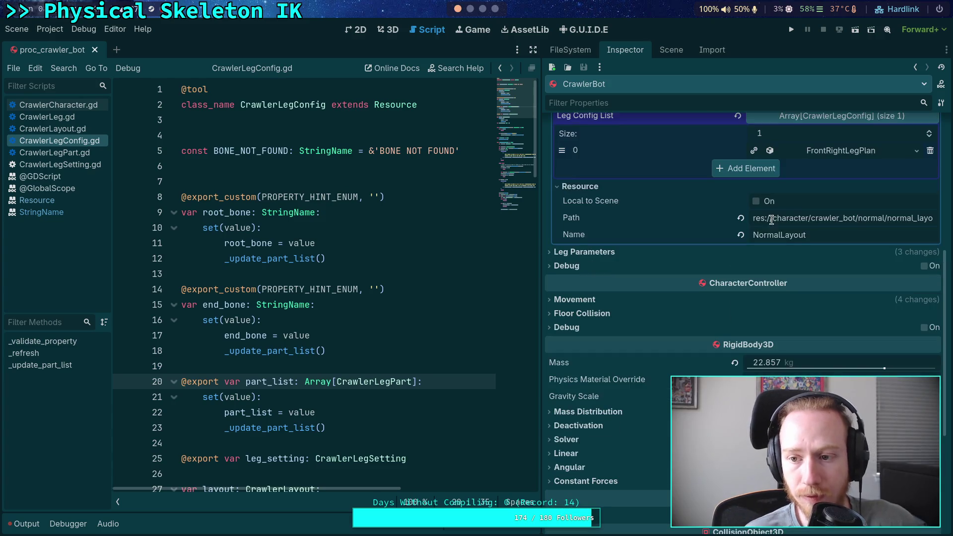
{"action": "left_click", "coordinate": [838, 158]}
Rename TibiaPart's 90deg limitation resource to TibiaJointConeLimit.
{"action": "left_click", "coordinate": [826, 249]}
{"action": "scroll", "coordinate": [815, 282], "scroll_direction": "down", "scroll_amount": 2}
{"action": "left_click", "coordinate": [805, 354]}
{"action": "type", "text": "TibiaJointConeLimit"}
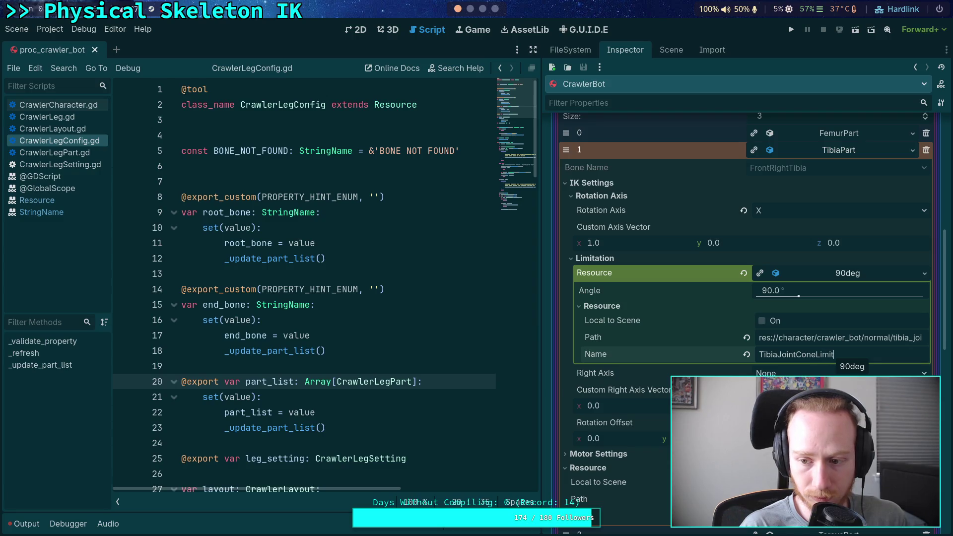
{"action": "key", "text": "Return"}
{"action": "left_click", "coordinate": [924, 274]}
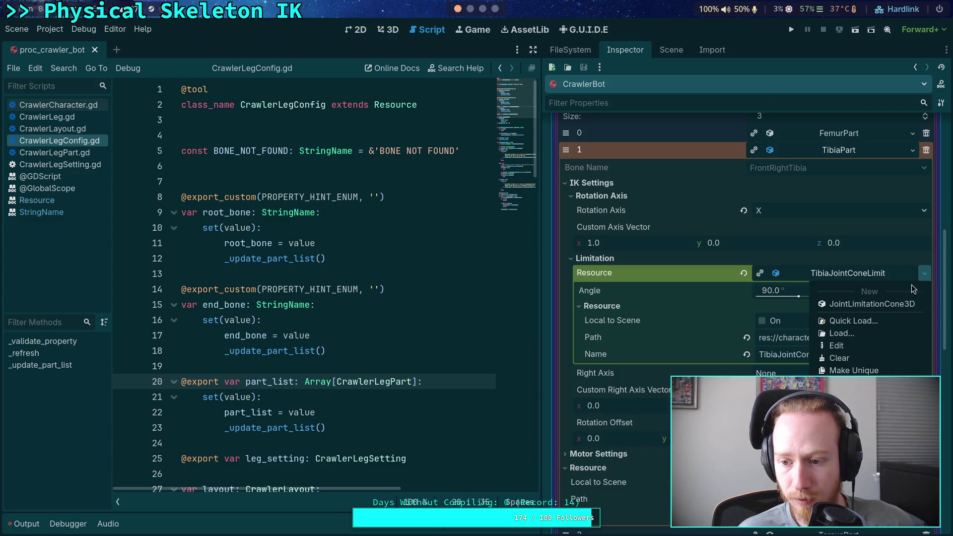
{"action": "key", "text": "Escape"}
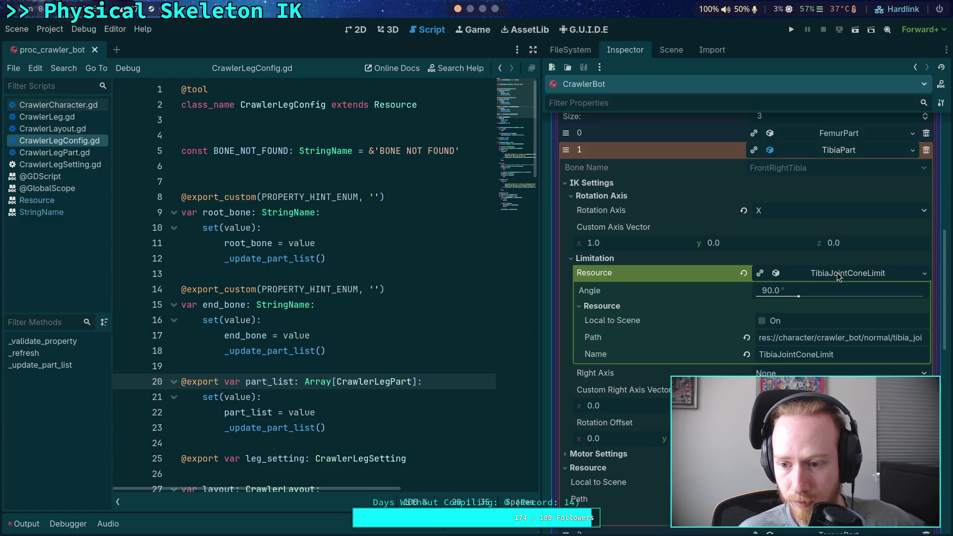
{"action": "left_click", "coordinate": [839, 274]}
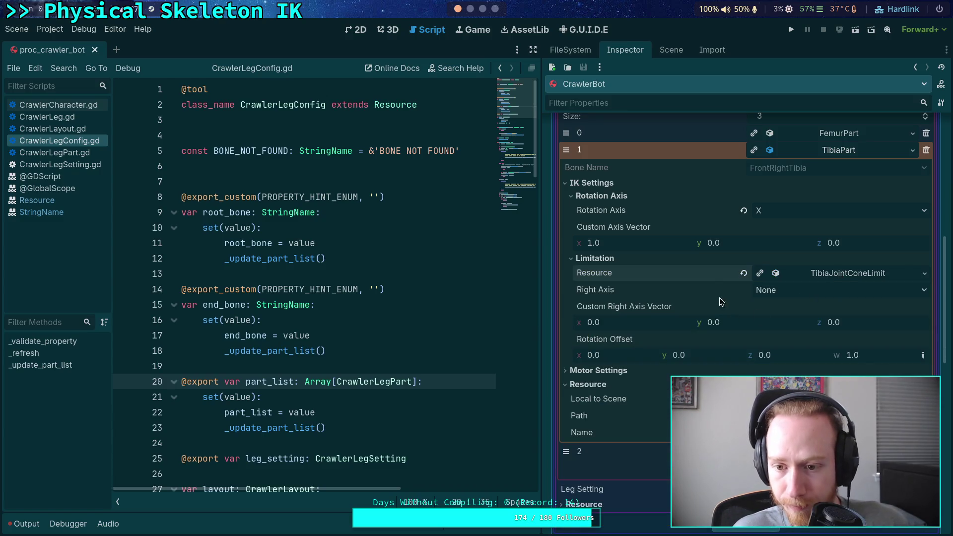
Check the tibia's Right Axis choices, then show the LegIKModifier node's settings.
{"action": "left_click", "coordinate": [609, 197]}
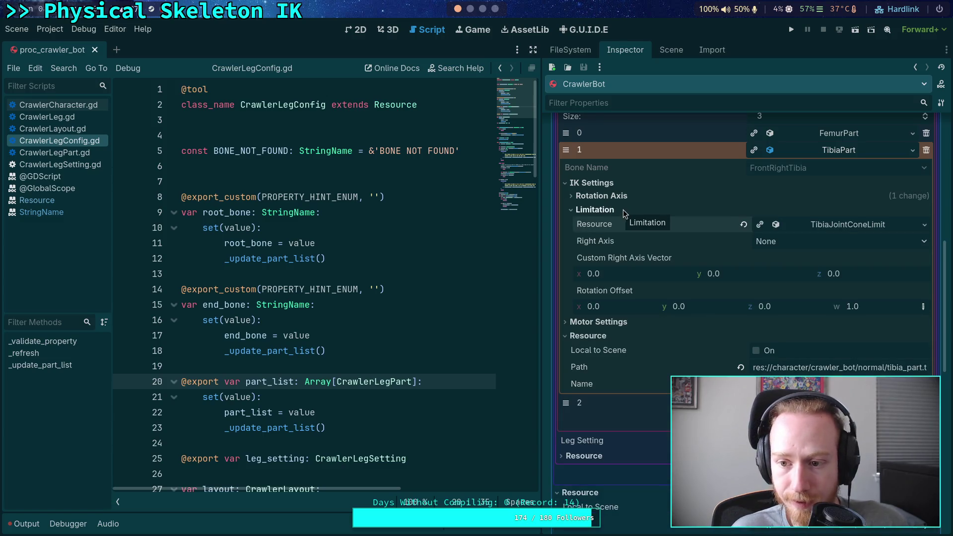
{"action": "left_click", "coordinate": [813, 242]}
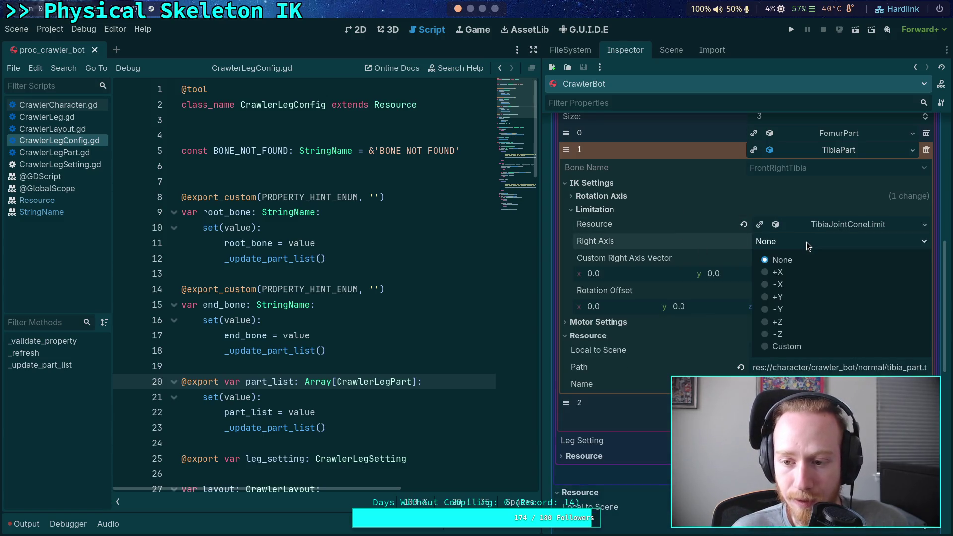
{"action": "left_click", "coordinate": [650, 241]}
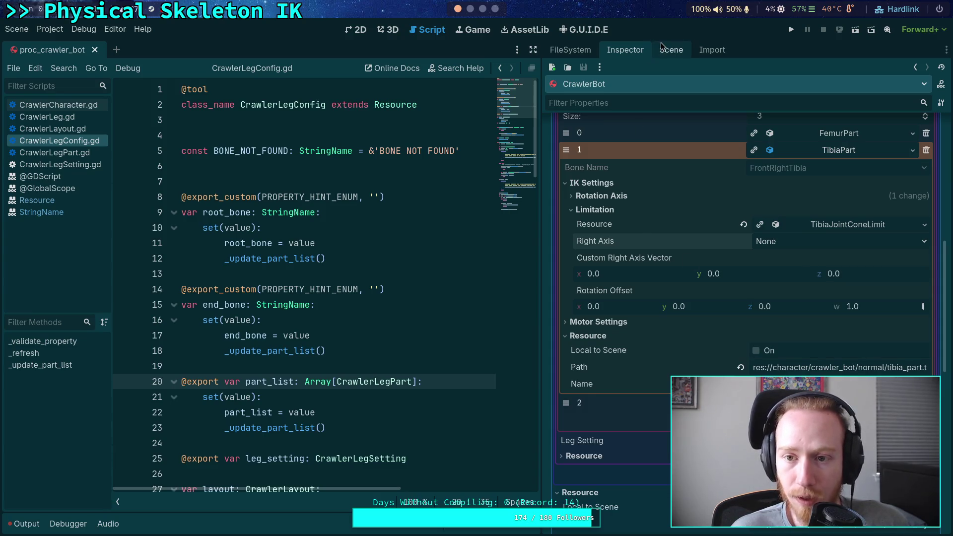
{"action": "left_click", "coordinate": [670, 50]}
{"action": "left_click", "coordinate": [622, 150]}
{"action": "left_click", "coordinate": [625, 49]}
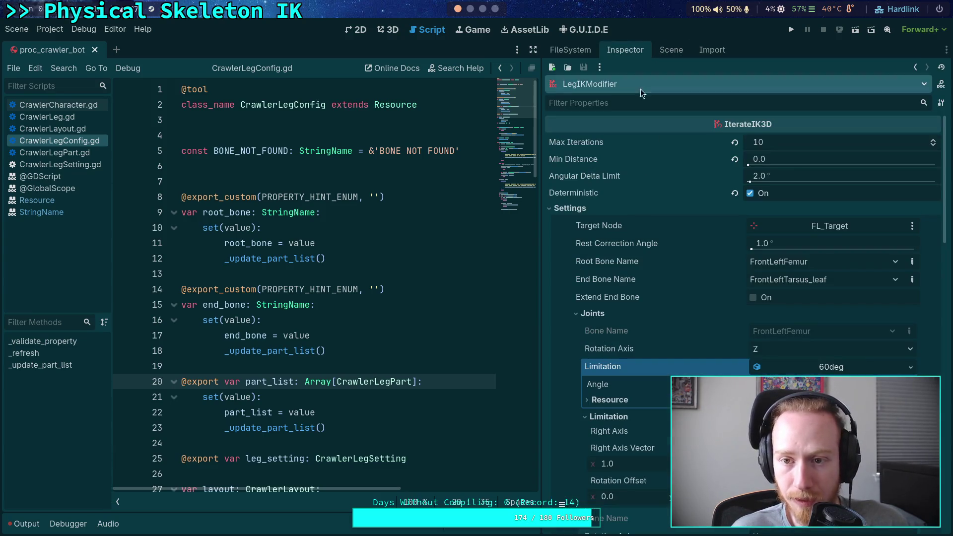
{"action": "scroll", "coordinate": [688, 243], "scroll_direction": "down", "scroll_amount": 3}
{"action": "scroll", "coordinate": [690, 244], "scroll_direction": "down", "scroll_amount": 3}
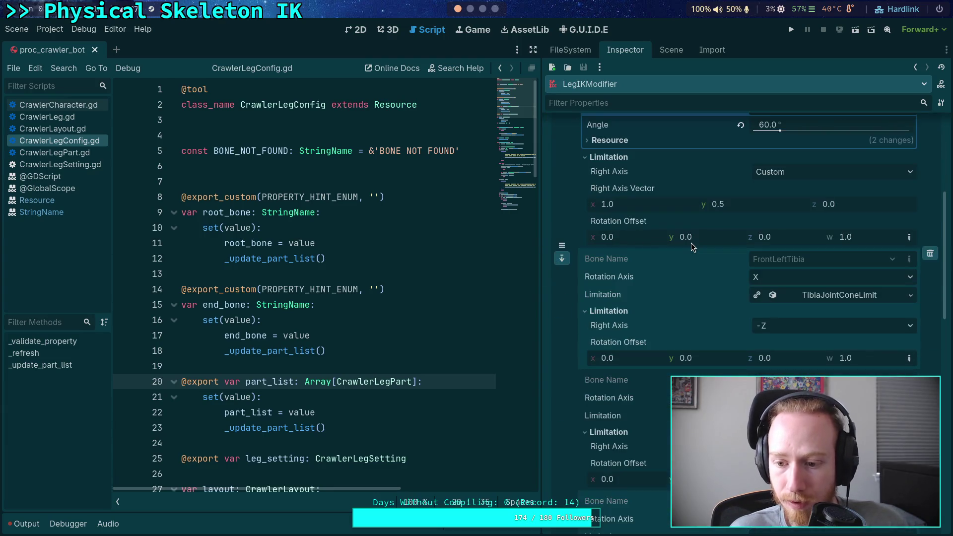
{"action": "scroll", "coordinate": [690, 242], "scroll_direction": "up", "scroll_amount": 3}
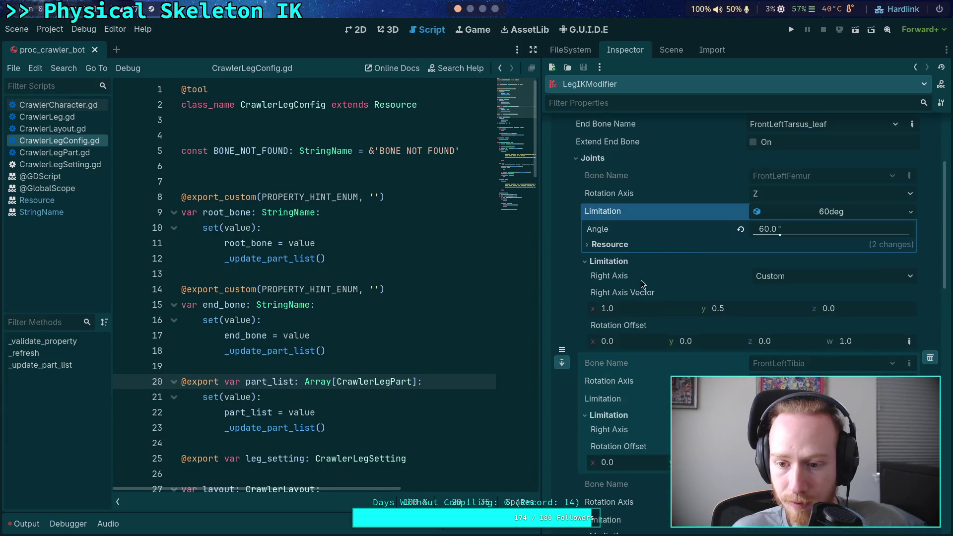
{"action": "left_click", "coordinate": [776, 278]}
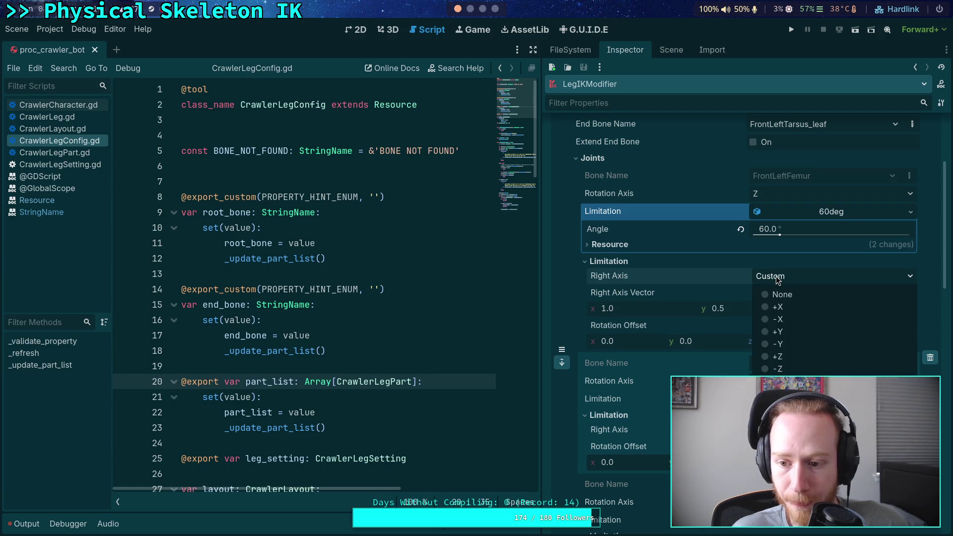
{"action": "left_click", "coordinate": [796, 308]}
{"action": "scroll", "coordinate": [648, 263], "scroll_direction": "down", "scroll_amount": 5}
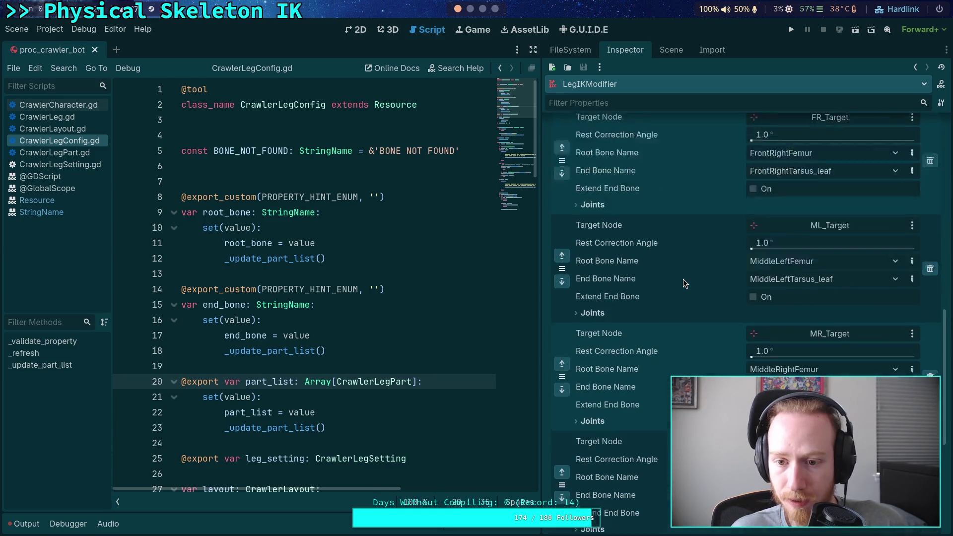
{"action": "scroll", "coordinate": [683, 283], "scroll_direction": "up", "scroll_amount": 3}
{"action": "left_click", "coordinate": [687, 308]}
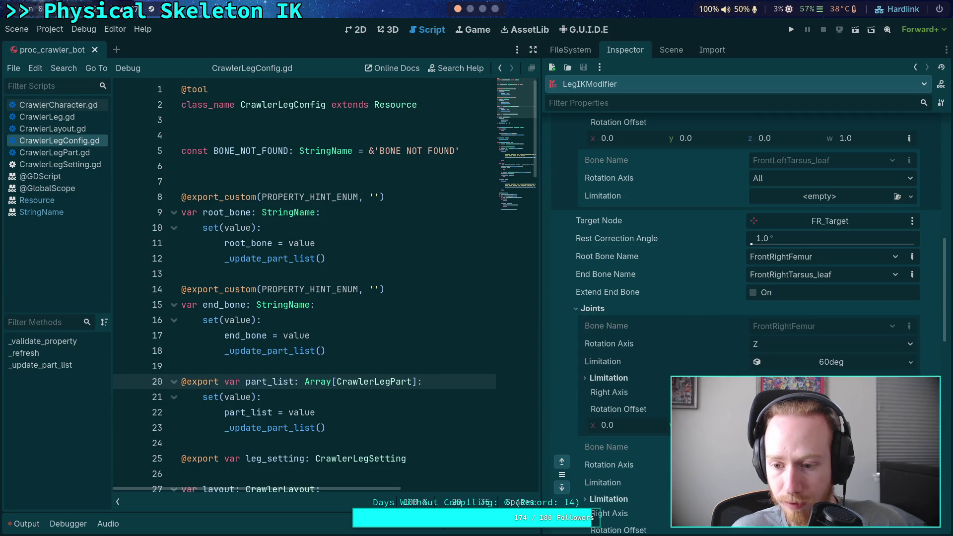
{"action": "left_click", "coordinate": [627, 379]}
{"action": "left_click", "coordinate": [627, 379]}
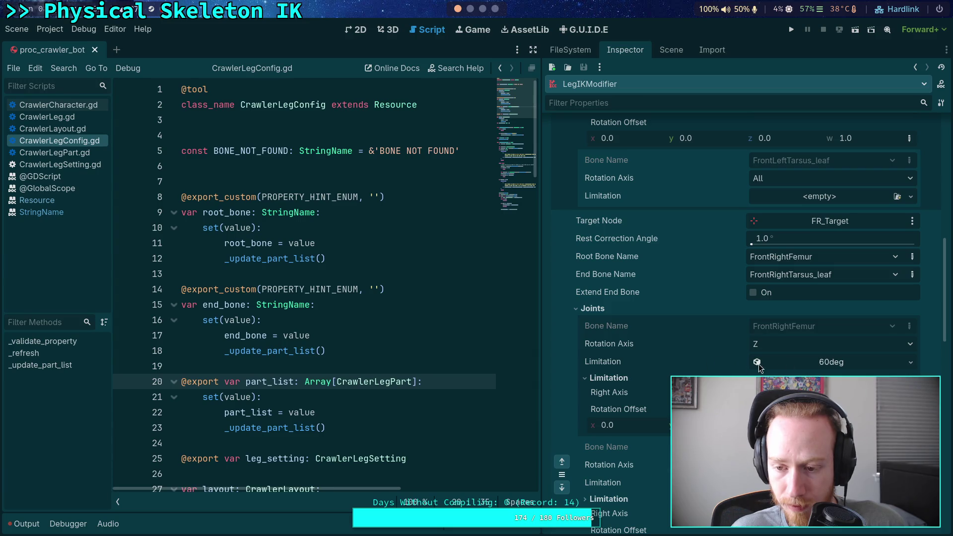
{"action": "scroll", "coordinate": [708, 373], "scroll_direction": "down", "scroll_amount": 2}
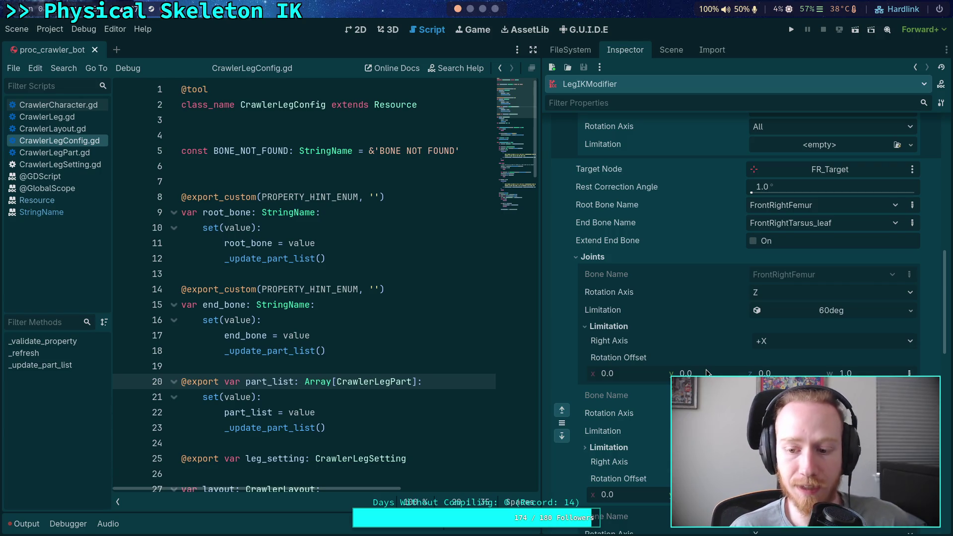
{"action": "scroll", "coordinate": [705, 373], "scroll_direction": "up", "scroll_amount": 10}
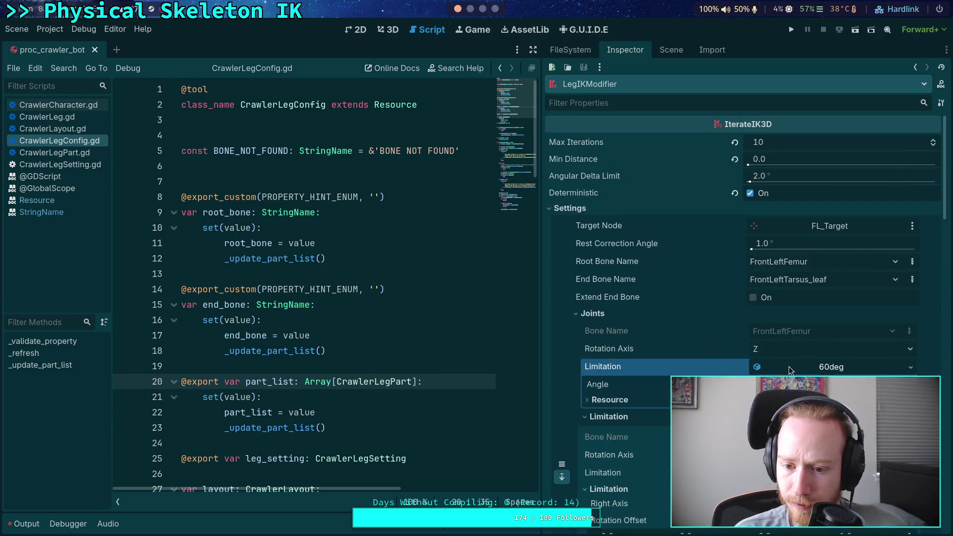
{"action": "left_click", "coordinate": [675, 50]}
Select the CrawlerBot root node and expand its FrontRightLegPlan leg config.
{"action": "left_click", "coordinate": [591, 90]}
{"action": "left_click", "coordinate": [624, 50]}
{"action": "scroll", "coordinate": [681, 266], "scroll_direction": "up", "scroll_amount": 5}
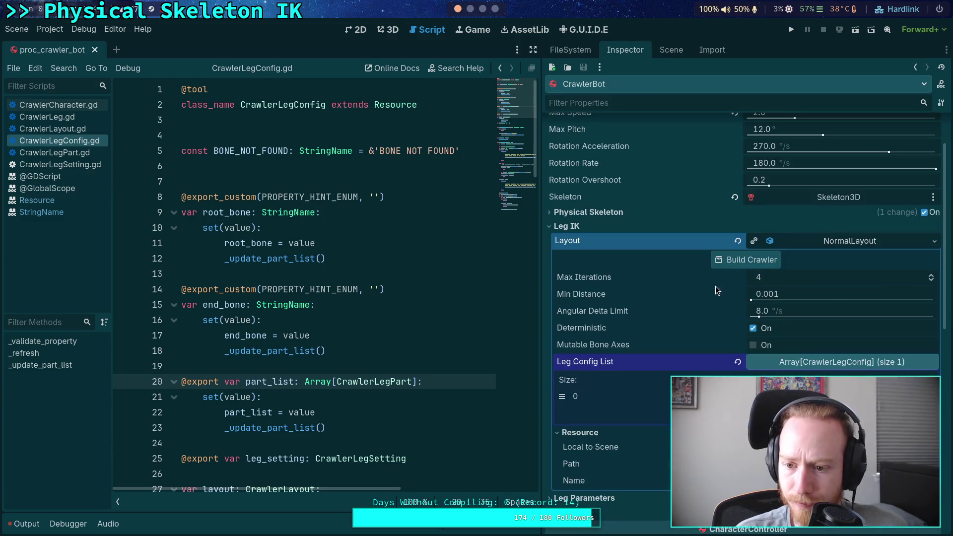
{"action": "scroll", "coordinate": [808, 323], "scroll_direction": "down", "scroll_amount": 3}
{"action": "left_click", "coordinate": [843, 305]}
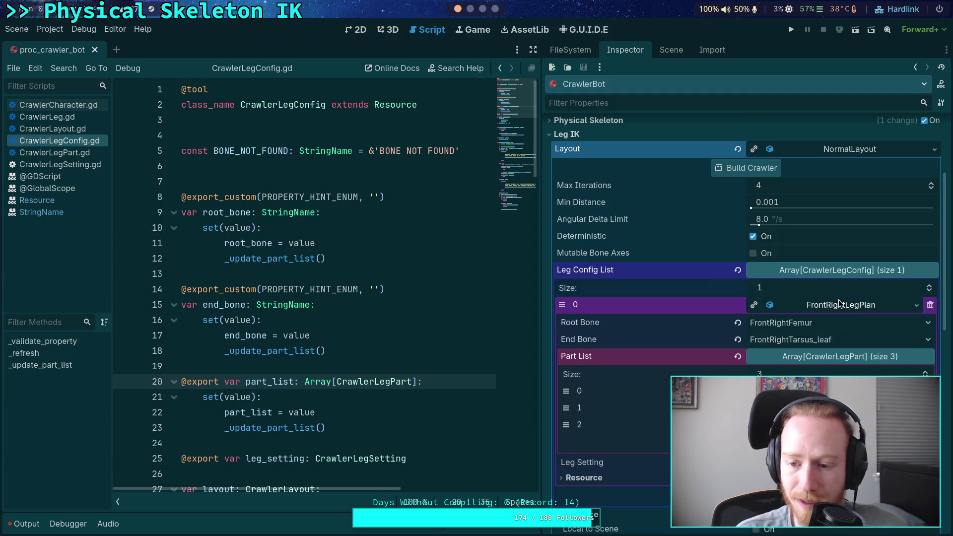
{"action": "left_click", "coordinate": [918, 306]}
{"action": "key", "text": "Escape"}
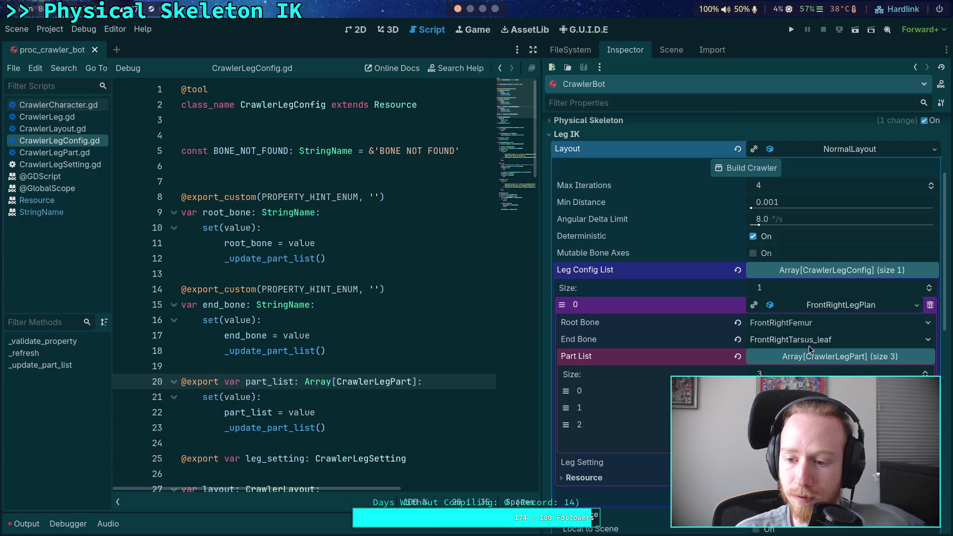
{"action": "scroll", "coordinate": [837, 347], "scroll_direction": "down", "scroll_amount": 2}
Expand FemurPart and collapse its rotation axis, limitation, motor and resource sections.
{"action": "left_click", "coordinate": [837, 339]}
{"action": "scroll", "coordinate": [814, 338], "scroll_direction": "down", "scroll_amount": 3}
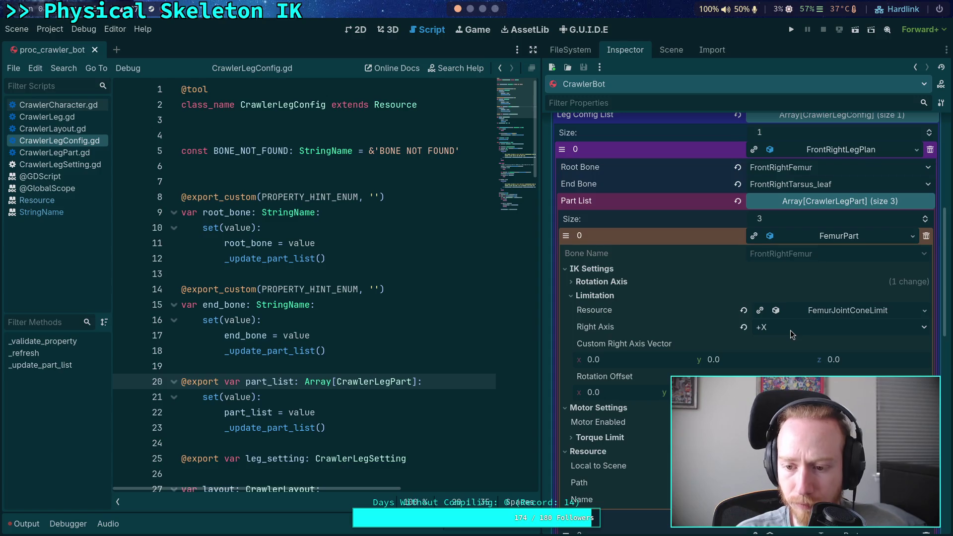
{"action": "scroll", "coordinate": [790, 330], "scroll_direction": "down", "scroll_amount": 3}
{"action": "left_click", "coordinate": [627, 178]}
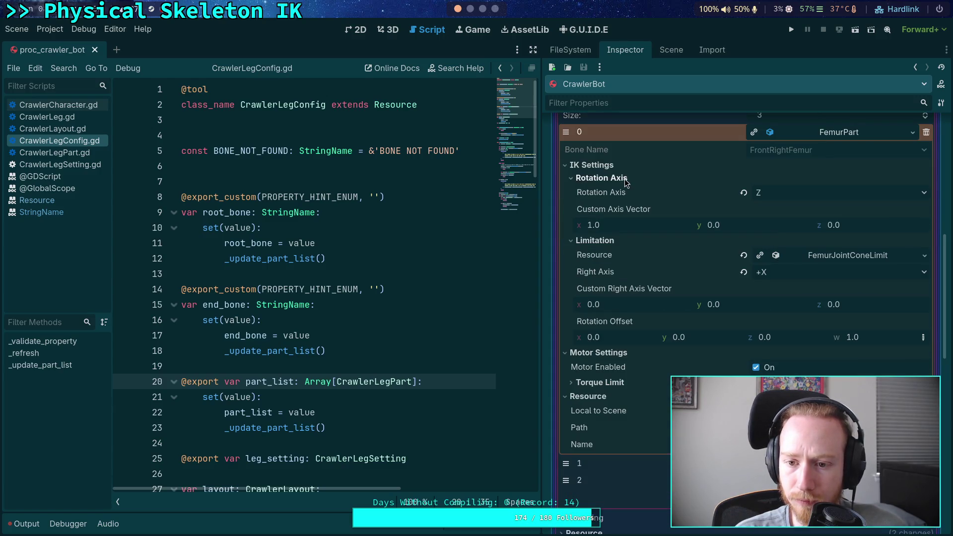
{"action": "left_click", "coordinate": [627, 181]}
{"action": "left_click", "coordinate": [617, 193]}
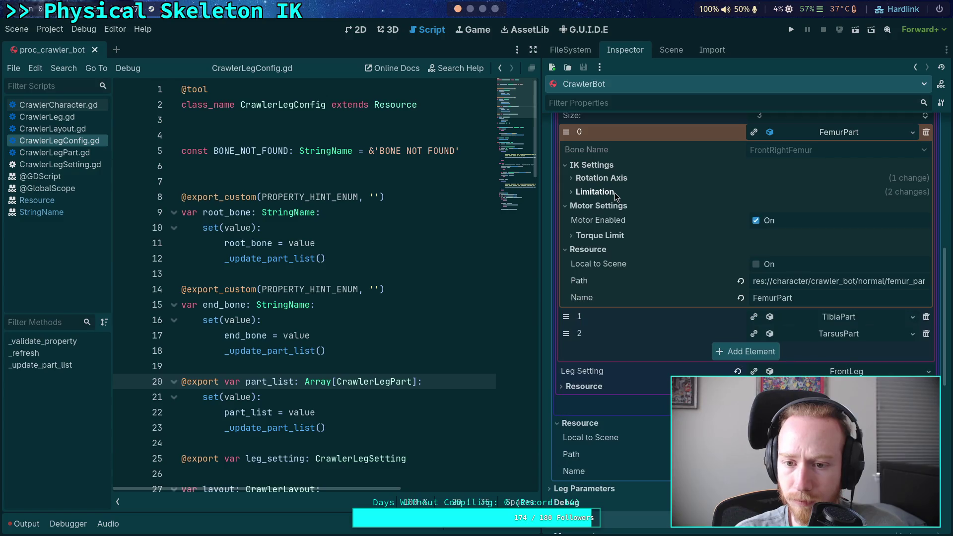
{"action": "left_click", "coordinate": [608, 207]}
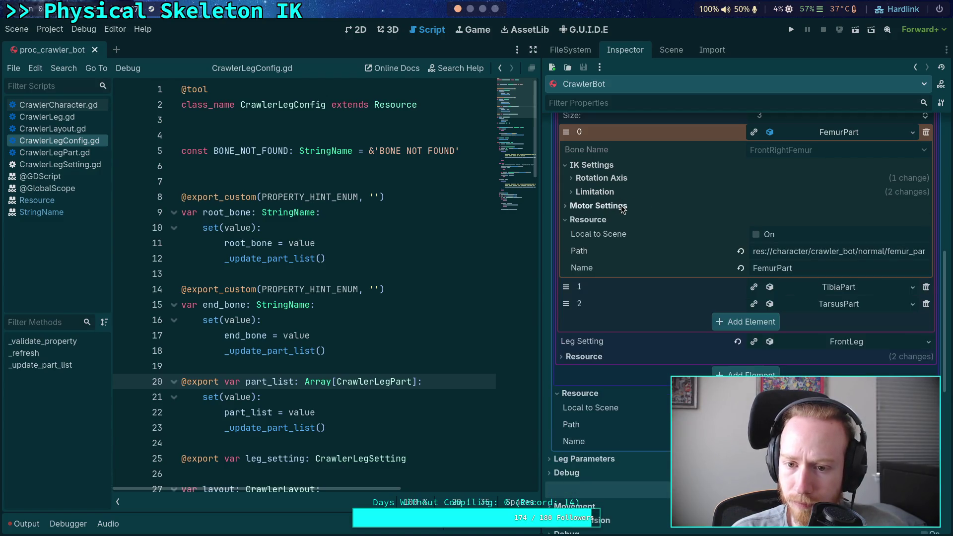
{"action": "left_click", "coordinate": [616, 221]}
Set TibiaPart's limitation Right Axis to a value other than None.
{"action": "left_click", "coordinate": [848, 241]}
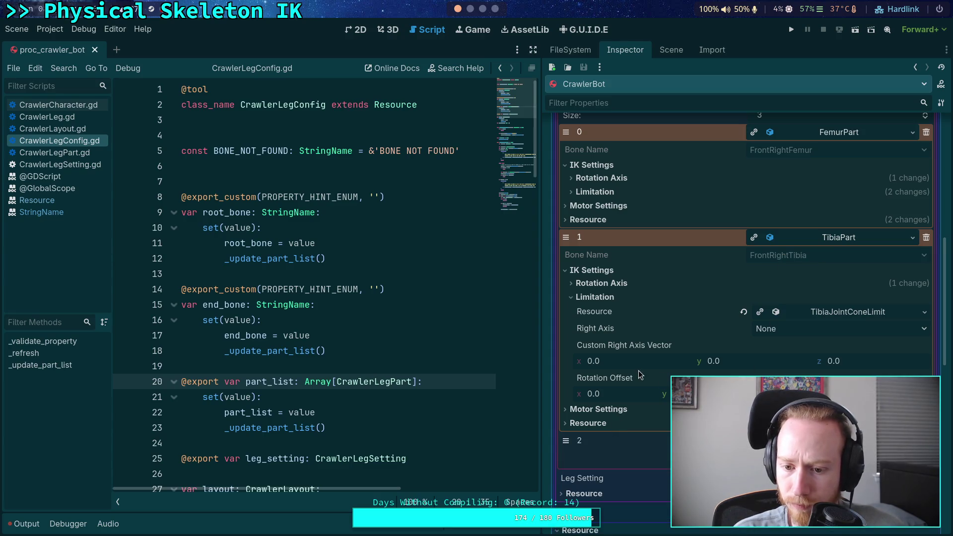
{"action": "left_click", "coordinate": [764, 329]}
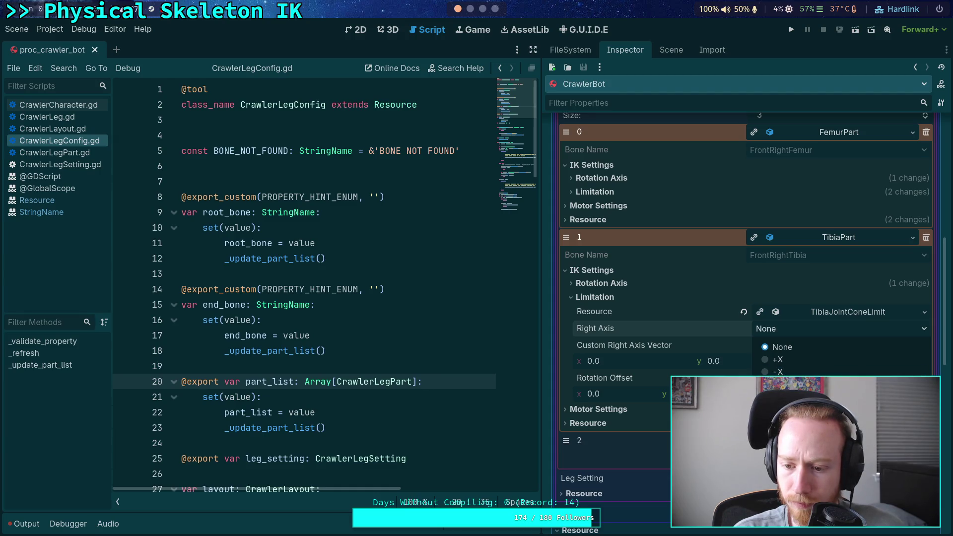
{"action": "left_click", "coordinate": [644, 301]}
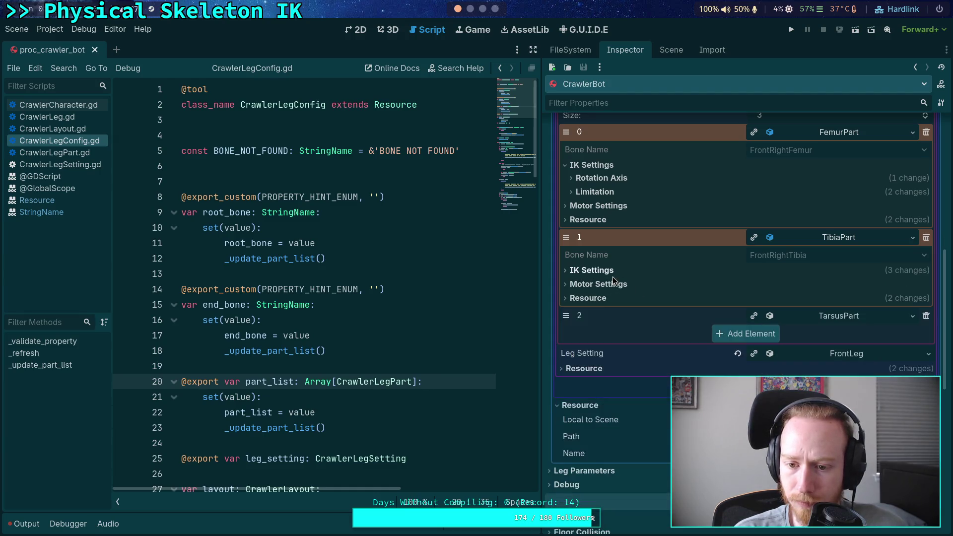
{"action": "left_click", "coordinate": [609, 284]}
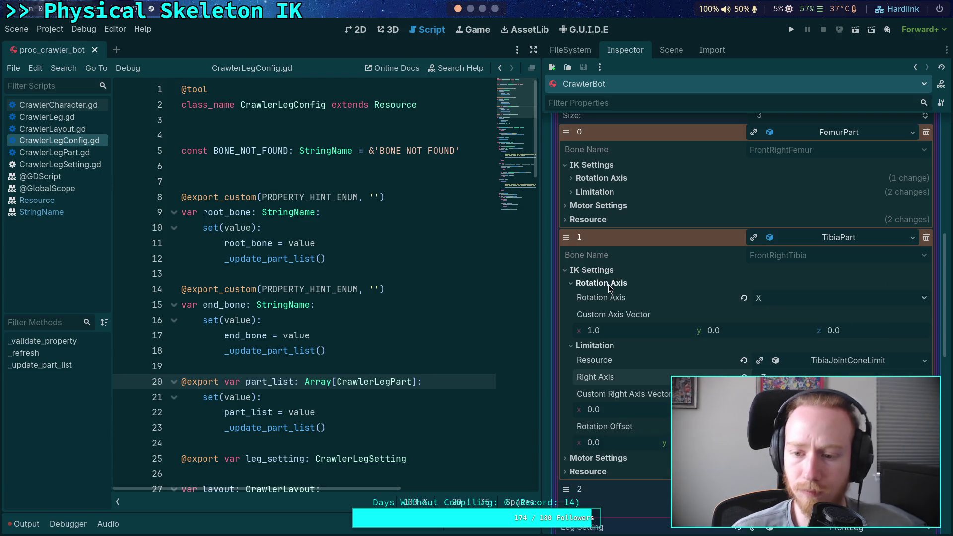
{"action": "left_click", "coordinate": [609, 284]}
{"action": "left_click", "coordinate": [612, 298]}
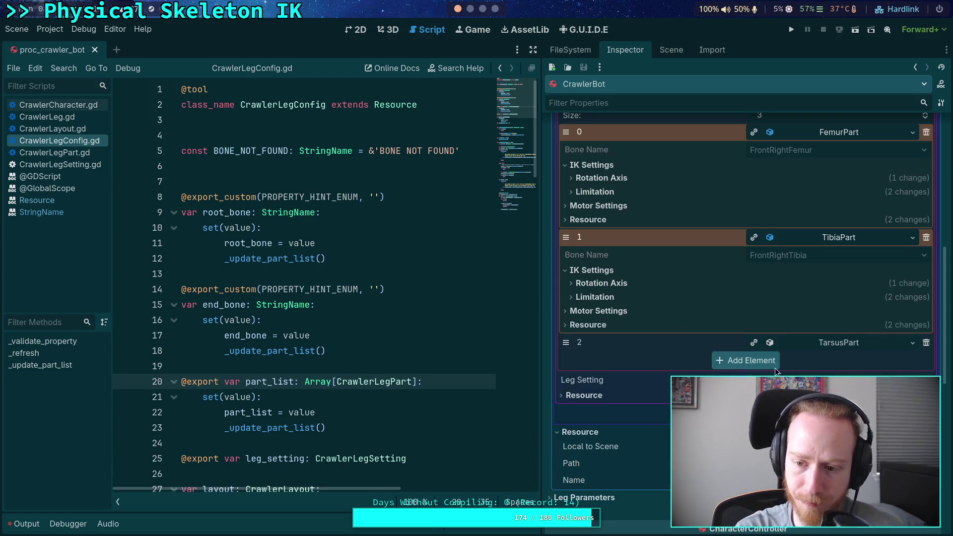
Expand TarsusPart's motor settings, then return to the Scene tree.
{"action": "left_click", "coordinate": [851, 346]}
{"action": "left_click", "coordinate": [668, 387]}
{"action": "left_click", "coordinate": [671, 50]}
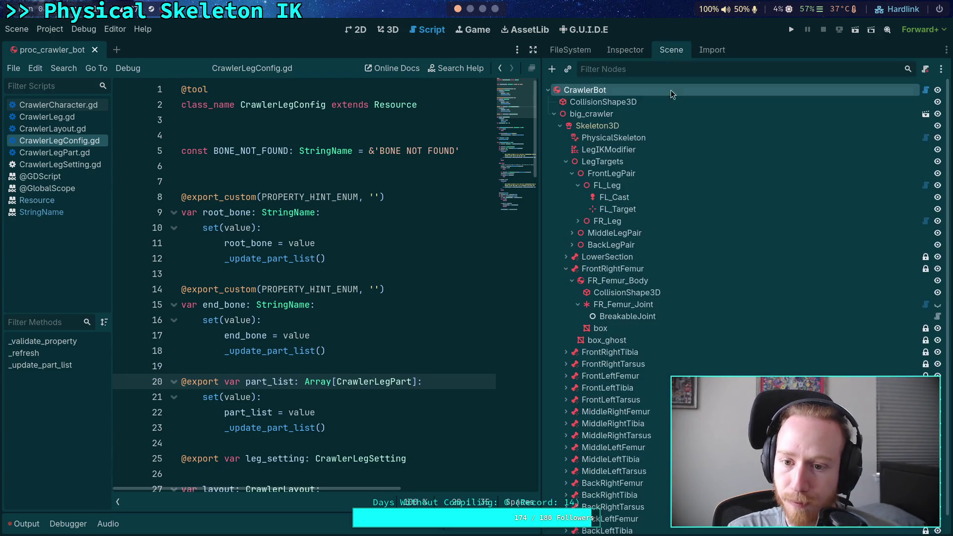
Select LegIKModifier and expand its FrontLeftTarsus 120deg limitation settings.
{"action": "left_click", "coordinate": [605, 148]}
{"action": "left_click", "coordinate": [625, 49]}
{"action": "scroll", "coordinate": [700, 299], "scroll_direction": "down", "scroll_amount": 10}
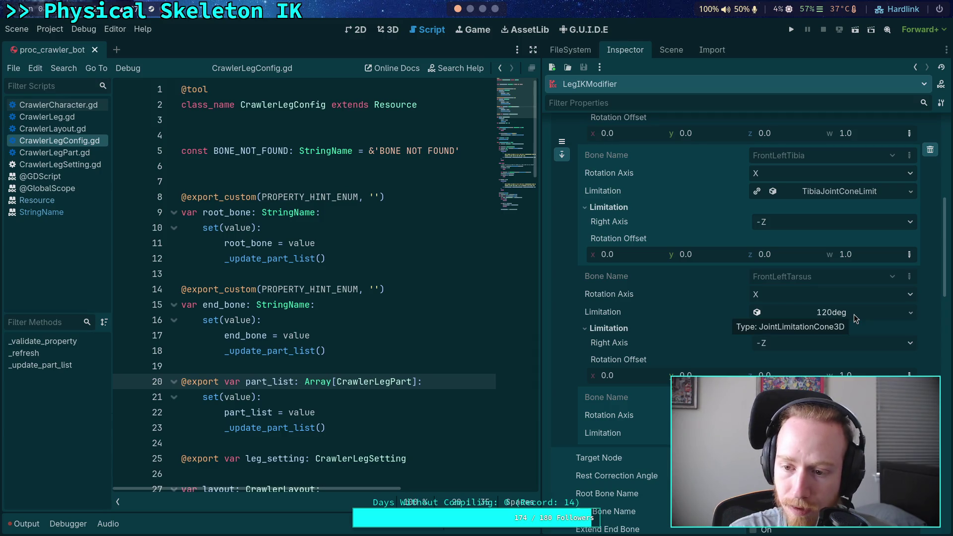
{"action": "left_click", "coordinate": [853, 314]}
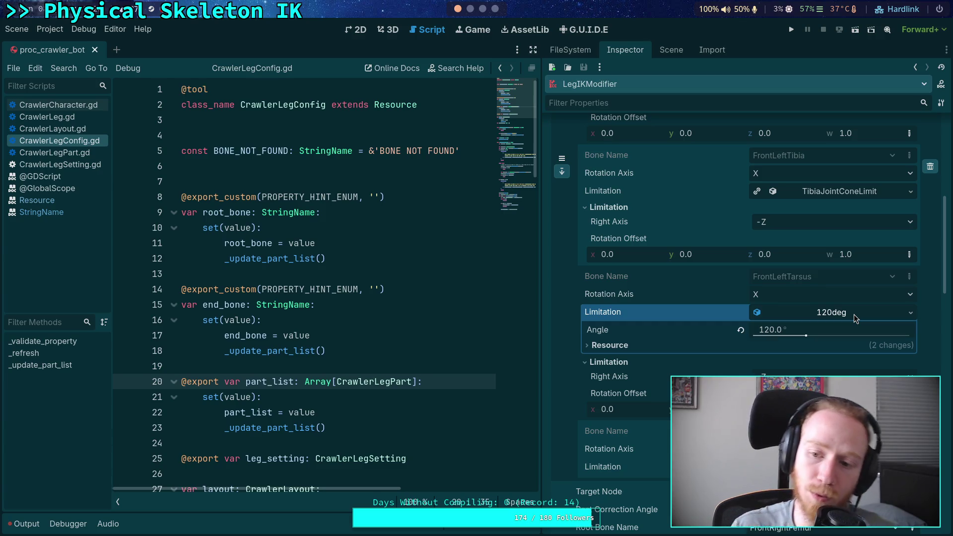
{"action": "scroll", "coordinate": [854, 314], "scroll_direction": "up", "scroll_amount": 3}
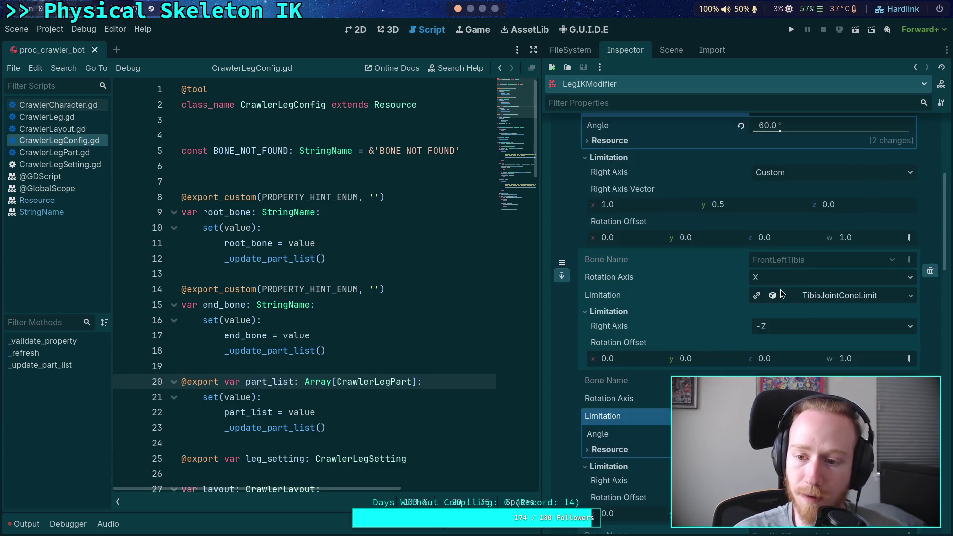
Review the TibiaJointConeLimit and 60deg limitation resources, then return to the Scene tree.
{"action": "left_click", "coordinate": [832, 294]}
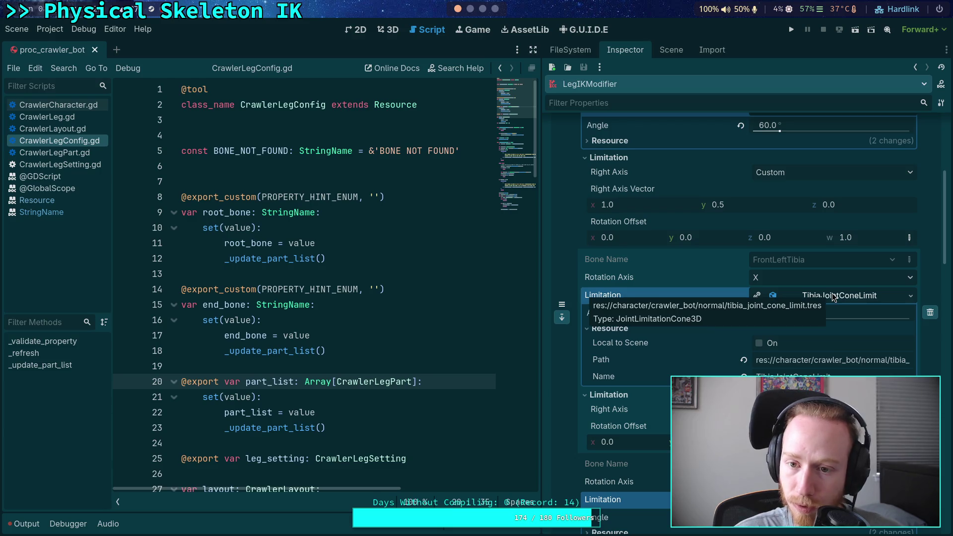
{"action": "scroll", "coordinate": [808, 267], "scroll_direction": "up", "scroll_amount": 2}
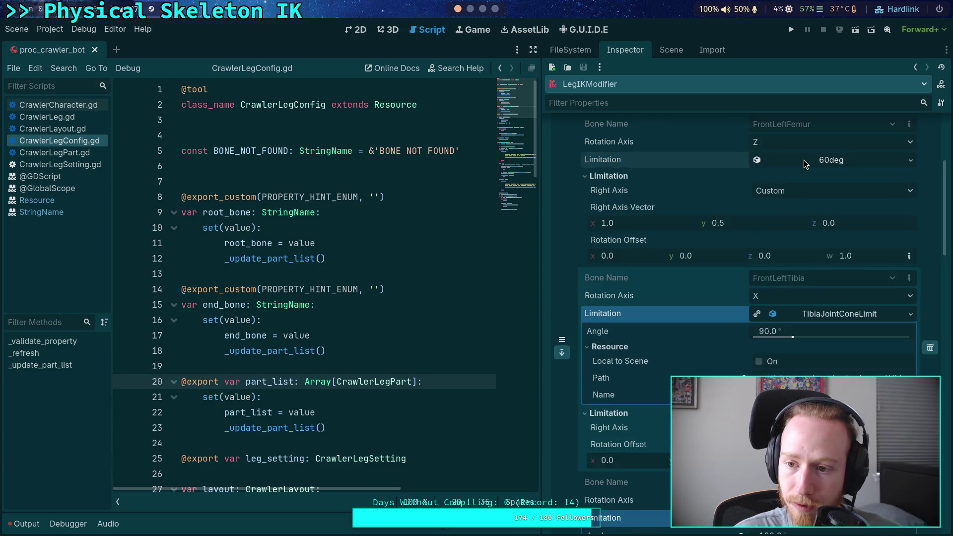
{"action": "left_click", "coordinate": [810, 193]}
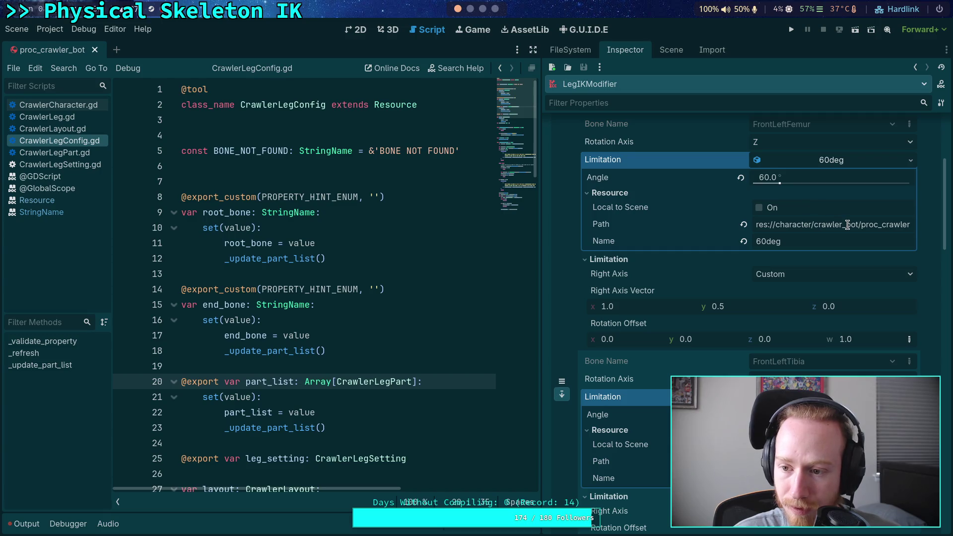
{"action": "left_click", "coordinate": [741, 192]}
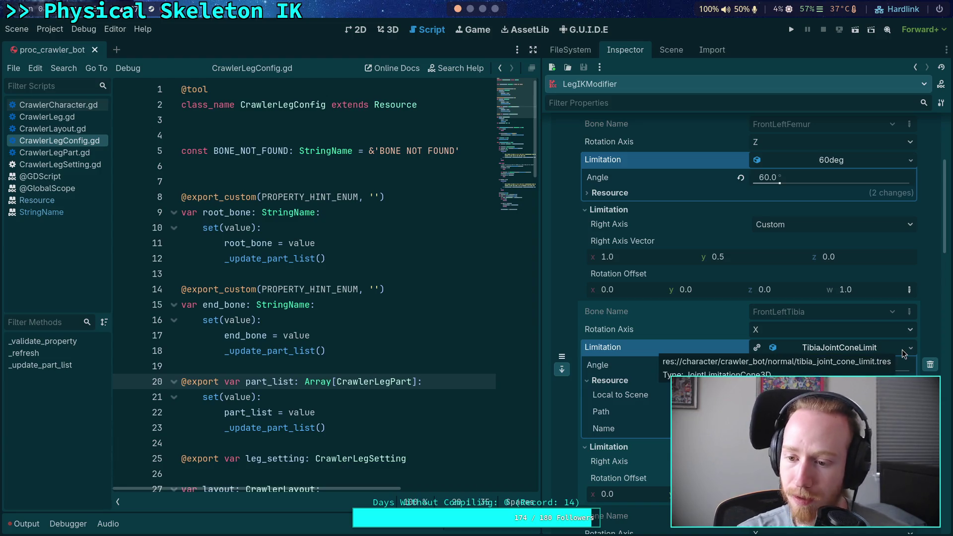
{"action": "left_click", "coordinate": [852, 347]}
{"action": "scroll", "coordinate": [853, 350], "scroll_direction": "down", "scroll_amount": 2}
{"action": "left_click", "coordinate": [910, 365]}
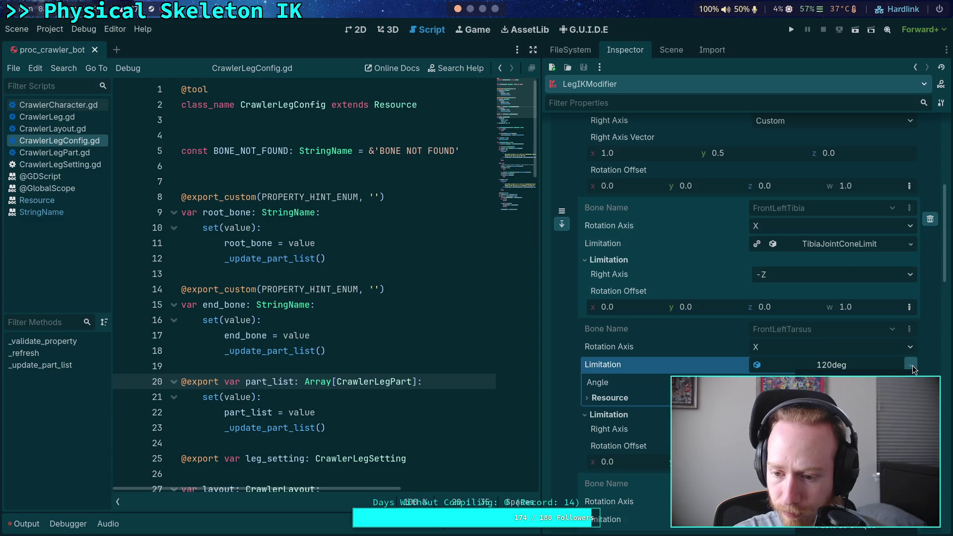
{"action": "left_click", "coordinate": [666, 54]}
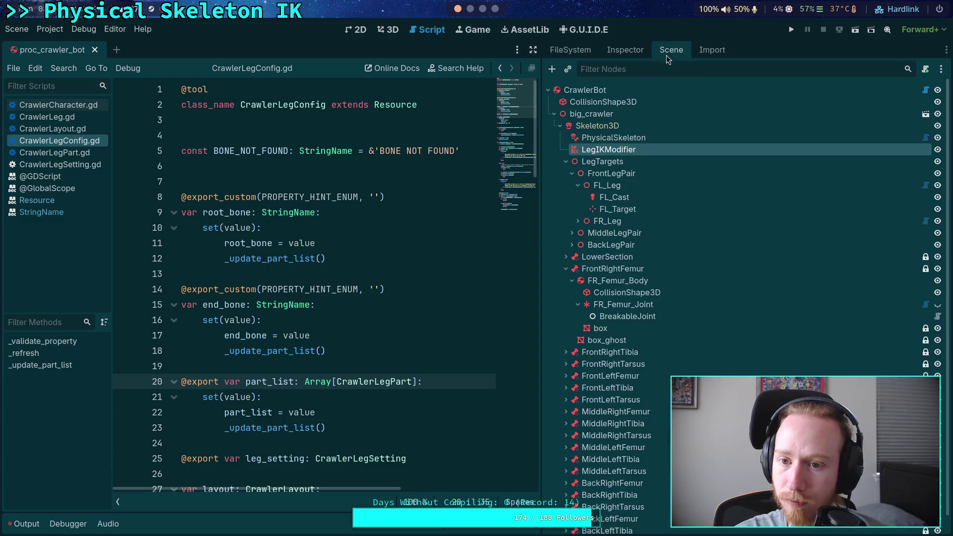
On CrawlerBot, expand FrontRightLegPlan's TarsusPart down to its Limitation settings.
{"action": "left_click", "coordinate": [624, 49]}
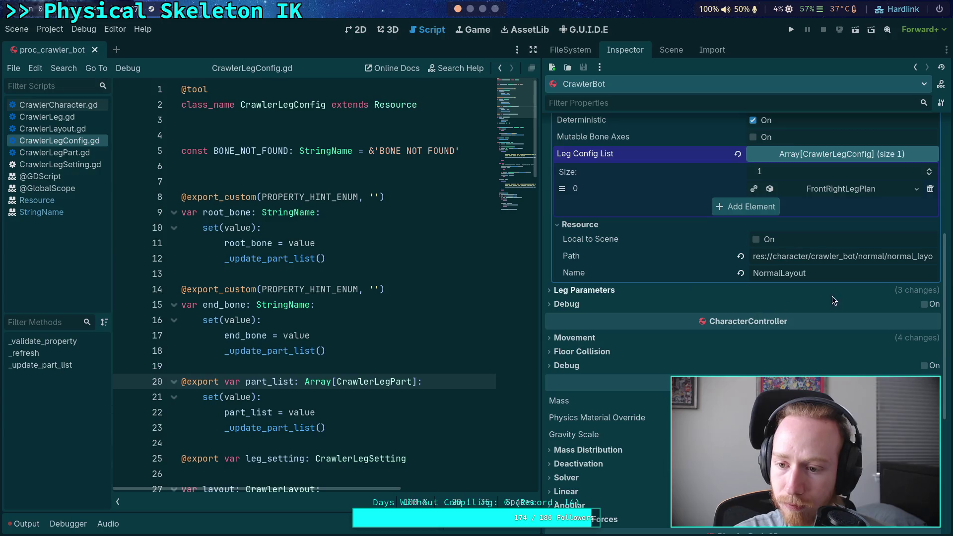
{"action": "scroll", "coordinate": [839, 302], "scroll_direction": "up", "scroll_amount": 2}
{"action": "left_click", "coordinate": [839, 294]}
{"action": "left_click", "coordinate": [839, 412]}
{"action": "scroll", "coordinate": [839, 412], "scroll_direction": "down", "scroll_amount": 3}
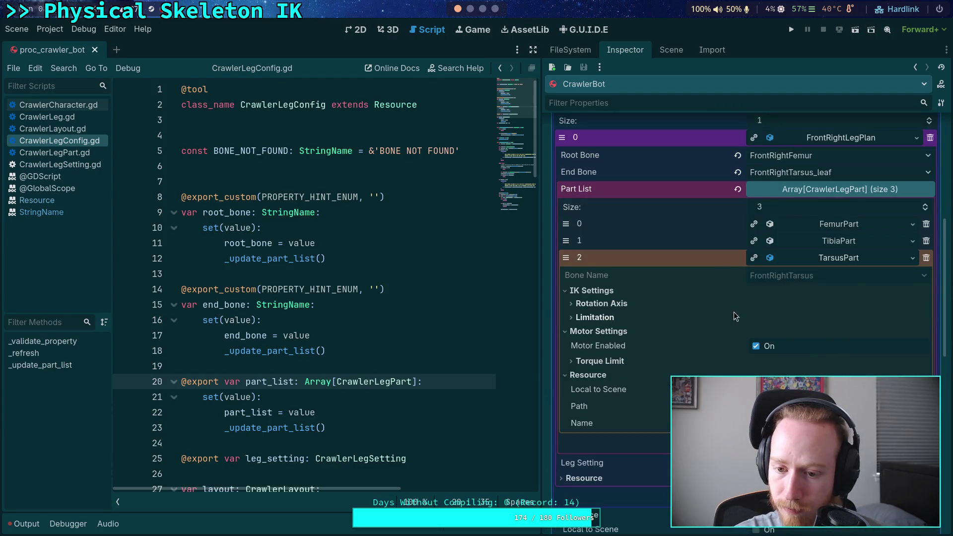
{"action": "left_click", "coordinate": [590, 330]}
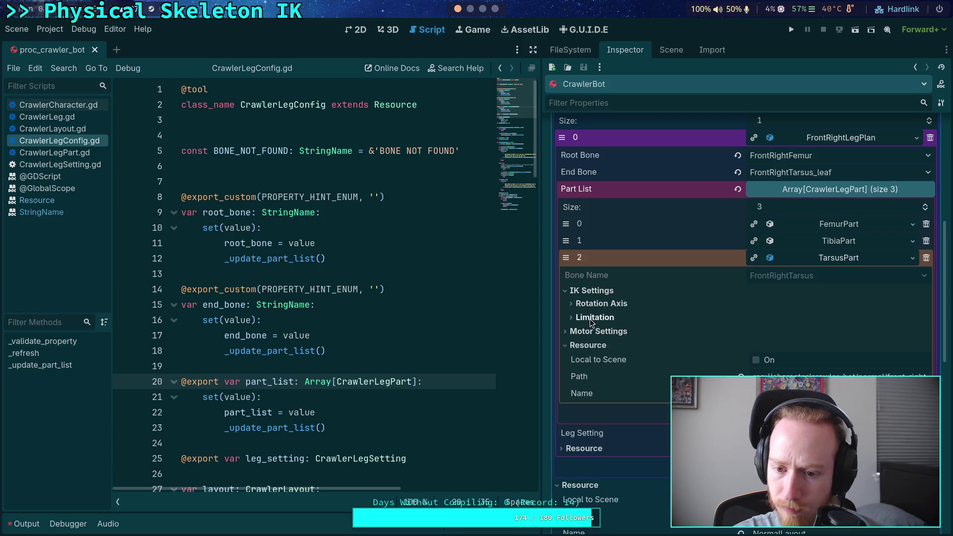
{"action": "left_click", "coordinate": [585, 344]}
{"action": "left_click", "coordinate": [594, 316]}
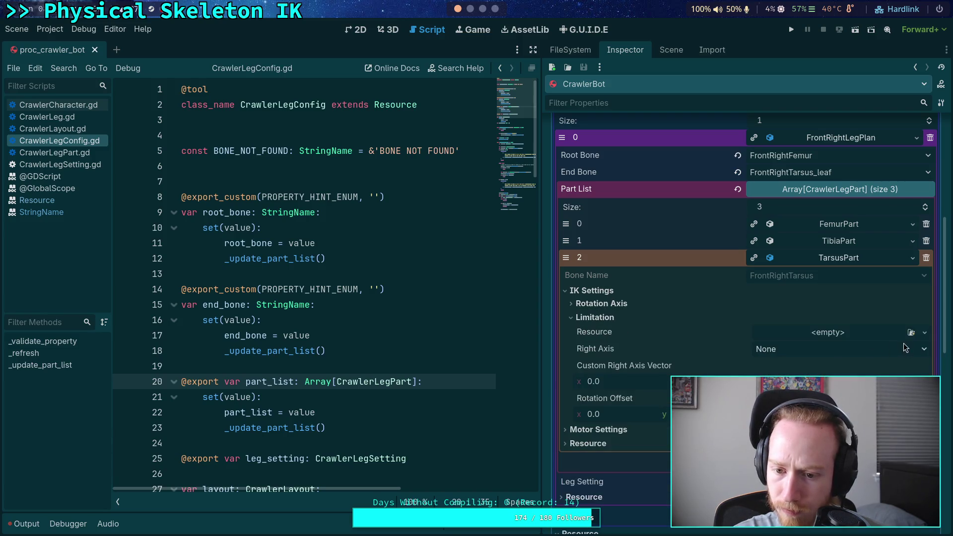
Assign the 120deg JointLimitationCone3D resource to TarsusPart's limitation and inspect its angle.
{"action": "left_click", "coordinate": [924, 332]}
{"action": "left_click", "coordinate": [844, 417]}
{"action": "left_click", "coordinate": [859, 332]}
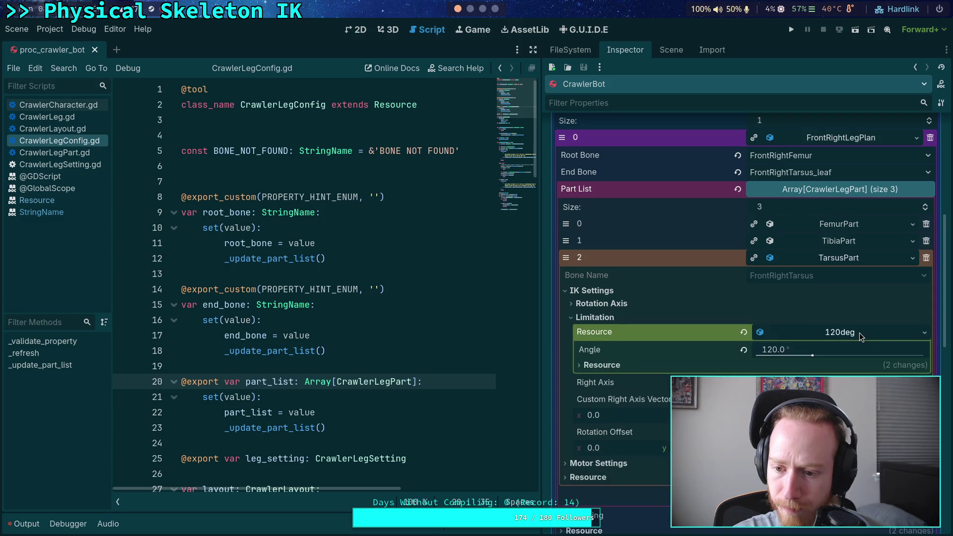
{"action": "left_click", "coordinate": [601, 365]}
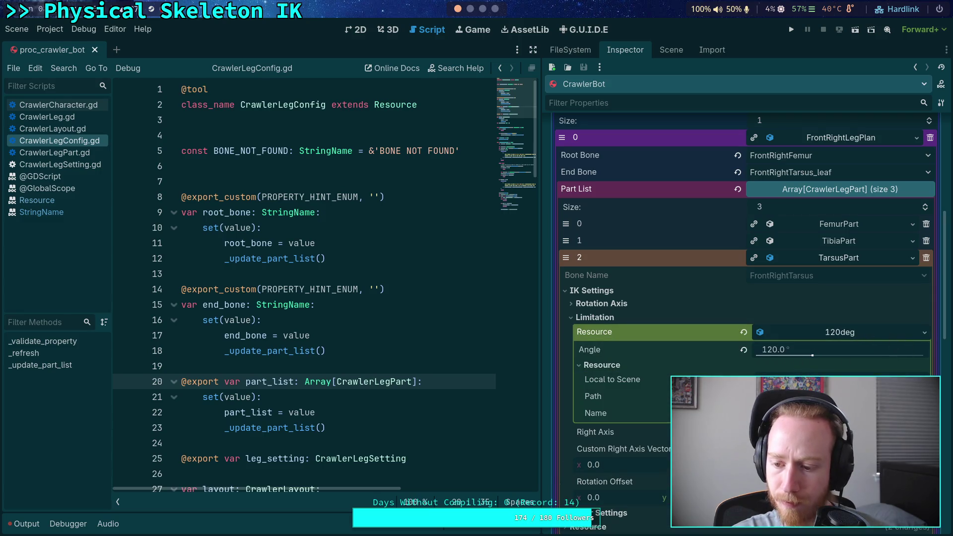
{"action": "left_click", "coordinate": [925, 333]}
{"action": "key", "text": "Escape"}
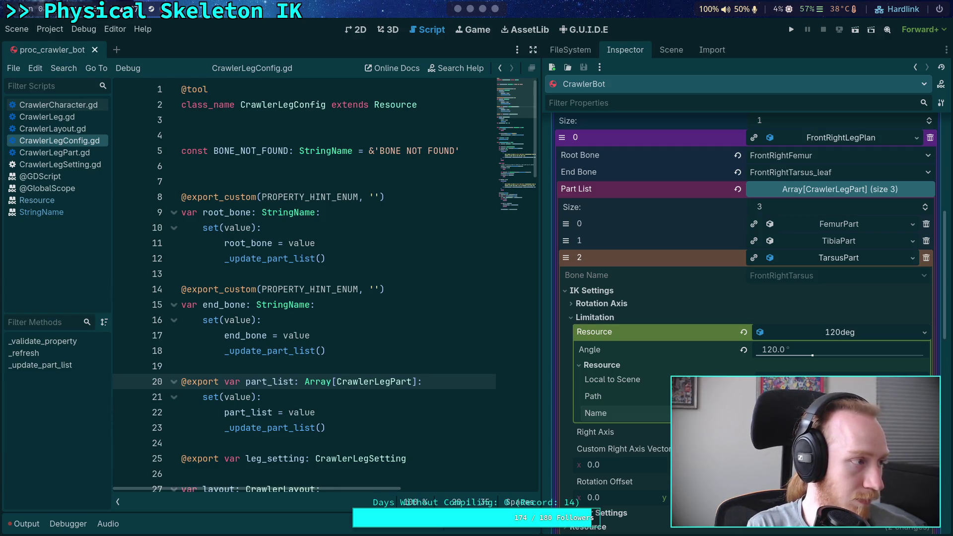
{"action": "left_click", "coordinate": [840, 137]}
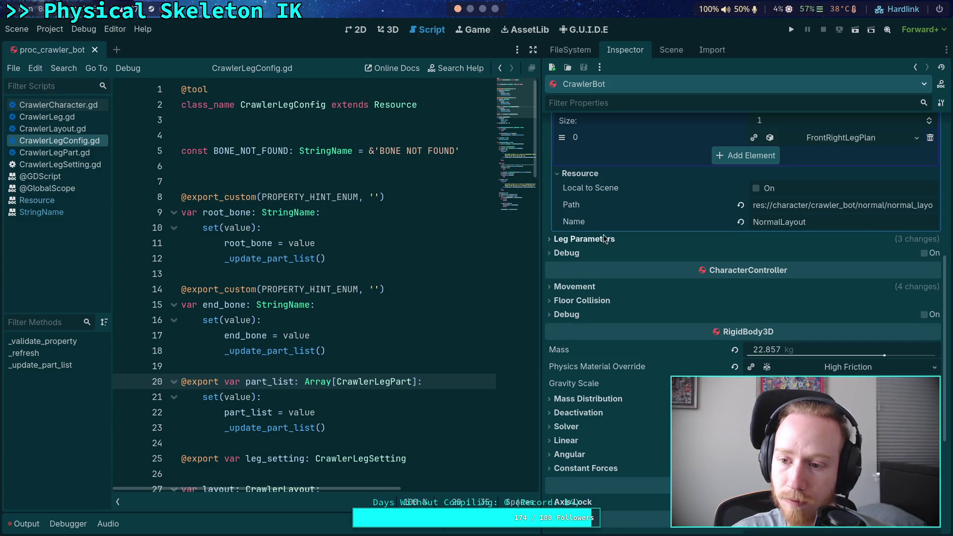
{"action": "scroll", "coordinate": [834, 178], "scroll_direction": "up", "scroll_amount": 2}
{"action": "left_click", "coordinate": [834, 190]}
Name TarsusPart's 120deg limitation resource TarsusJointConeLimit.
{"action": "left_click", "coordinate": [843, 310]}
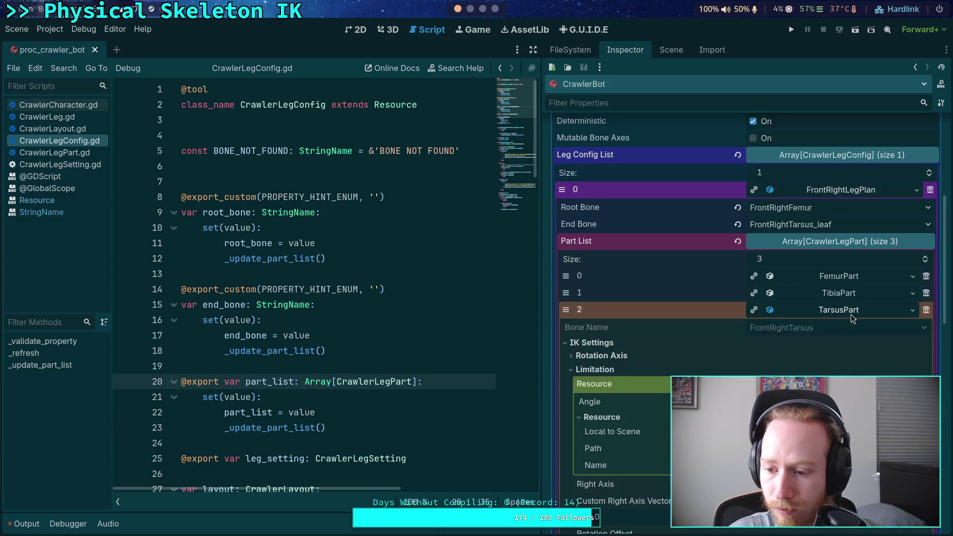
{"action": "scroll", "coordinate": [851, 312], "scroll_direction": "down", "scroll_amount": 2}
{"action": "double_click", "coordinate": [773, 362]}
{"action": "type", "text": "TarsusJointConeLimit"}
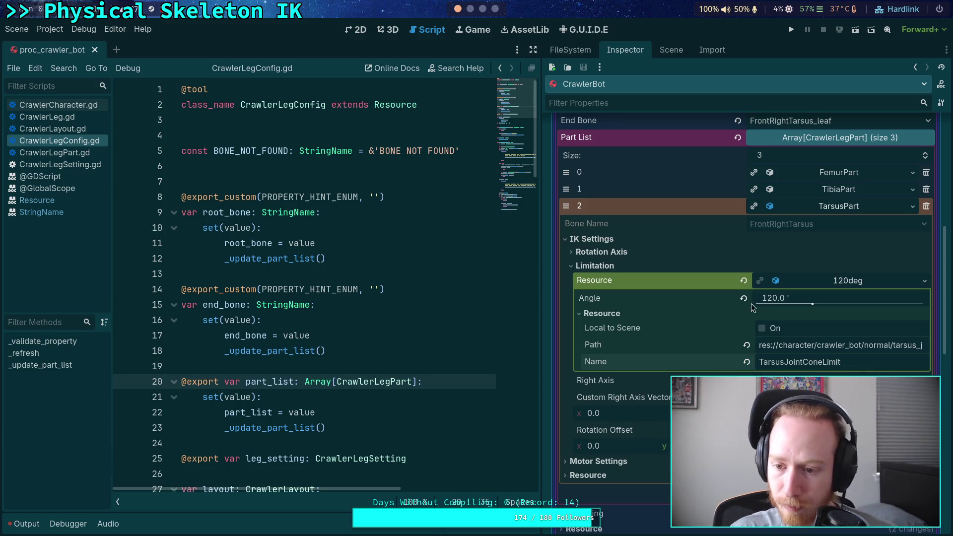
{"action": "left_click", "coordinate": [764, 297]}
{"action": "mouse_move", "coordinate": [687, 297]}
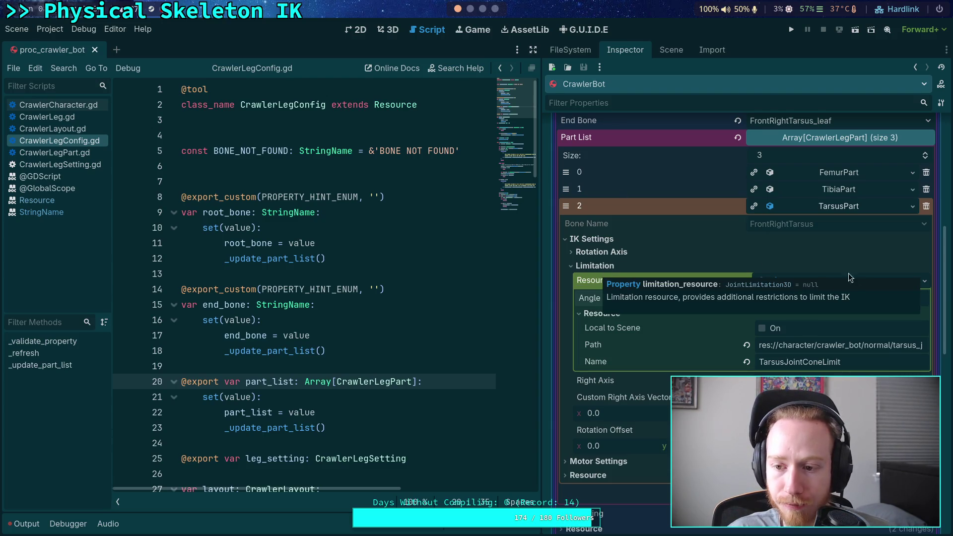
Fold away the TarsusJointConeLimit details and the Limitation group.
{"action": "left_click", "coordinate": [864, 280]}
{"action": "left_click", "coordinate": [867, 281]}
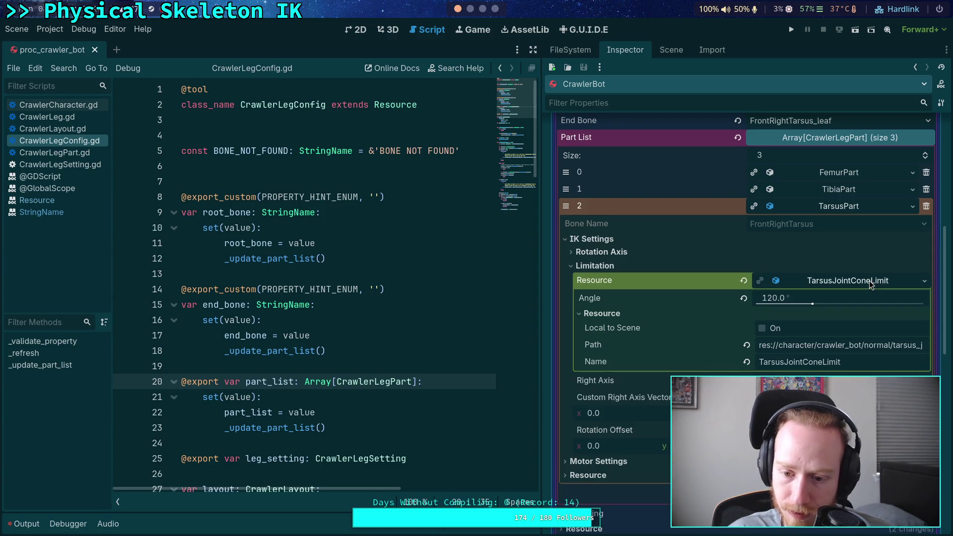
{"action": "left_click", "coordinate": [868, 281]}
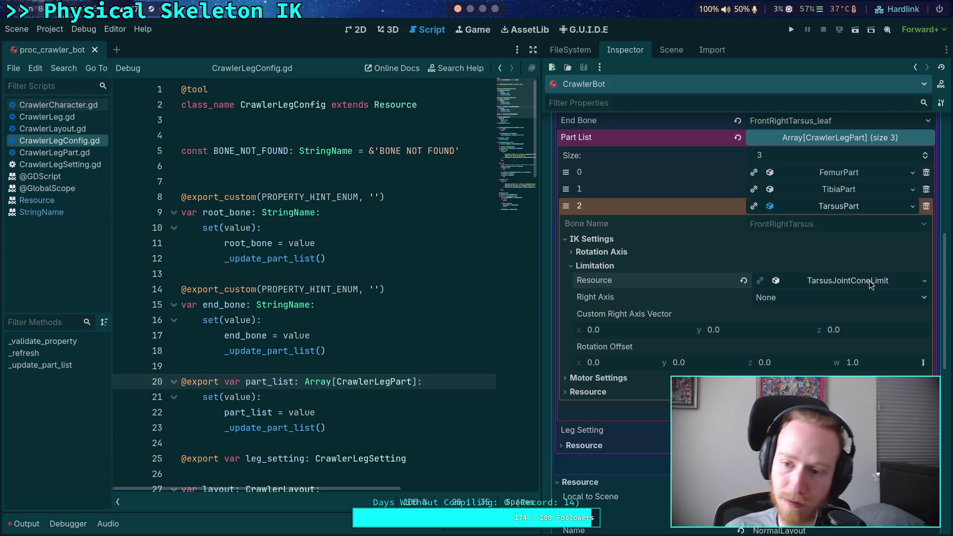
{"action": "left_click", "coordinate": [618, 266]}
{"action": "left_click", "coordinate": [618, 266]}
{"action": "left_click", "coordinate": [619, 266]}
Collapse TarsusPart's IK settings and entry, then widen the property panel slightly.
{"action": "left_click", "coordinate": [620, 239]}
{"action": "left_click", "coordinate": [603, 239]}
{"action": "left_click", "coordinate": [599, 252]}
{"action": "left_click", "coordinate": [657, 238]}
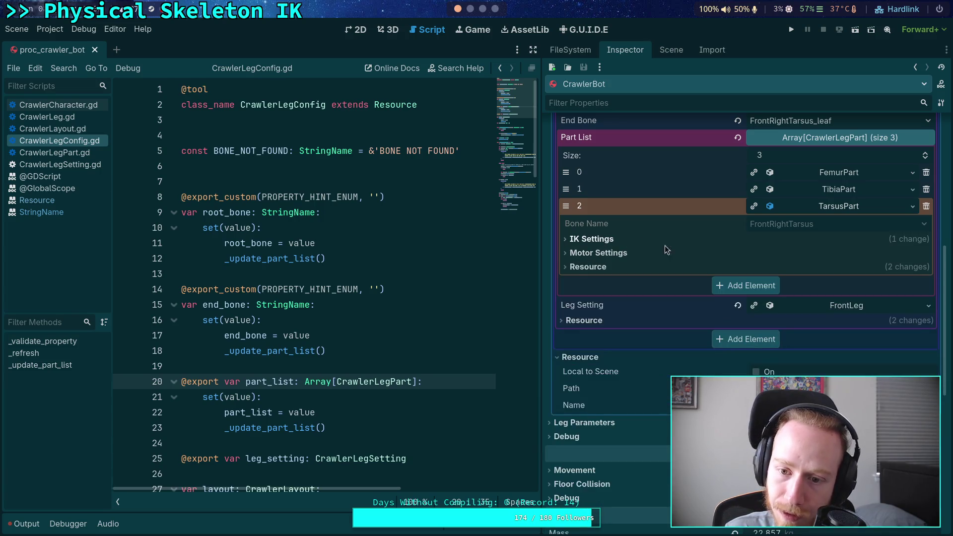
{"action": "left_click", "coordinate": [836, 208]}
{"action": "scroll", "coordinate": [823, 298], "scroll_direction": "up", "scroll_amount": 4}
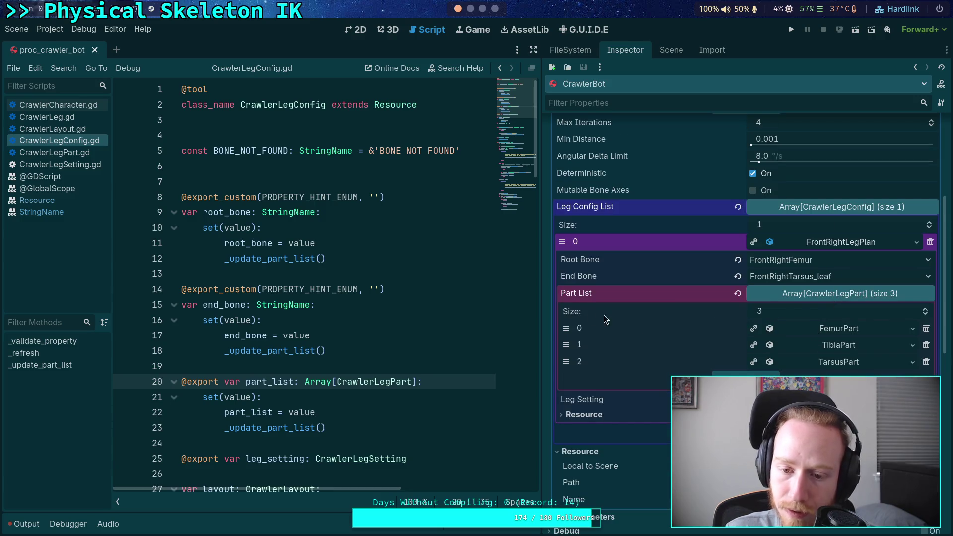
{"action": "left_click_drag", "start_coordinate": [541, 316], "coordinate": [537, 316]}
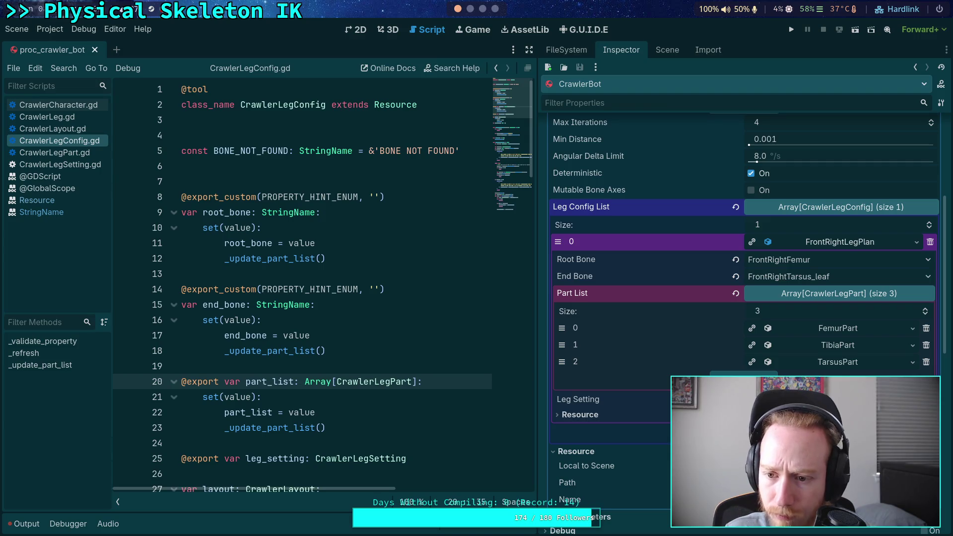
Collapse the part list and inspect the FrontLeg leg setting in the Inspector.
{"action": "left_click", "coordinate": [832, 293]}
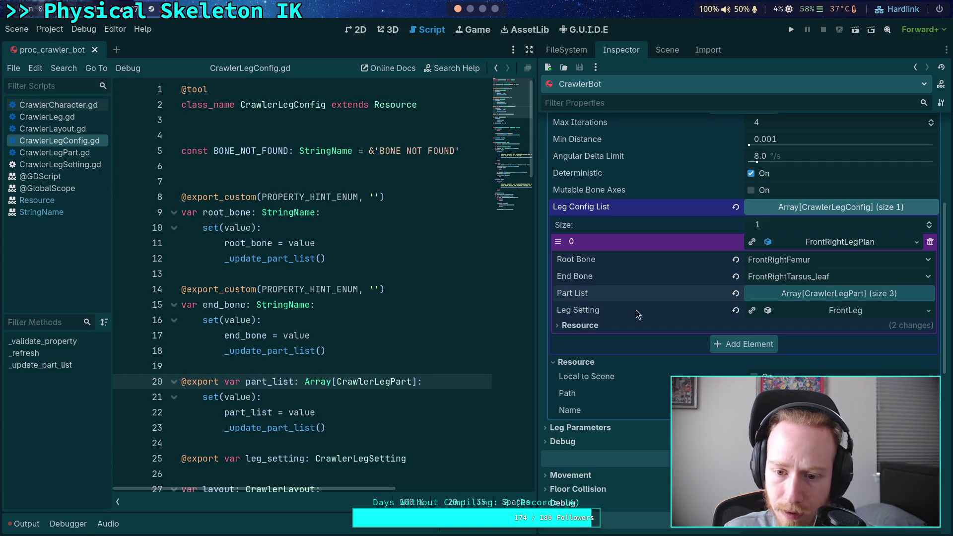
{"action": "left_click", "coordinate": [838, 311]}
{"action": "scroll", "coordinate": [838, 315], "scroll_direction": "down", "scroll_amount": 3}
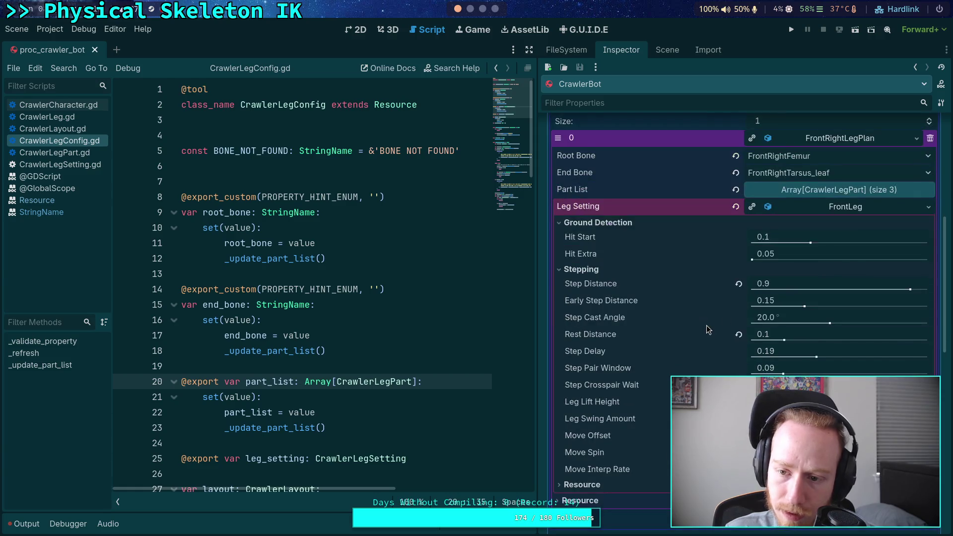
{"action": "scroll", "coordinate": [860, 263], "scroll_direction": "up", "scroll_amount": 2}
{"action": "left_click", "coordinate": [858, 260]}
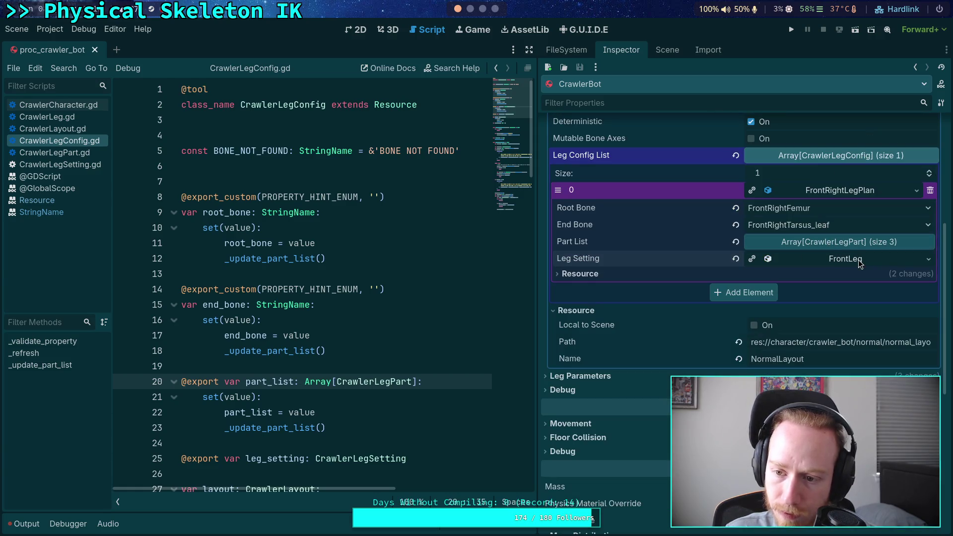
Clear the Leg Setting and quick-load front_leg_setting.tres so it shows FrontLeg.
{"action": "left_click", "coordinate": [928, 259]}
{"action": "left_click", "coordinate": [855, 343]}
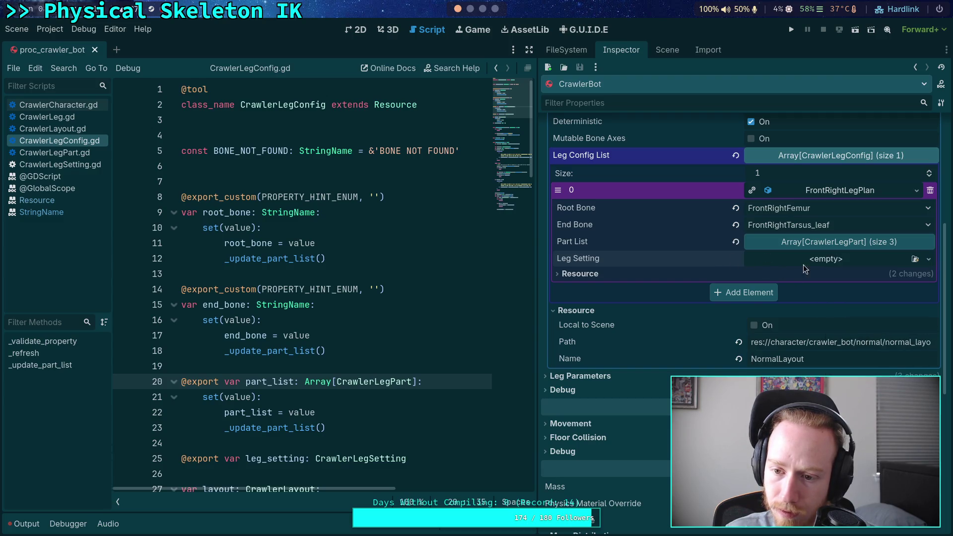
{"action": "left_click", "coordinate": [927, 258]}
{"action": "left_click", "coordinate": [866, 304]}
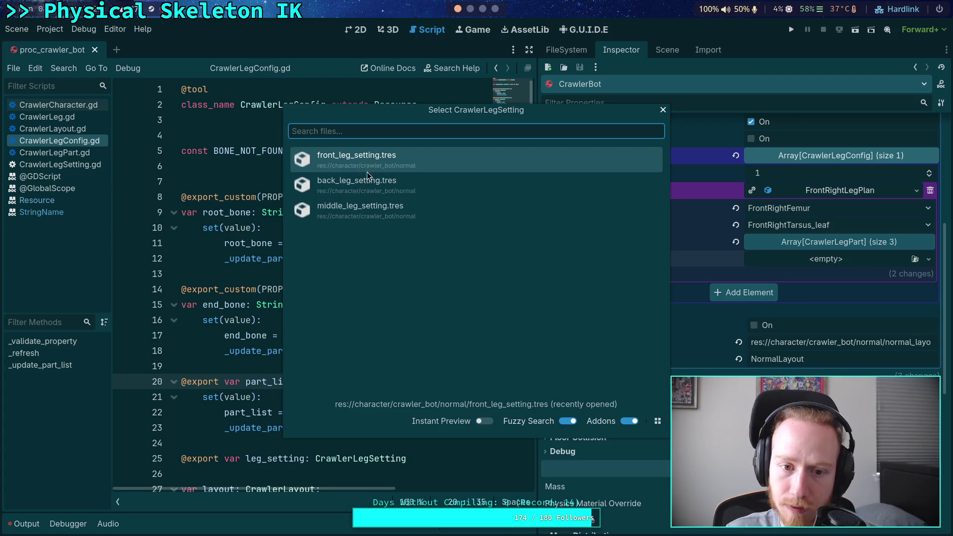
{"action": "double_click", "coordinate": [400, 164]}
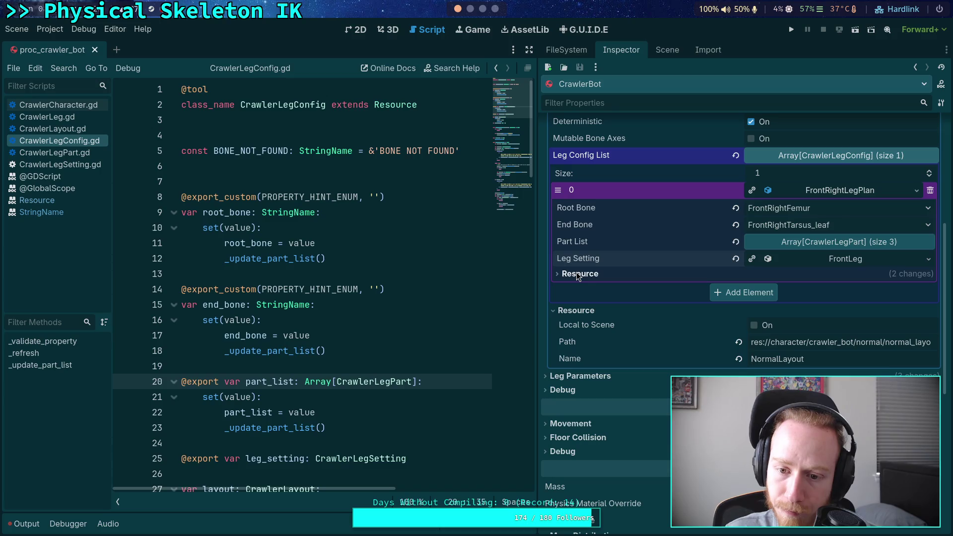
{"action": "left_click", "coordinate": [570, 310]}
Save the NormalLayout resource from the Layout options, then drag the divider right to widen the code editor.
{"action": "scroll", "coordinate": [593, 329], "scroll_direction": "up", "scroll_amount": 2}
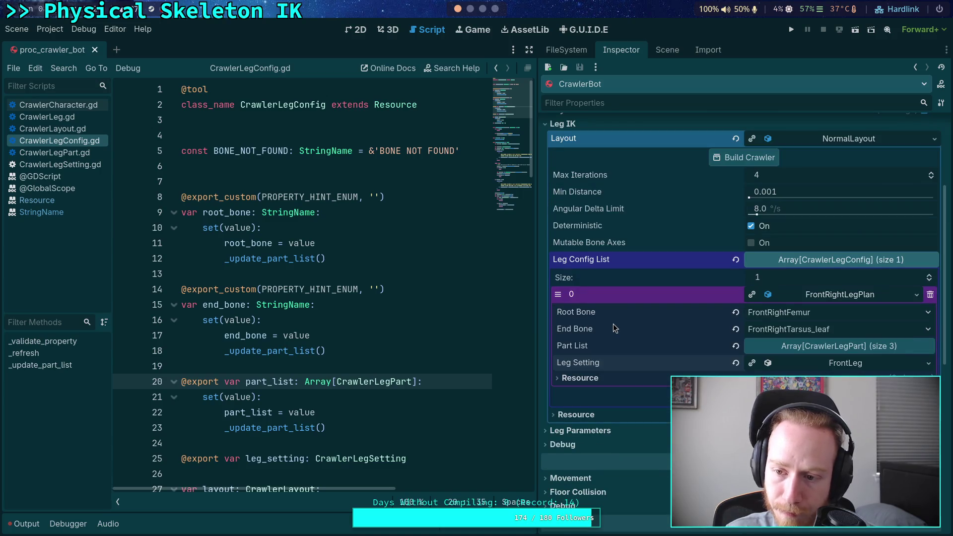
{"action": "scroll", "coordinate": [617, 274], "scroll_direction": "up", "scroll_amount": 1}
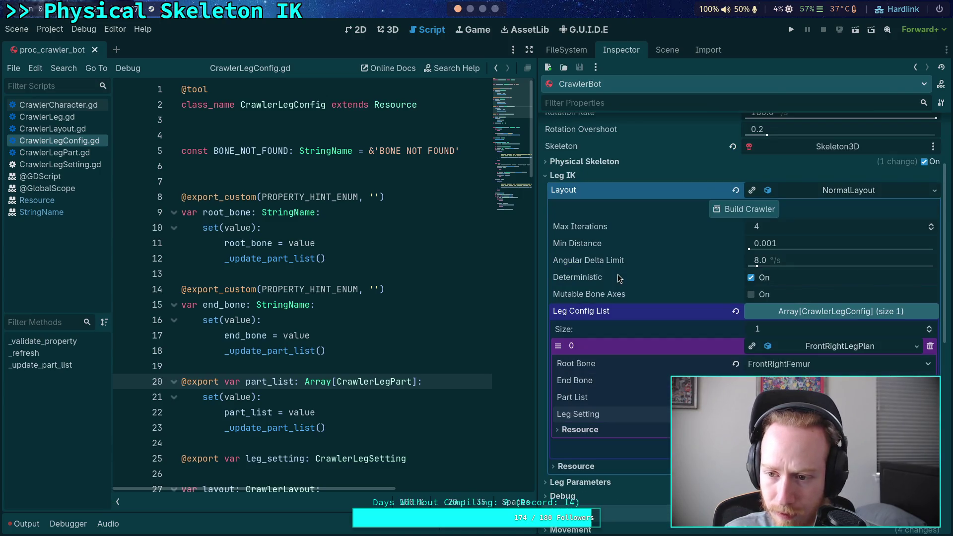
{"action": "left_click", "coordinate": [381, 297]}
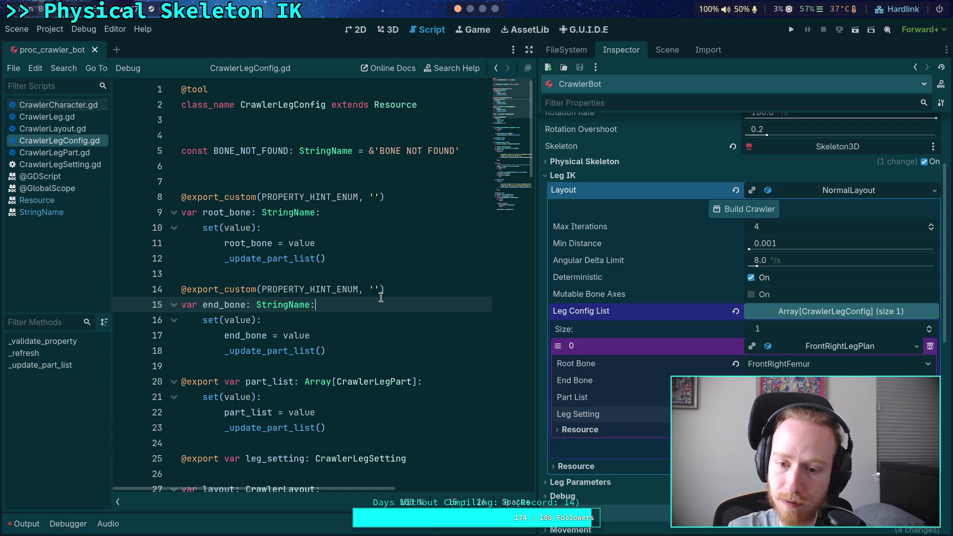
{"action": "left_click", "coordinate": [934, 190]}
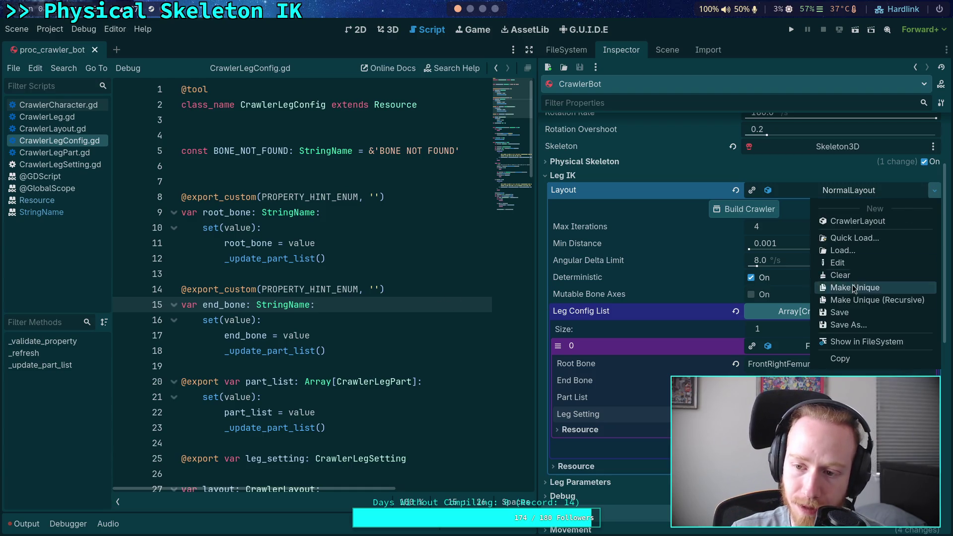
{"action": "left_click", "coordinate": [858, 317]}
{"action": "left_click", "coordinate": [375, 273]}
{"action": "mouse_move", "coordinate": [539, 203]}
{"action": "left_mouse_down"}
{"action": "mouse_move", "coordinate": [663, 203]}
{"action": "mouse_move", "coordinate": [593, 204]}
{"action": "left_mouse_up"}
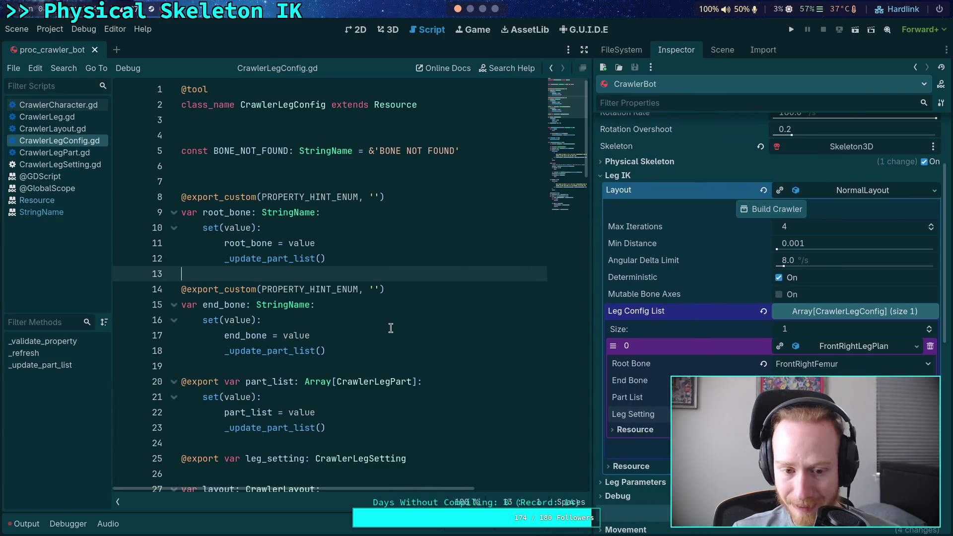
Switch from CrawlerLegSetting.gd to CrawlerLegPart.gd and place the caret on its line 13.
{"action": "left_click", "coordinate": [376, 366]}
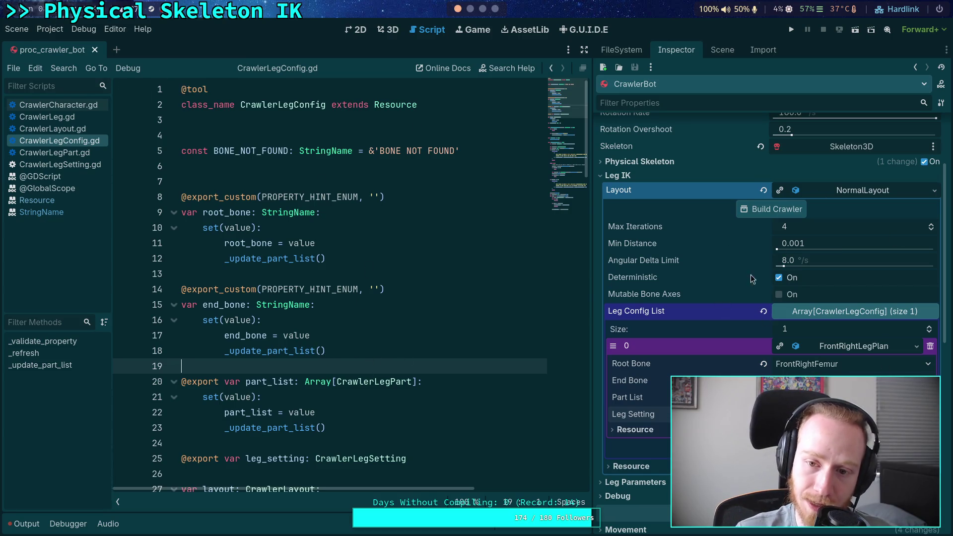
{"action": "left_click", "coordinate": [317, 272]}
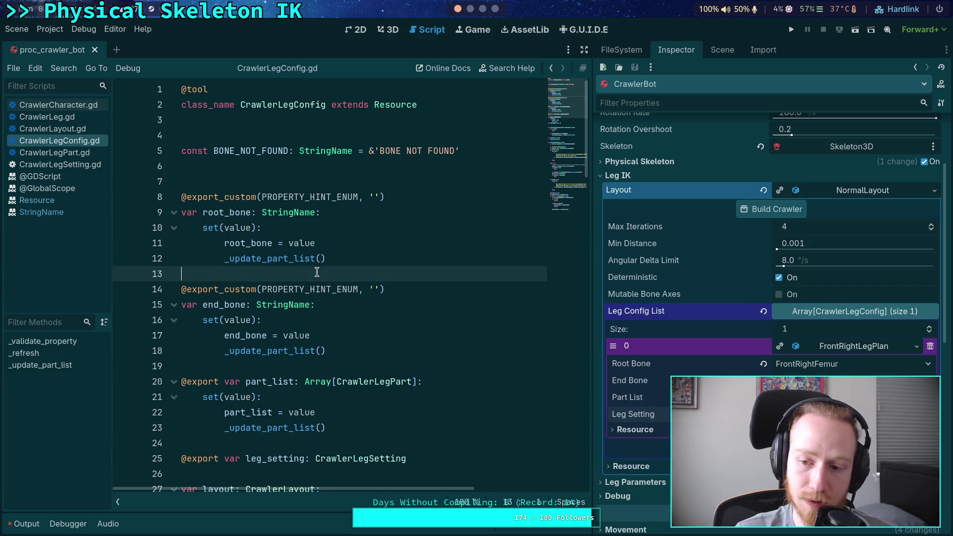
{"action": "scroll", "coordinate": [313, 271], "scroll_direction": "down", "scroll_amount": 3}
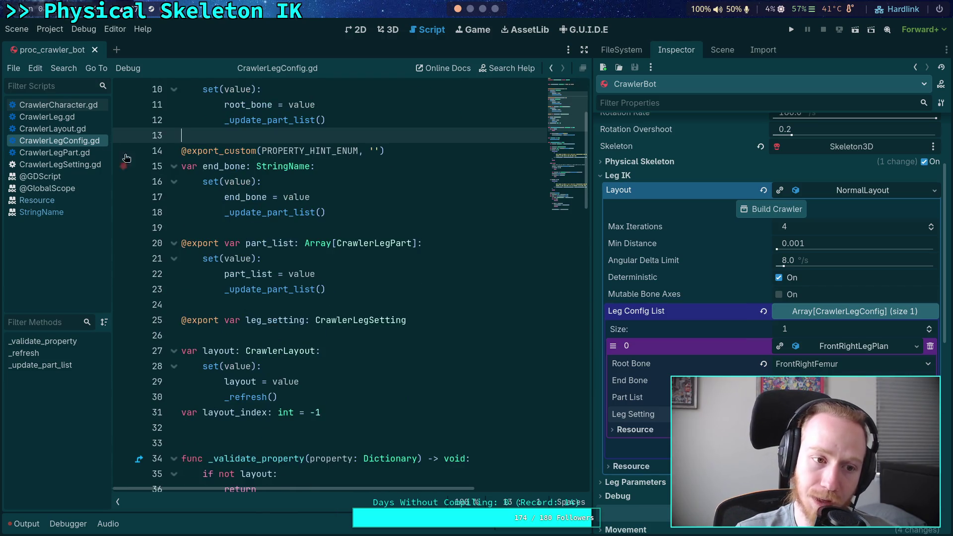
{"action": "left_click", "coordinate": [55, 164]}
{"action": "left_click", "coordinate": [55, 152]}
{"action": "left_click", "coordinate": [212, 267]}
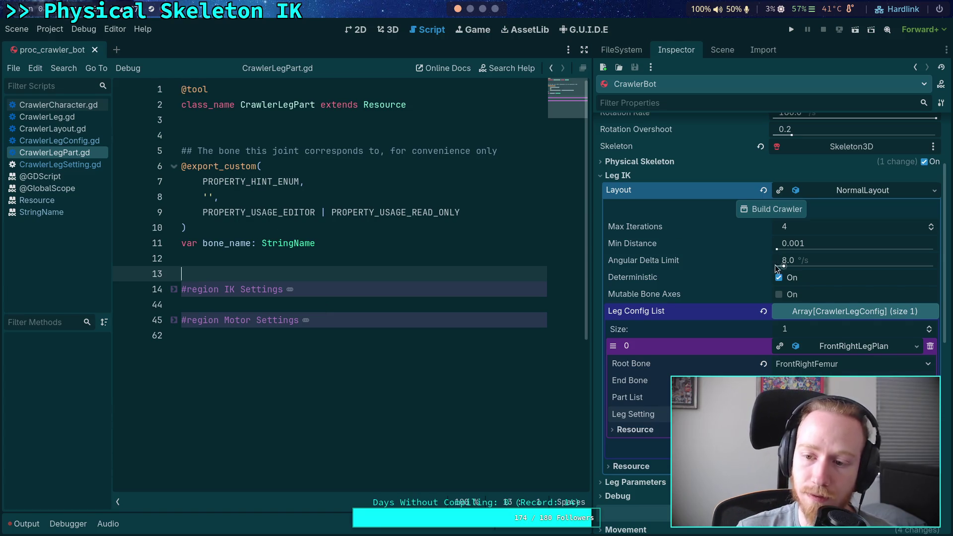
{"action": "left_click", "coordinate": [811, 226]}
Enter 10 as Leg IK Max Iterations and move on to the Angular Delta Limit field.
{"action": "type", "text": "10"}
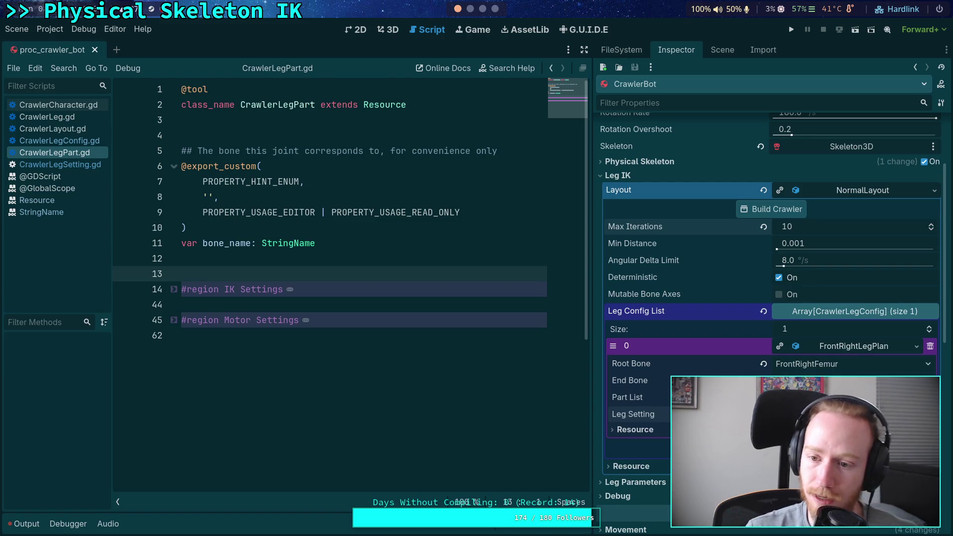
{"action": "left_click", "coordinate": [799, 264]}
{"action": "mouse_move", "coordinate": [686, 257]}
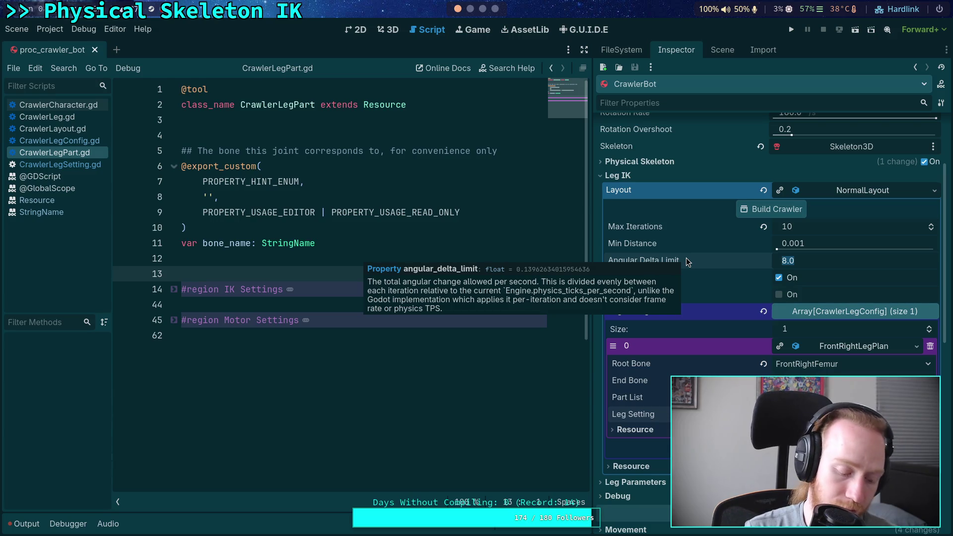
Enter 100 as the Angular Delta Limit and confirm it.
{"action": "type", "text": "100"}
{"action": "key", "text": "Return"}
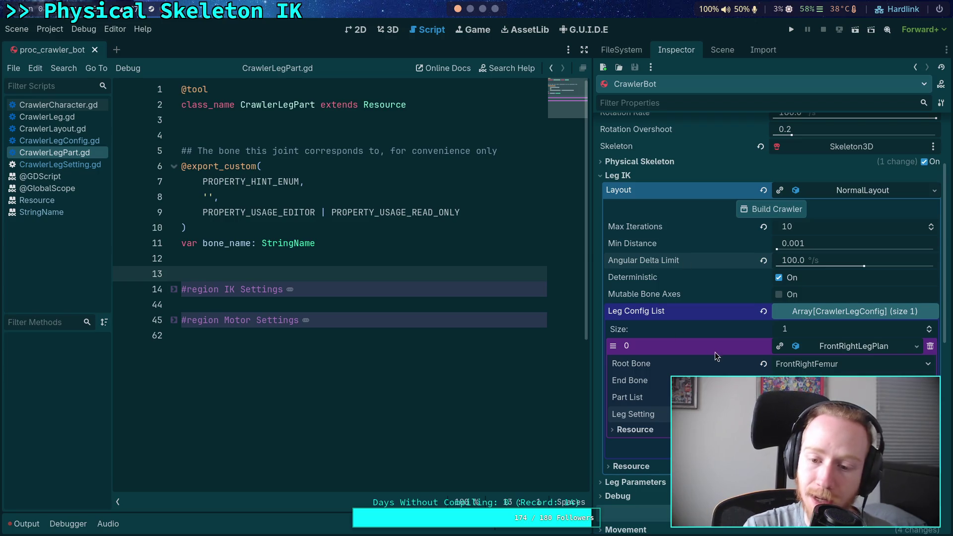
{"action": "left_click", "coordinate": [357, 261]}
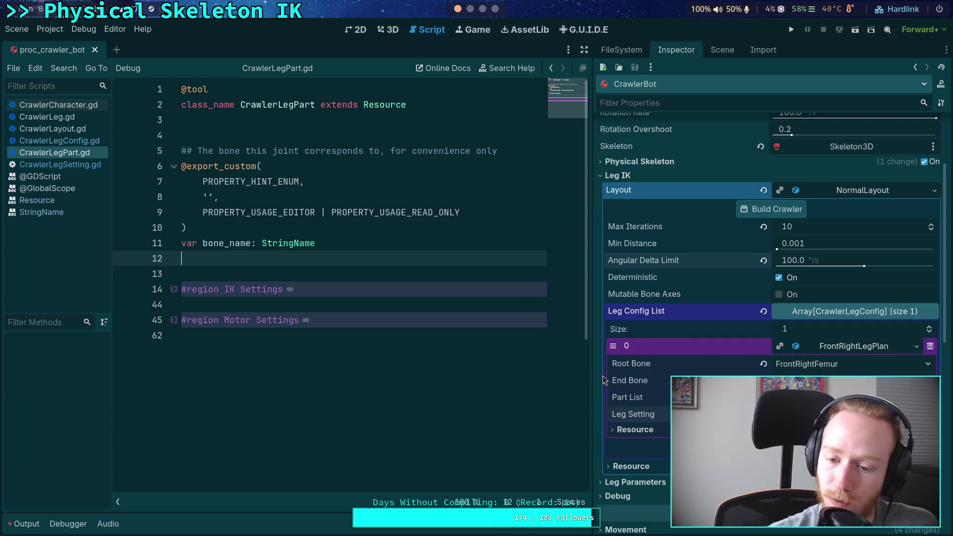
{"action": "left_click_drag", "start_coordinate": [597, 379], "coordinate": [590, 379]}
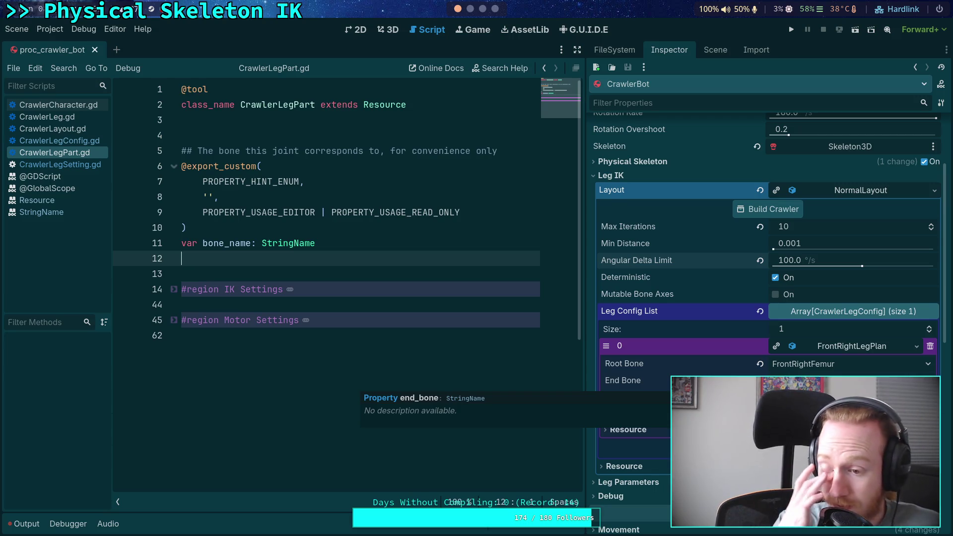
Show and clear the output log, then check leg config element 0's Root Bone list unchanged.
{"action": "left_click", "coordinate": [23, 523]}
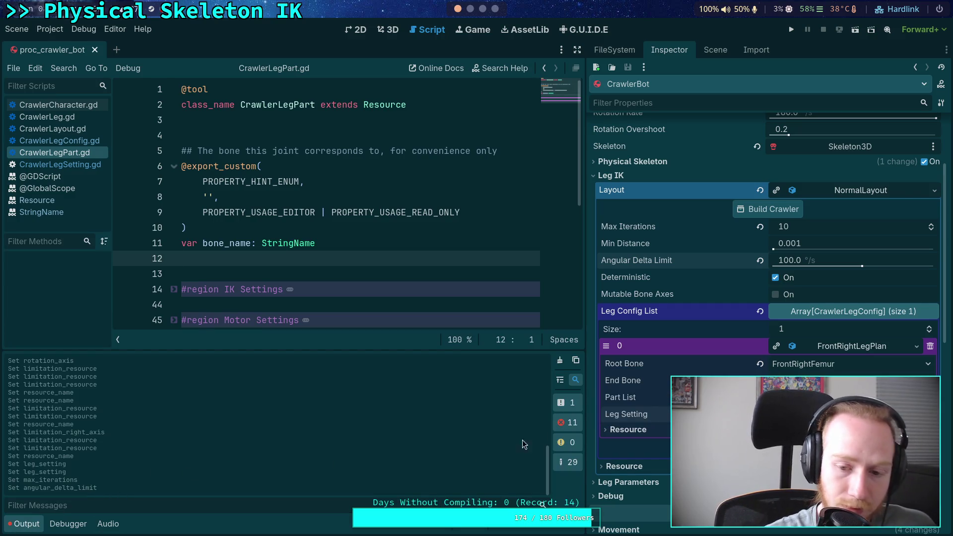
{"action": "left_click", "coordinate": [559, 361]}
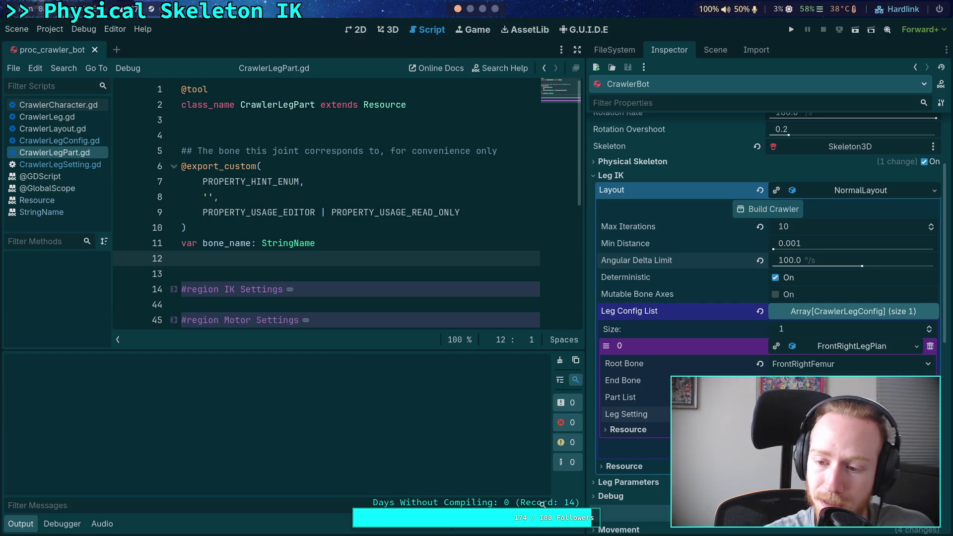
{"action": "left_click", "coordinate": [850, 347]}
{"action": "left_click", "coordinate": [849, 350]}
{"action": "left_click", "coordinate": [849, 364]}
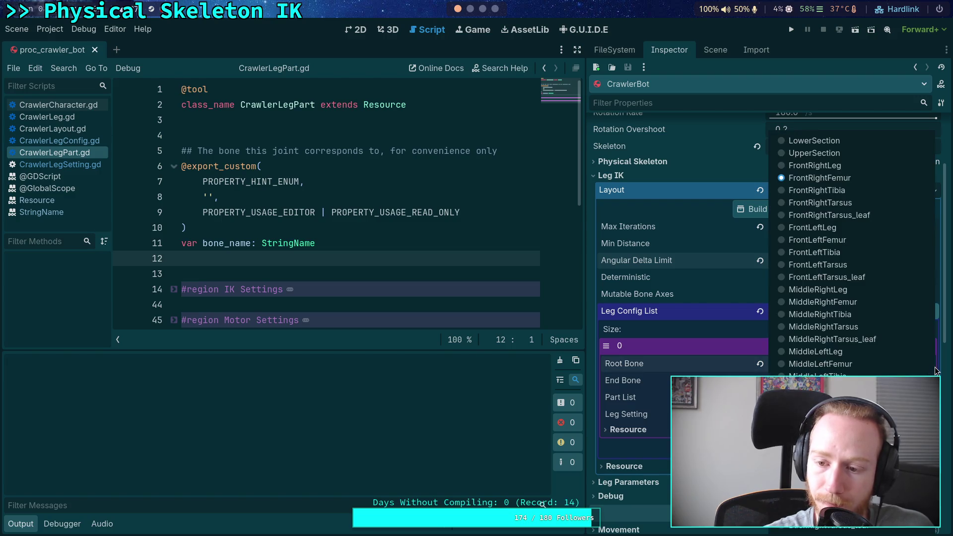
{"action": "left_click", "coordinate": [641, 374]}
Expand the Part List and browse the Leg Config List, TarsusPart and FrontLeg entries.
{"action": "left_click", "coordinate": [621, 397]}
{"action": "scroll", "coordinate": [625, 397], "scroll_direction": "down", "scroll_amount": 1}
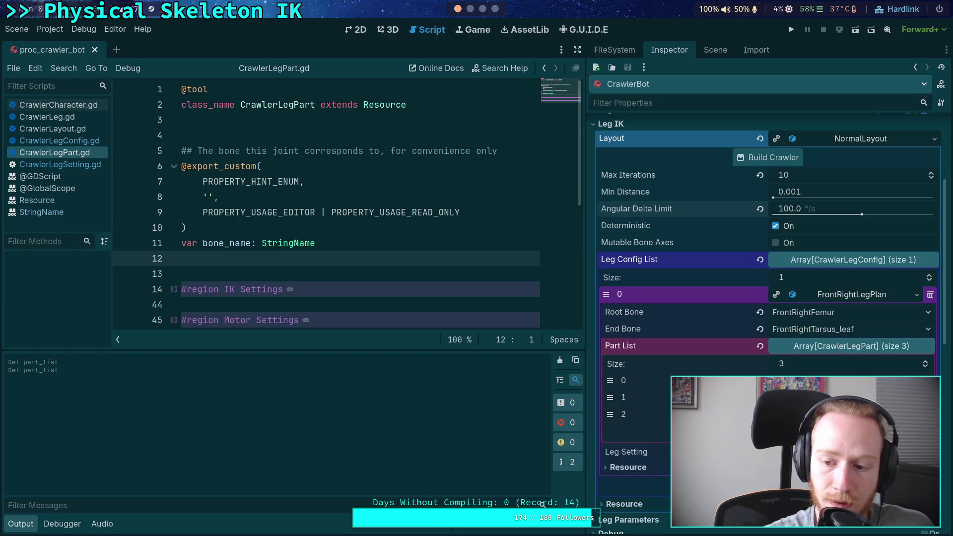
{"action": "left_click", "coordinate": [916, 295]}
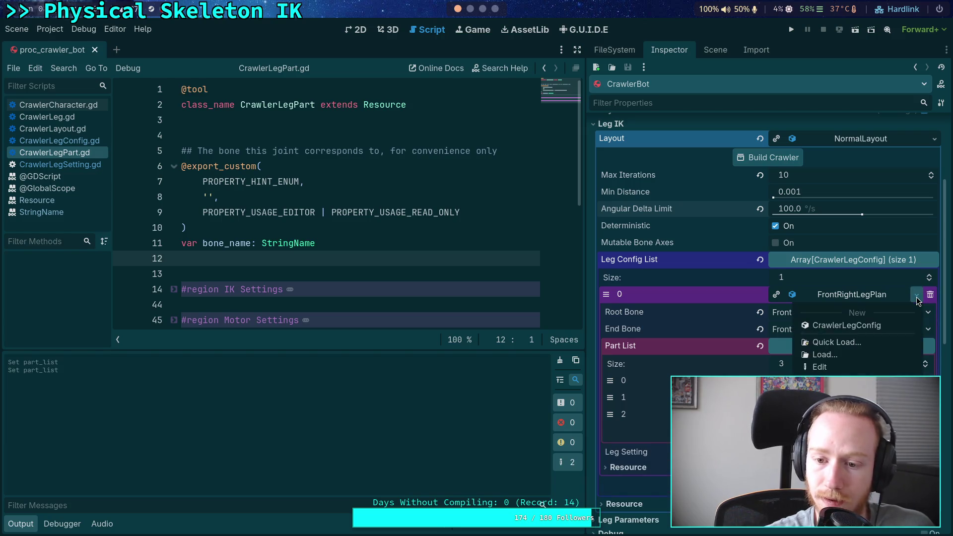
{"action": "key", "text": "Escape"}
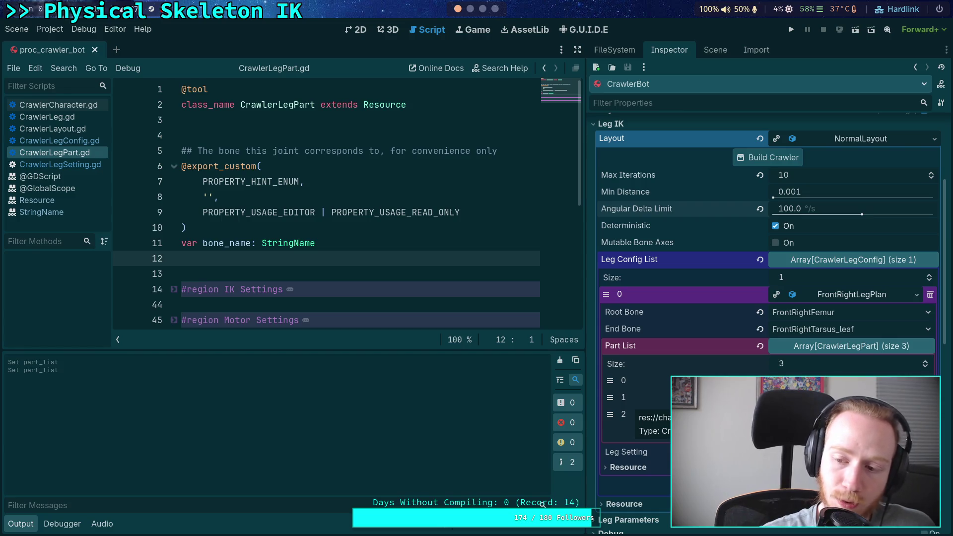
{"action": "left_click", "coordinate": [859, 260]}
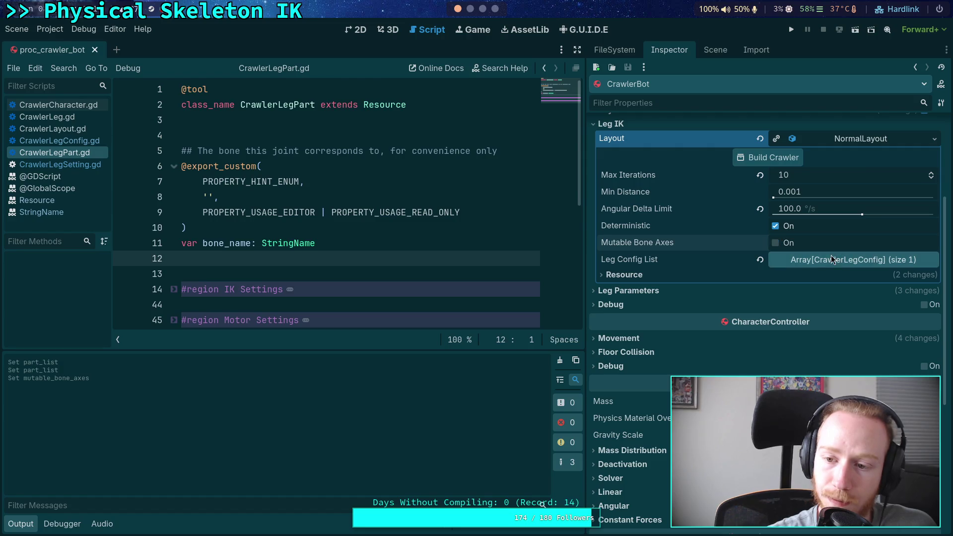
{"action": "left_click", "coordinate": [869, 260]}
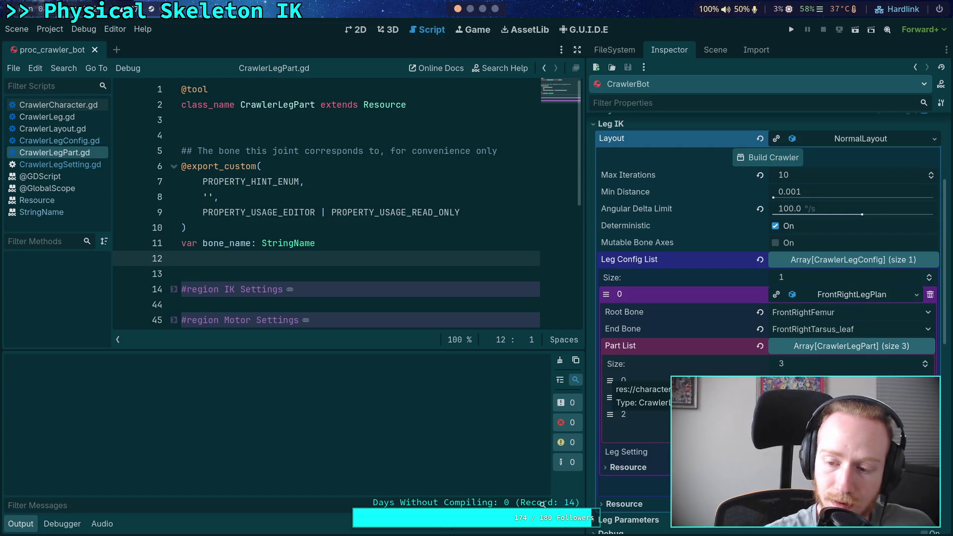
{"action": "left_click", "coordinate": [854, 312]}
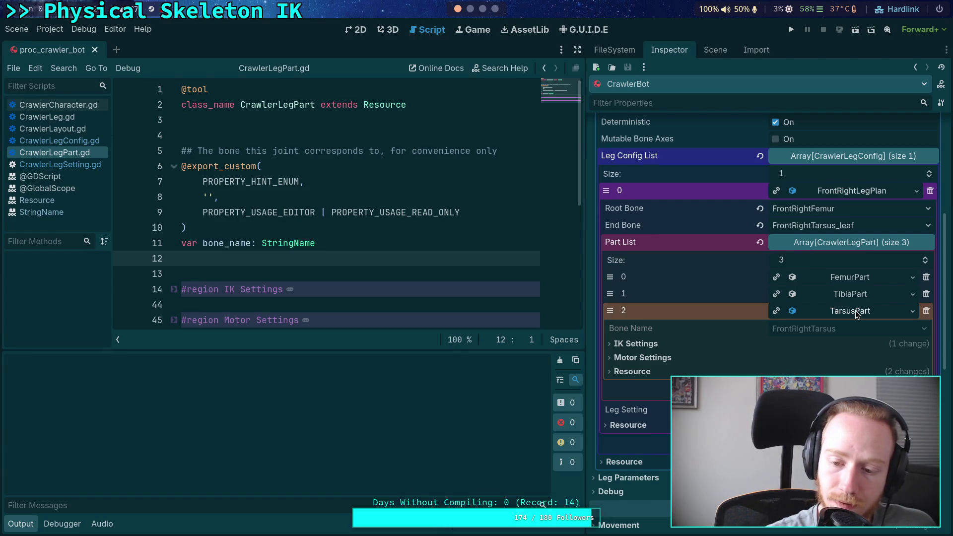
{"action": "left_click", "coordinate": [856, 313]}
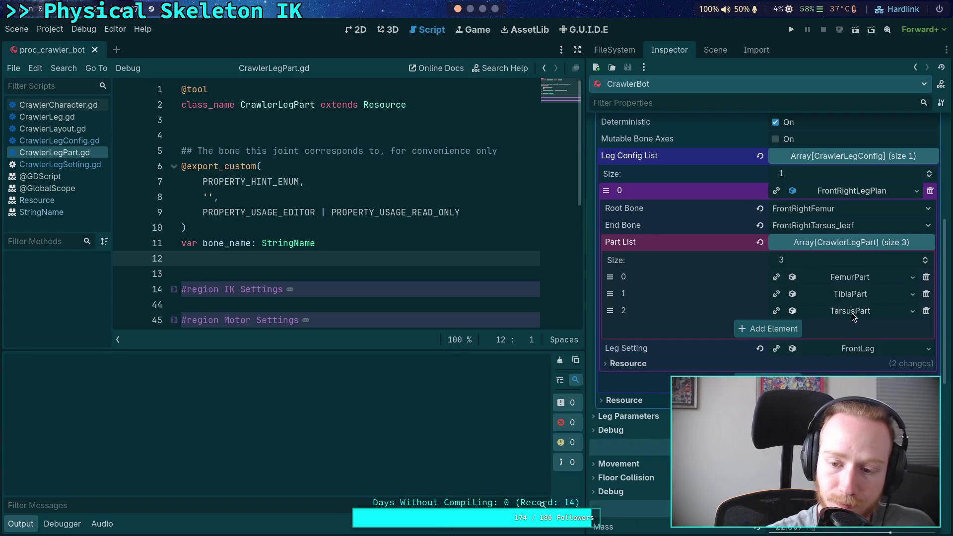
{"action": "left_click", "coordinate": [859, 348]}
{"action": "left_click", "coordinate": [859, 348]}
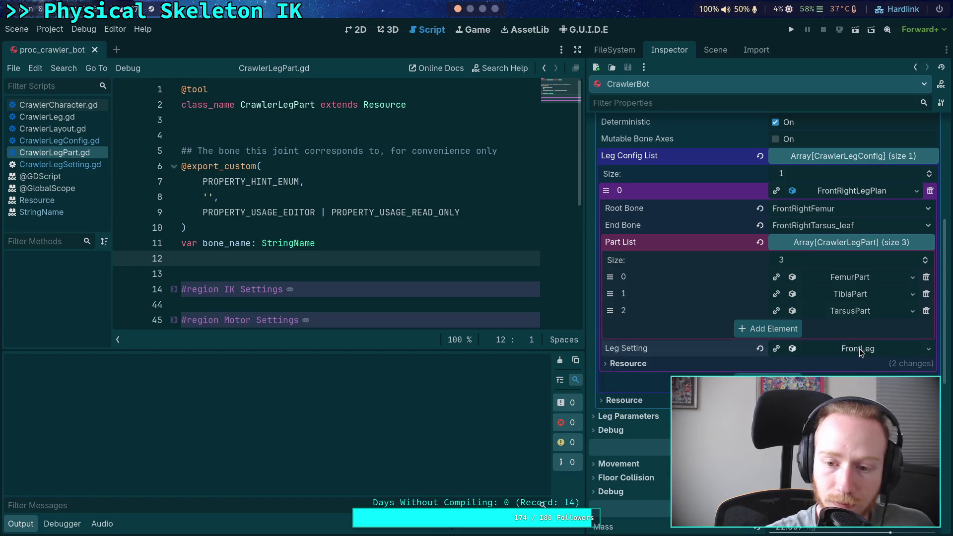
Collapse the FrontLeg details and re-expand the Part List to show its three parts.
{"action": "left_click", "coordinate": [839, 244]}
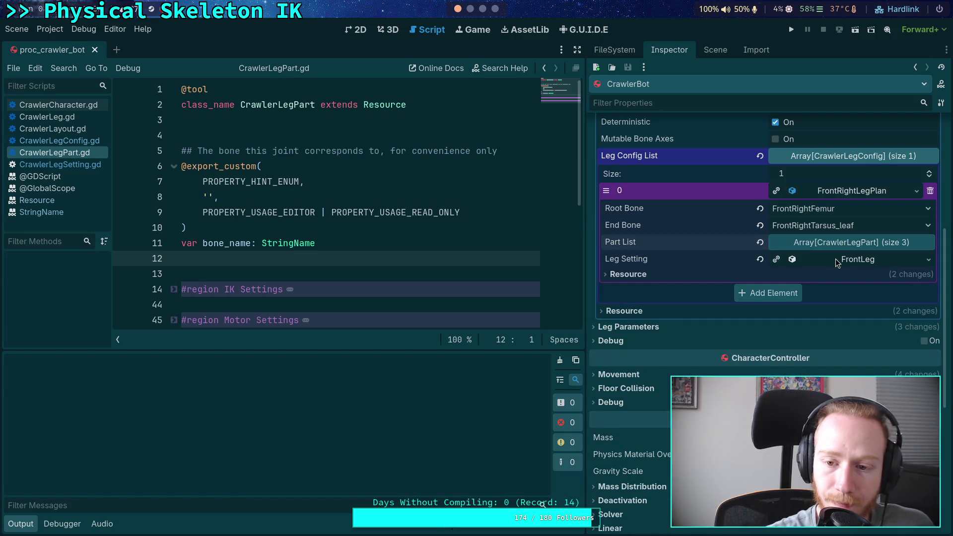
{"action": "left_click", "coordinate": [841, 262]}
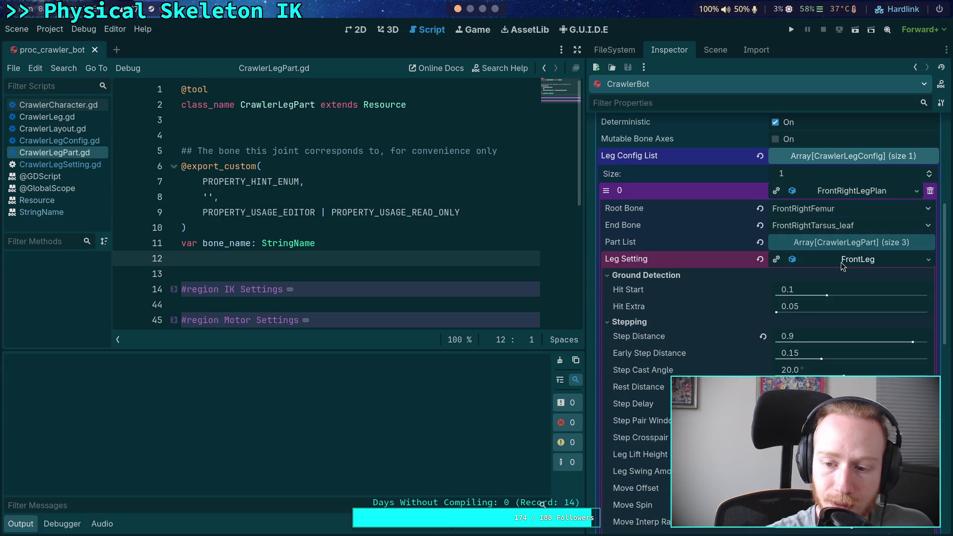
{"action": "left_click", "coordinate": [843, 263]}
{"action": "left_click", "coordinate": [865, 255]}
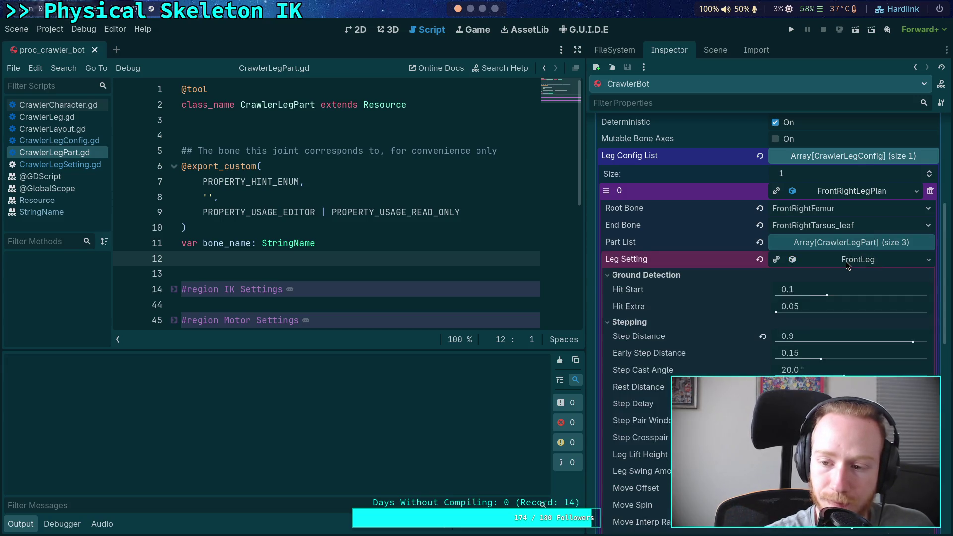
{"action": "left_click", "coordinate": [867, 254]}
{"action": "left_click", "coordinate": [871, 246]}
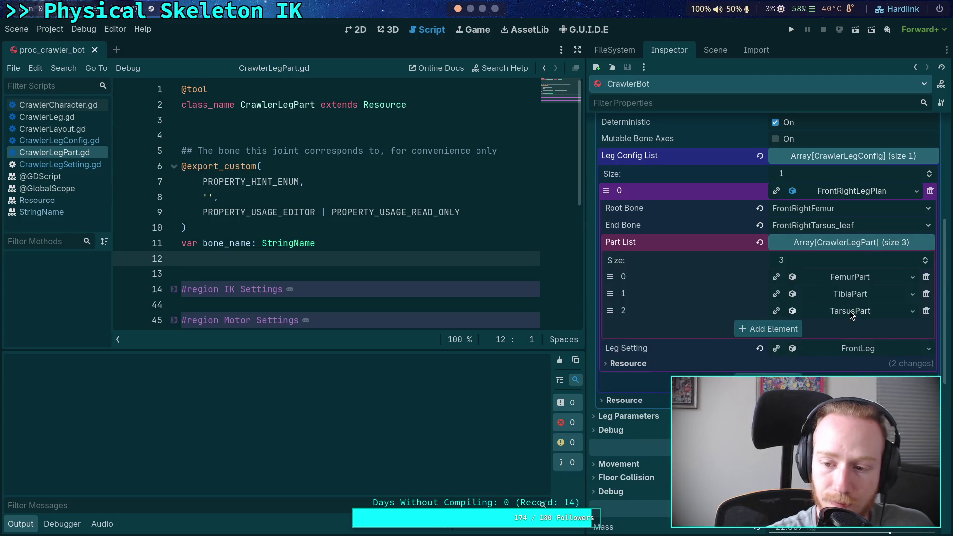
{"action": "scroll", "coordinate": [851, 315], "scroll_direction": "up", "scroll_amount": 3}
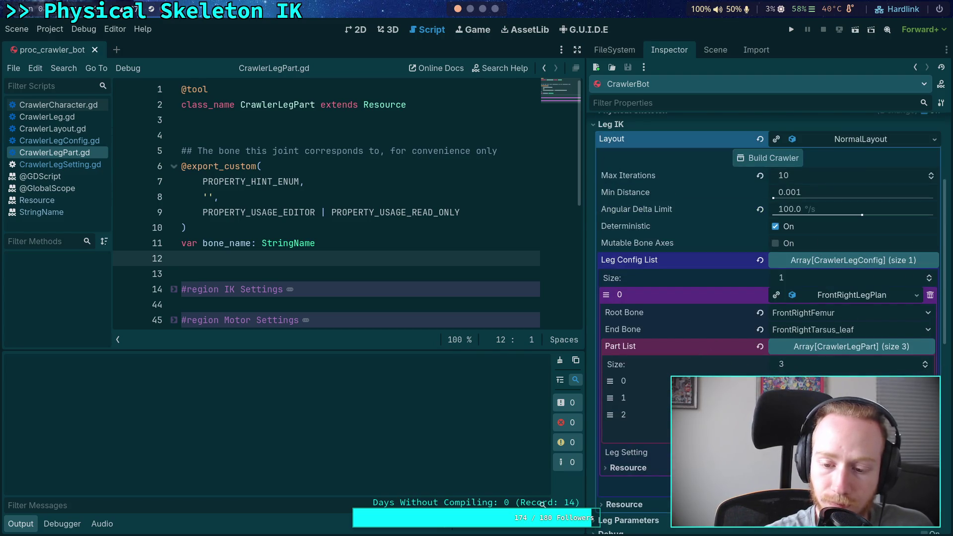
Hide the output panel and drag the splitter right to widen CrawlerLegPart.gd's code area.
{"action": "left_click", "coordinate": [370, 289]}
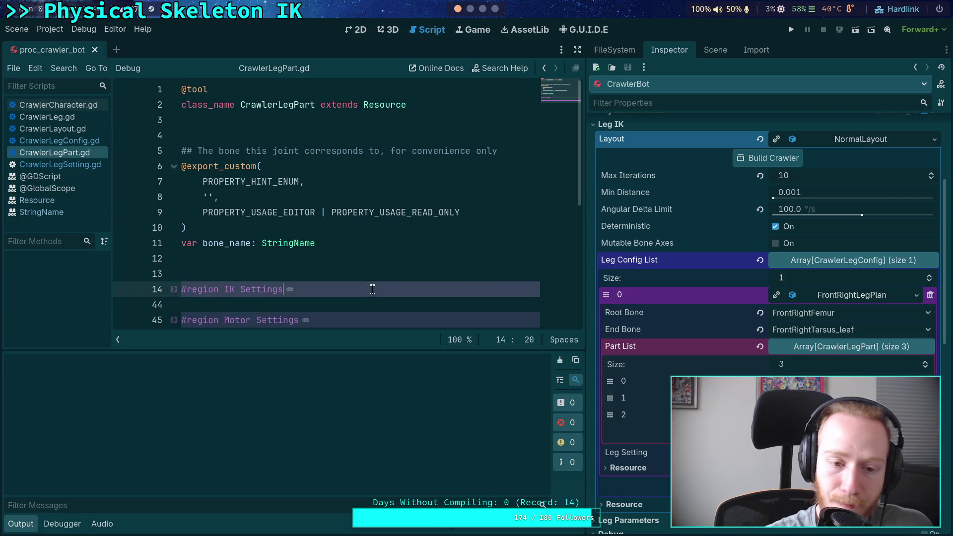
{"action": "left_click", "coordinate": [30, 524]}
{"action": "left_click_drag", "start_coordinate": [591, 235], "coordinate": [660, 235]}
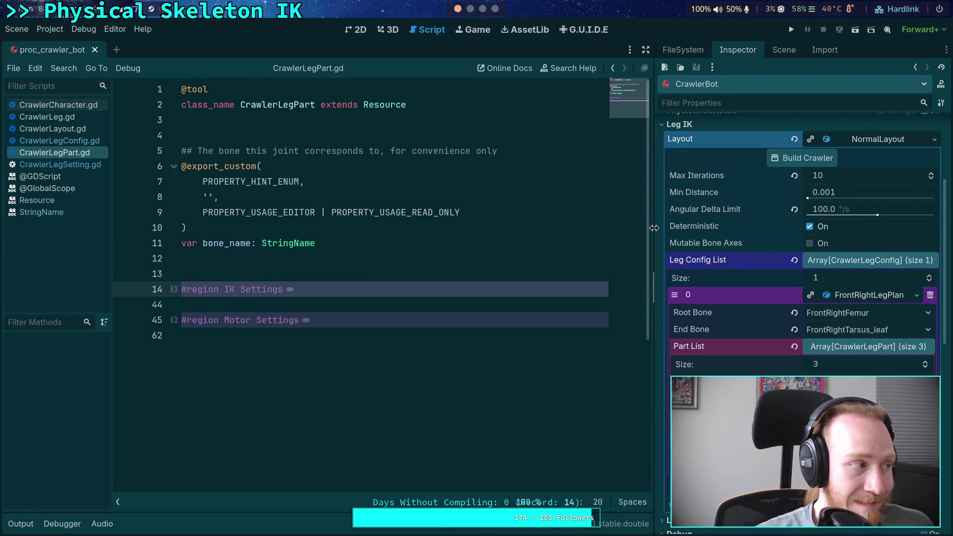
{"action": "left_click", "coordinate": [262, 258]}
Look over CrawlerLegSetting.gd, then return to CrawlerLegPart.gd.
{"action": "left_click", "coordinate": [59, 164]}
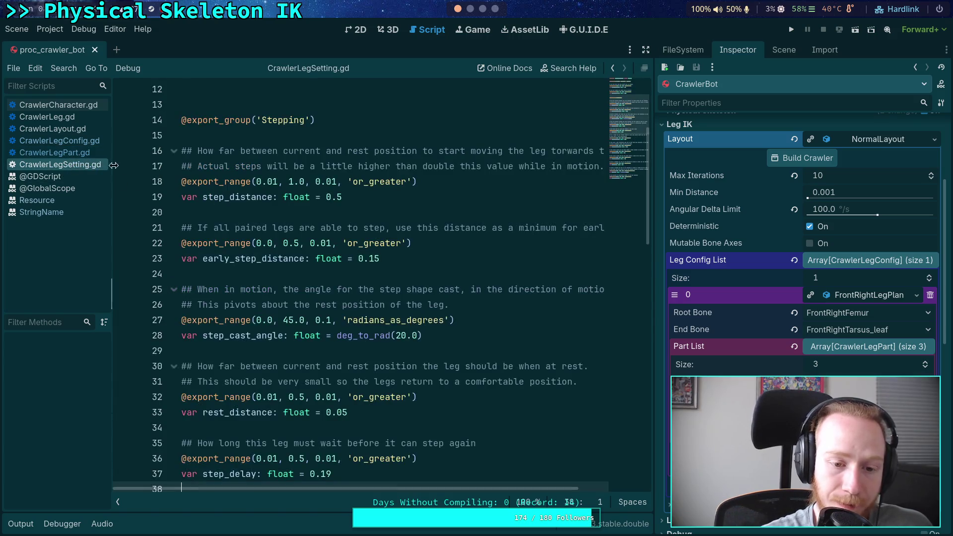
{"action": "left_click", "coordinate": [301, 259]}
{"action": "scroll", "coordinate": [302, 259], "scroll_direction": "down", "scroll_amount": 8}
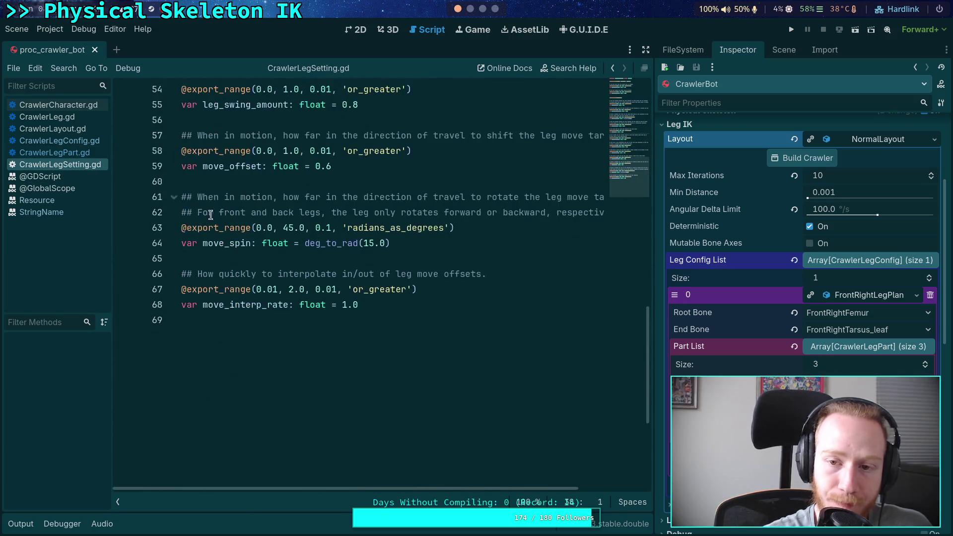
{"action": "left_click", "coordinate": [72, 151]}
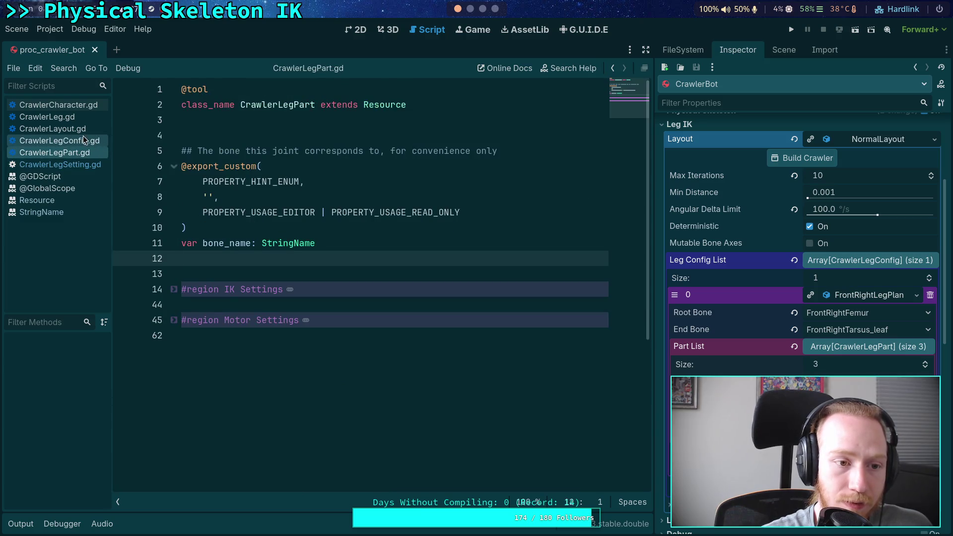
Open CrawlerLeg.gd and scroll through its code.
{"action": "left_click", "coordinate": [75, 117]}
{"action": "scroll", "coordinate": [336, 213], "scroll_direction": "down", "scroll_amount": 3}
{"action": "scroll", "coordinate": [432, 251], "scroll_direction": "up", "scroll_amount": 2}
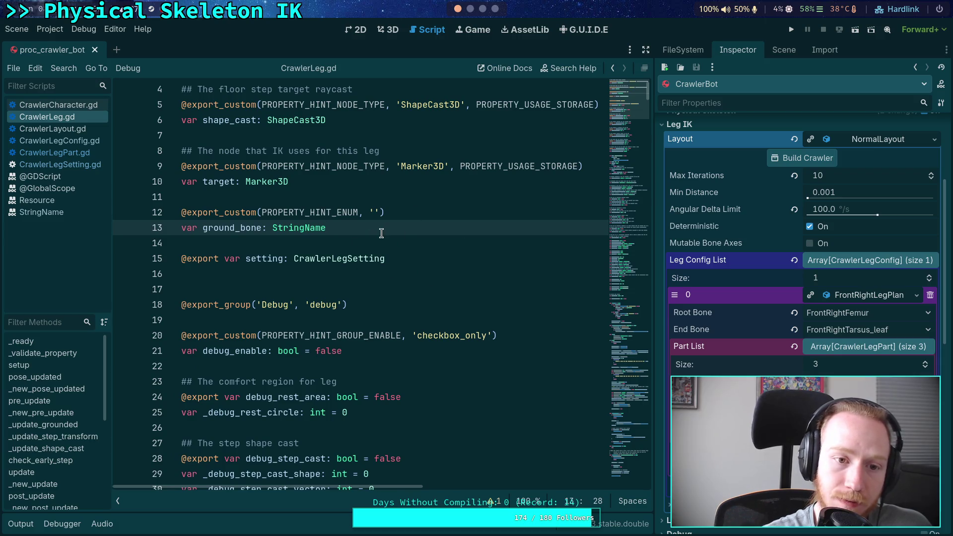
{"action": "scroll", "coordinate": [377, 258], "scroll_direction": "up", "scroll_amount": 1}
{"action": "left_click", "coordinate": [278, 290]}
{"action": "scroll", "coordinate": [357, 302], "scroll_direction": "down", "scroll_amount": 2}
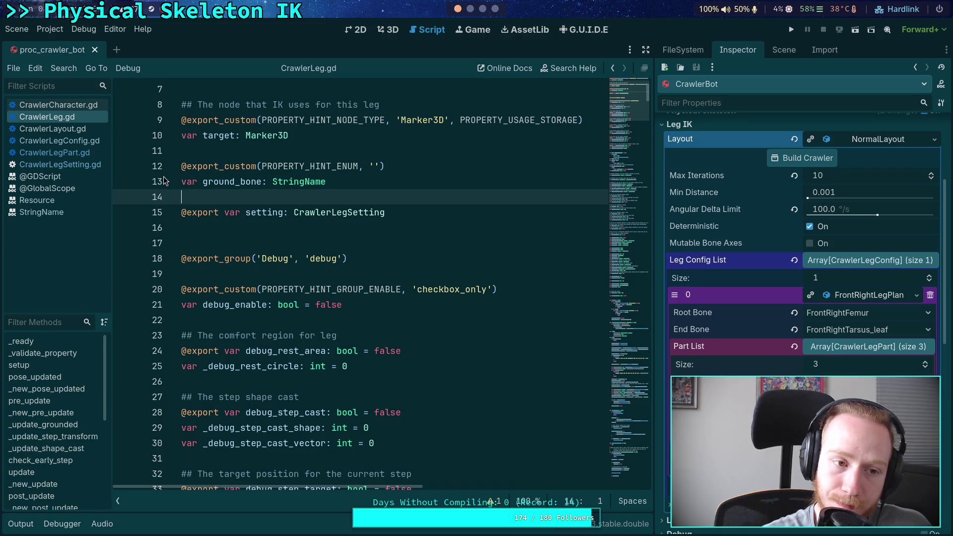
Open CrawlerLayout.gd, review it, and show the scene's node tree in the right dock.
{"action": "left_click", "coordinate": [49, 129]}
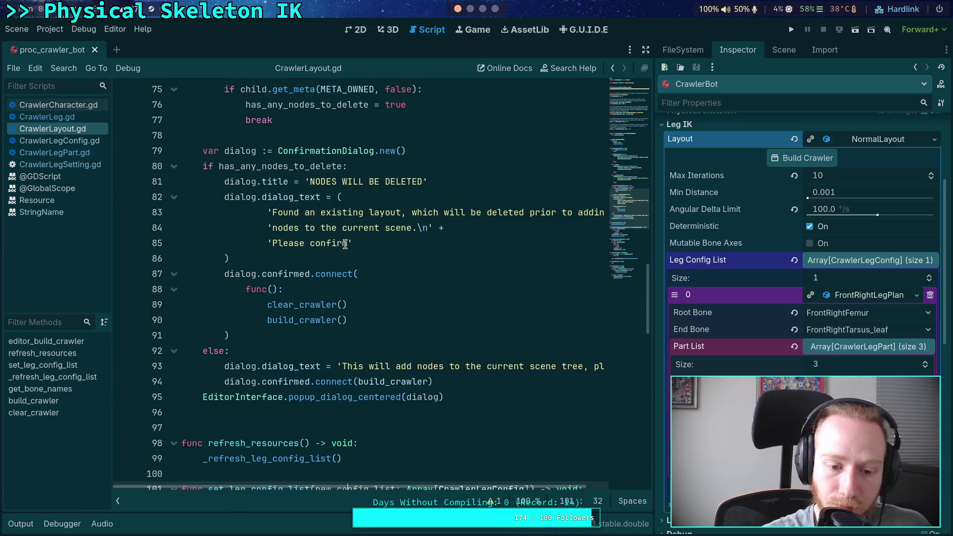
{"action": "scroll", "coordinate": [344, 243], "scroll_direction": "down", "scroll_amount": 10}
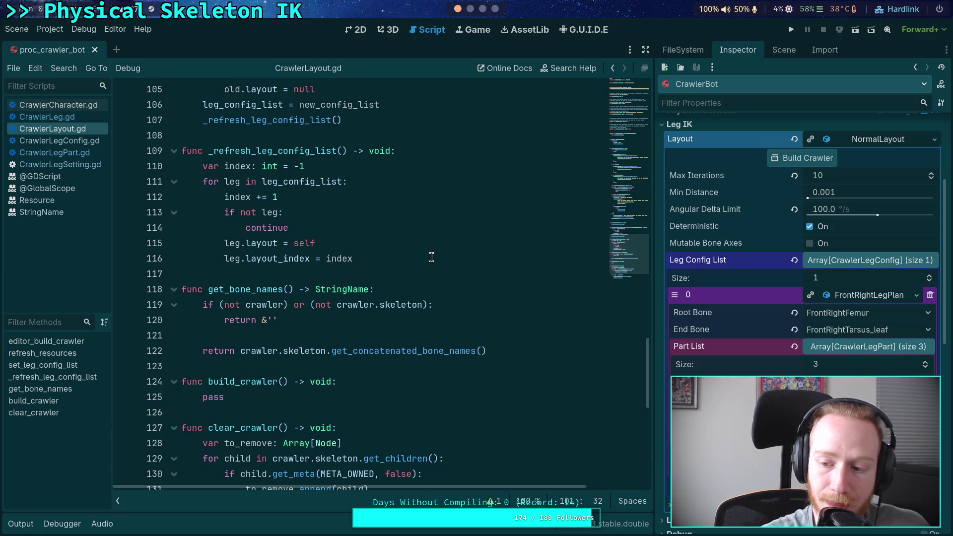
{"action": "scroll", "coordinate": [497, 314], "scroll_direction": "down", "scroll_amount": 2}
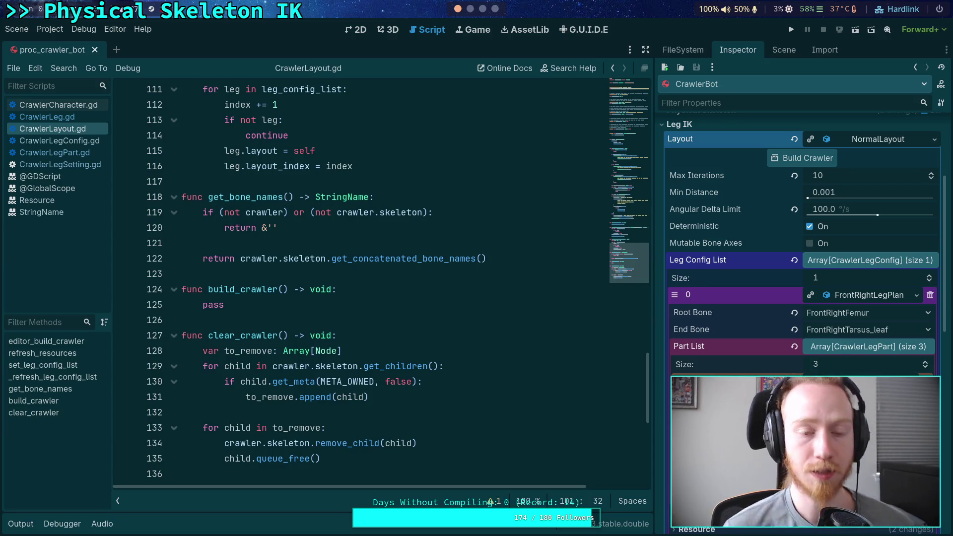
{"action": "left_click", "coordinate": [786, 52]}
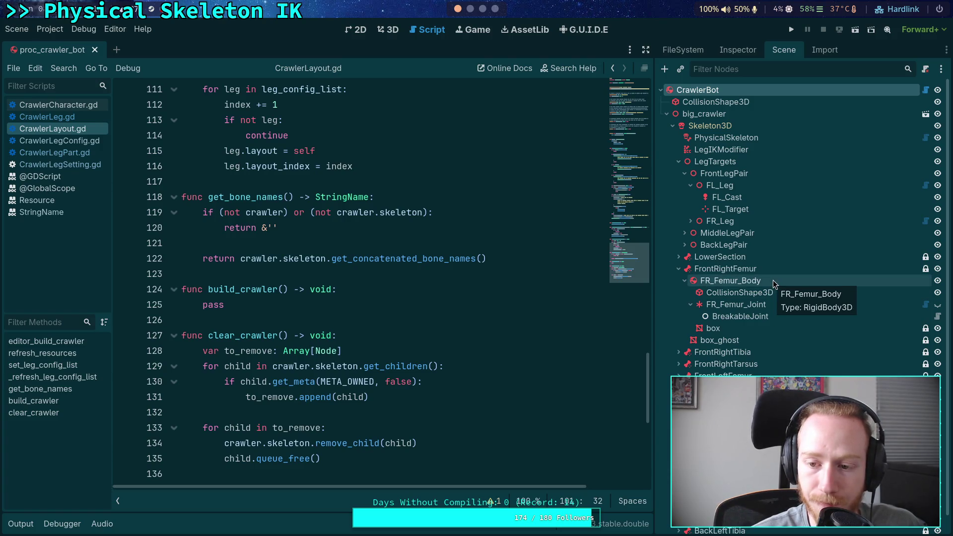
Select FR_Femur_Body to view its rigid body properties, then return to CrawlerLegPart.gd.
{"action": "left_click", "coordinate": [772, 279]}
{"action": "left_click", "coordinate": [725, 52]}
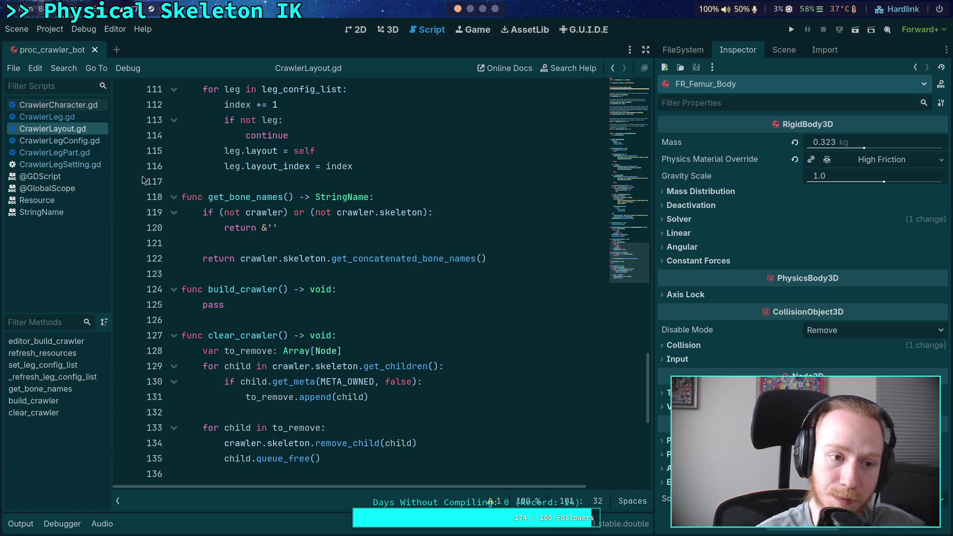
{"action": "left_click", "coordinate": [54, 152]}
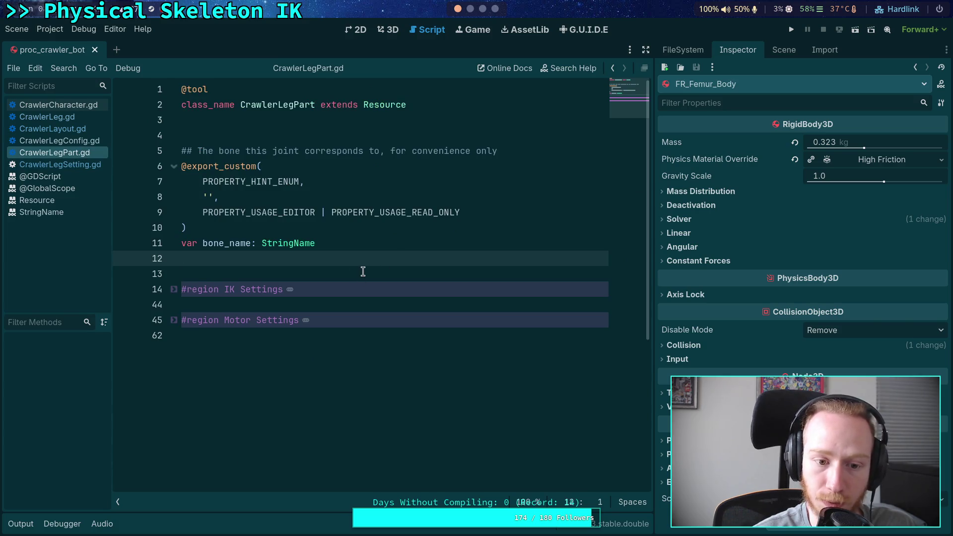
Add a '#region Physics' … '#endregion' block below bone_name and expand the body's Collision settings.
{"action": "left_click", "coordinate": [349, 364]}
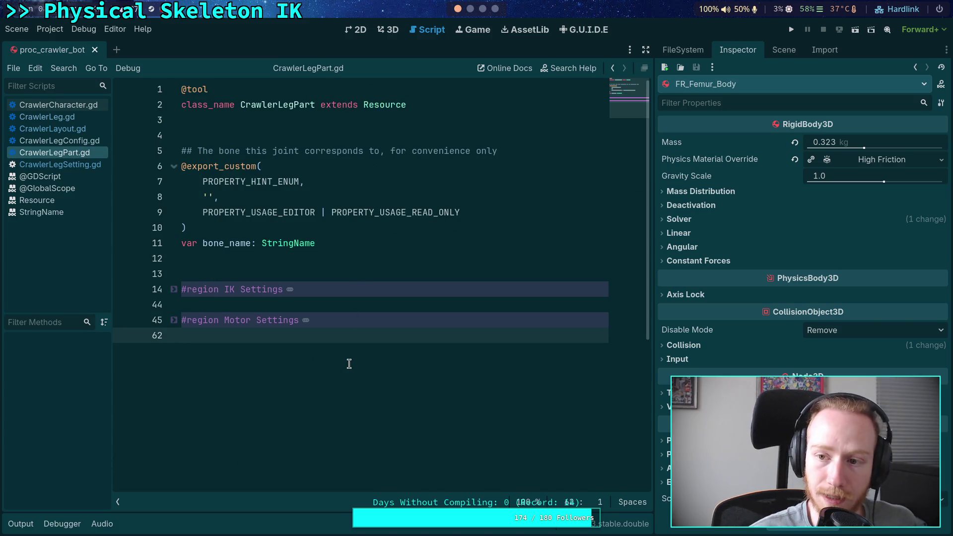
{"action": "key", "text": "Up"}
{"action": "key", "text": "Up"}
{"action": "key", "text": "Up"}
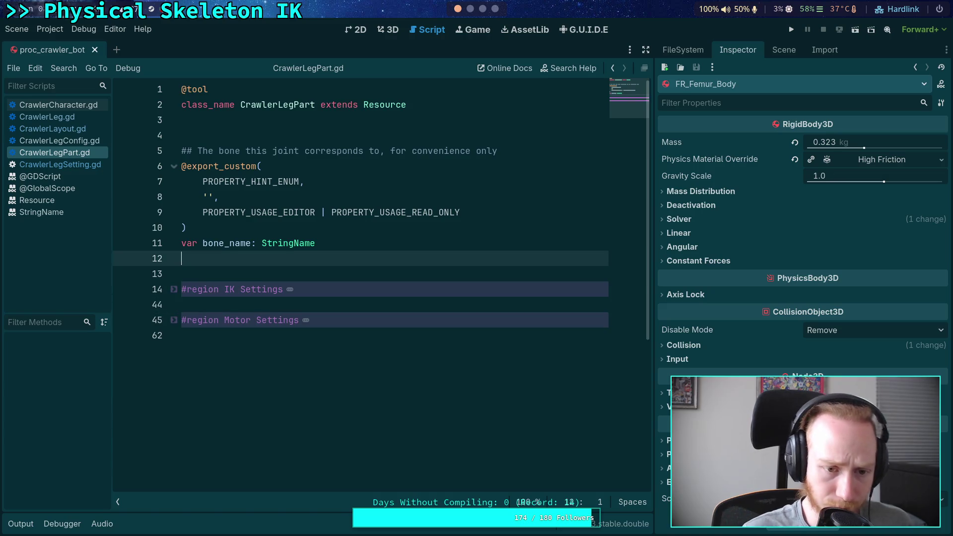
{"action": "key", "text": "Return"}
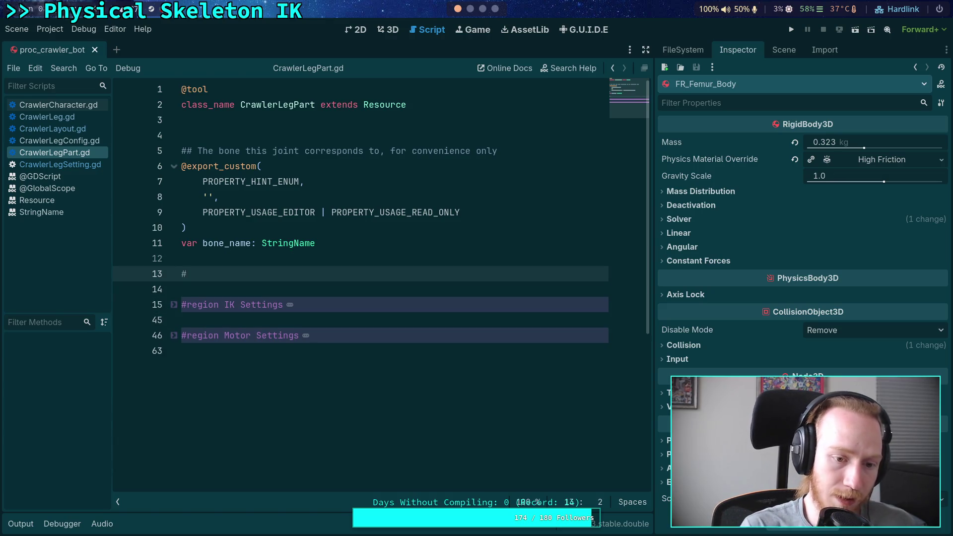
{"action": "type", "text": "ce"}
{"action": "key", "text": "BackSpace"}
{"action": "type", "text": "region"}
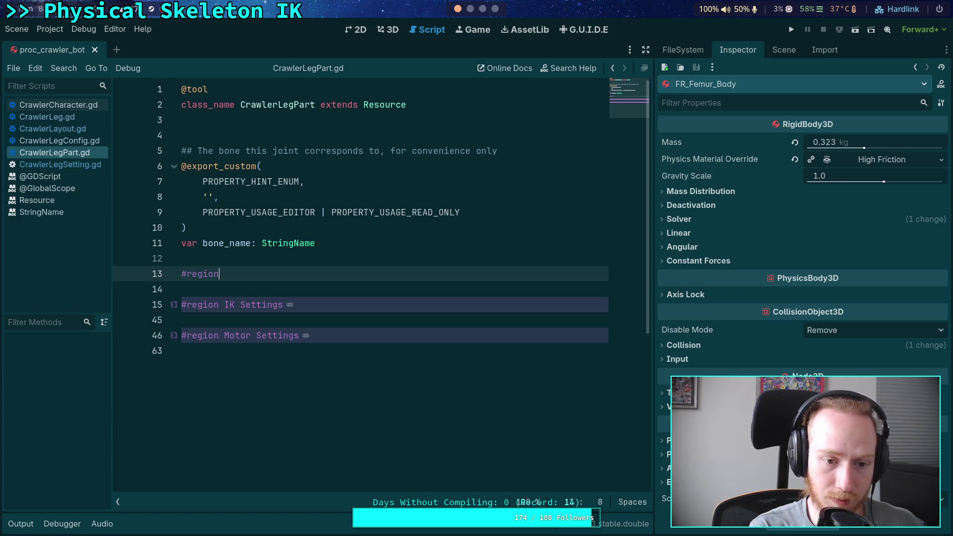
{"action": "type", "text": " Physics"}
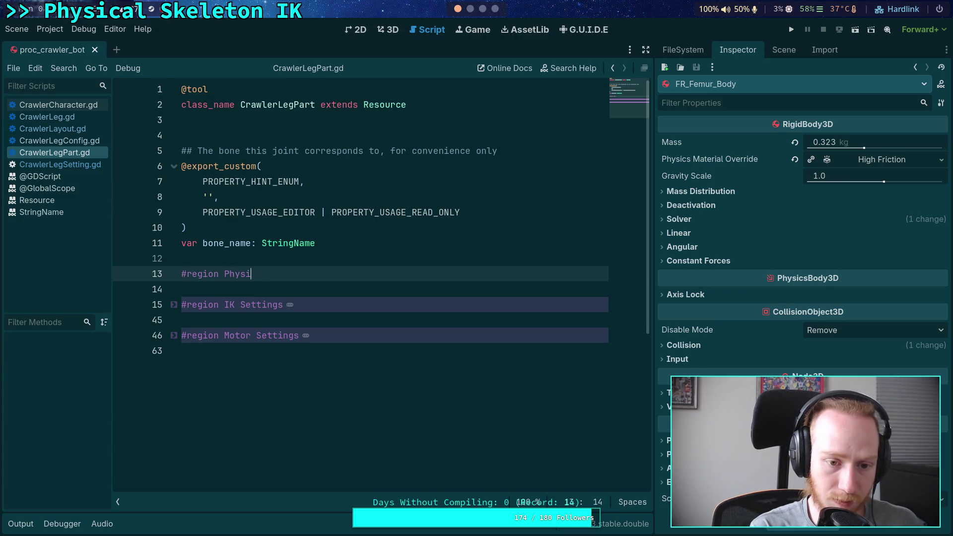
{"action": "key", "text": "Return"}
{"action": "key", "text": "Return"}
{"action": "type", "text": "endregion"}
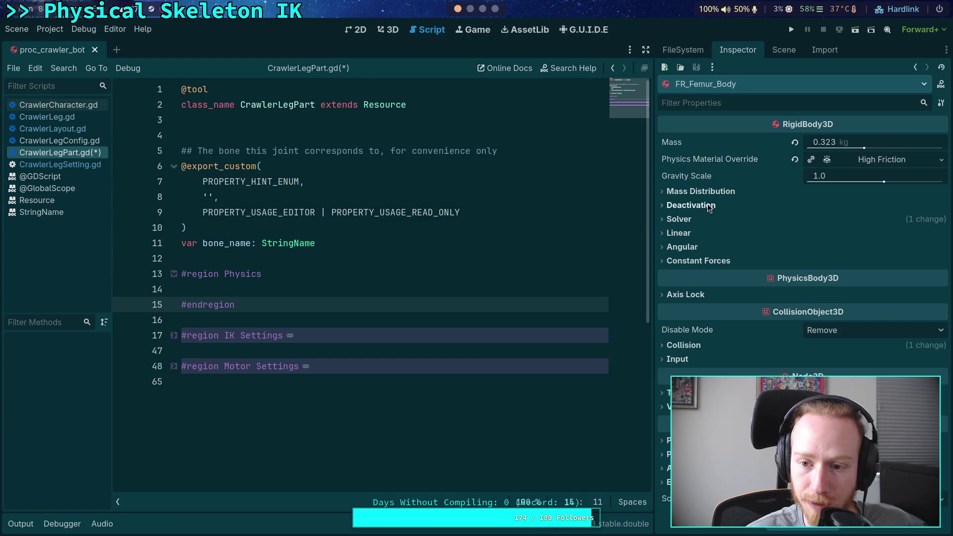
{"action": "left_click", "coordinate": [699, 344]}
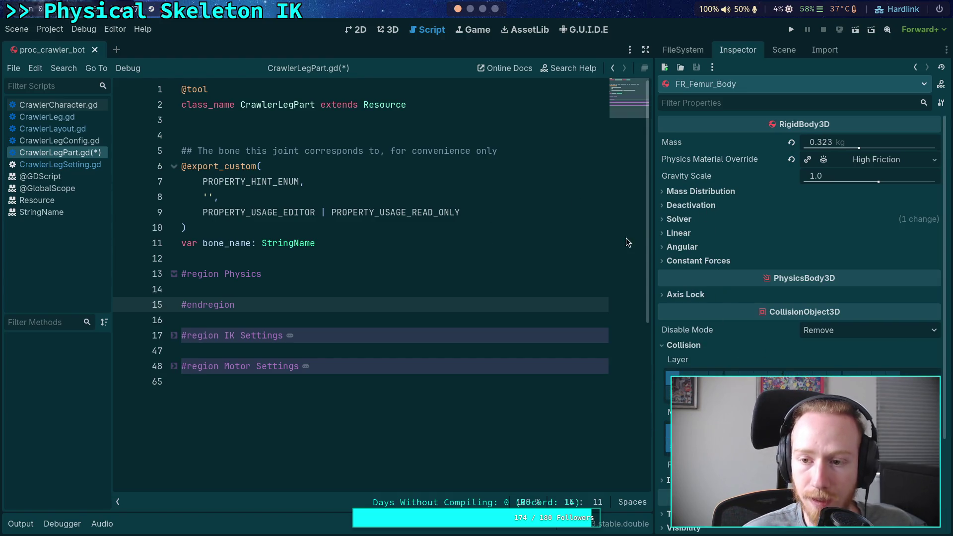
{"action": "left_click", "coordinate": [343, 287]}
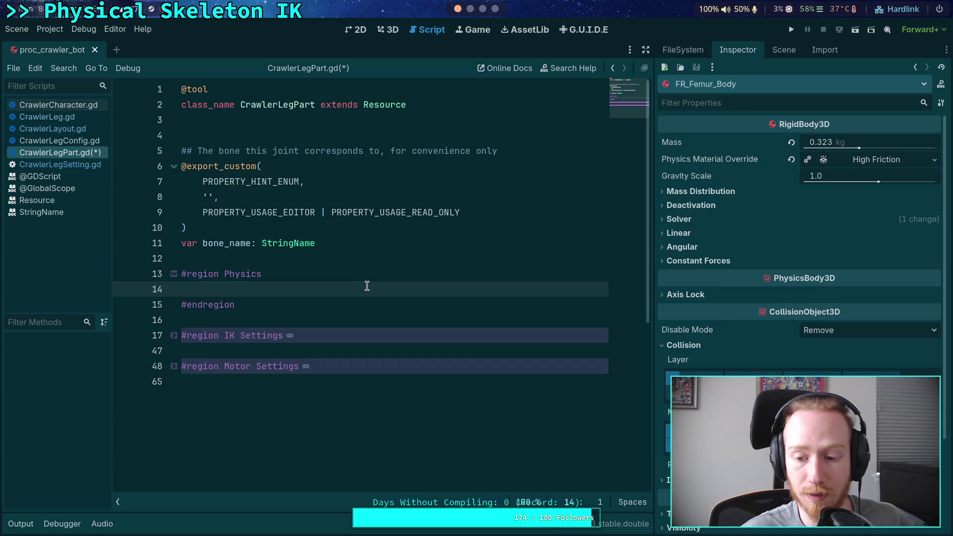
{"action": "left_click", "coordinate": [687, 221]}
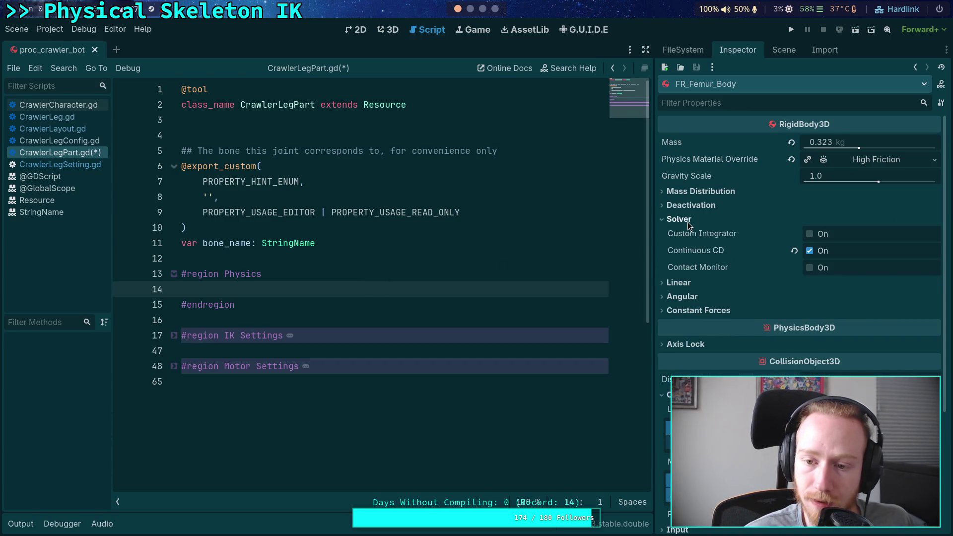
{"action": "left_click", "coordinate": [687, 221]}
{"action": "left_click", "coordinate": [688, 233]}
{"action": "left_click", "coordinate": [687, 233]}
{"action": "left_click", "coordinate": [693, 247]}
{"action": "left_click", "coordinate": [693, 247]}
{"action": "left_click", "coordinate": [693, 261]}
{"action": "left_click", "coordinate": [693, 261]}
{"action": "left_click", "coordinate": [693, 247]}
{"action": "left_click", "coordinate": [693, 247]}
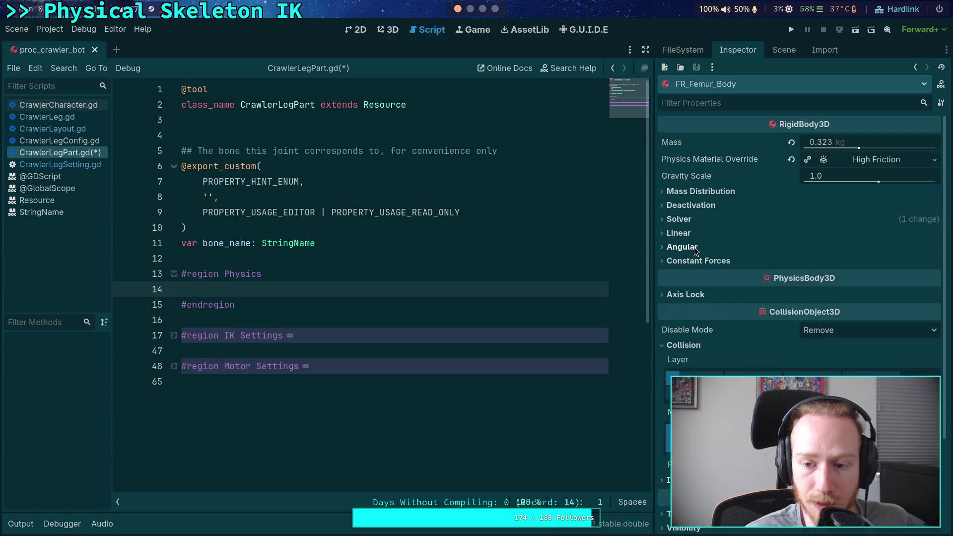
{"action": "left_click", "coordinate": [692, 234]}
{"action": "left_click", "coordinate": [692, 234]}
{"action": "left_click", "coordinate": [696, 220]}
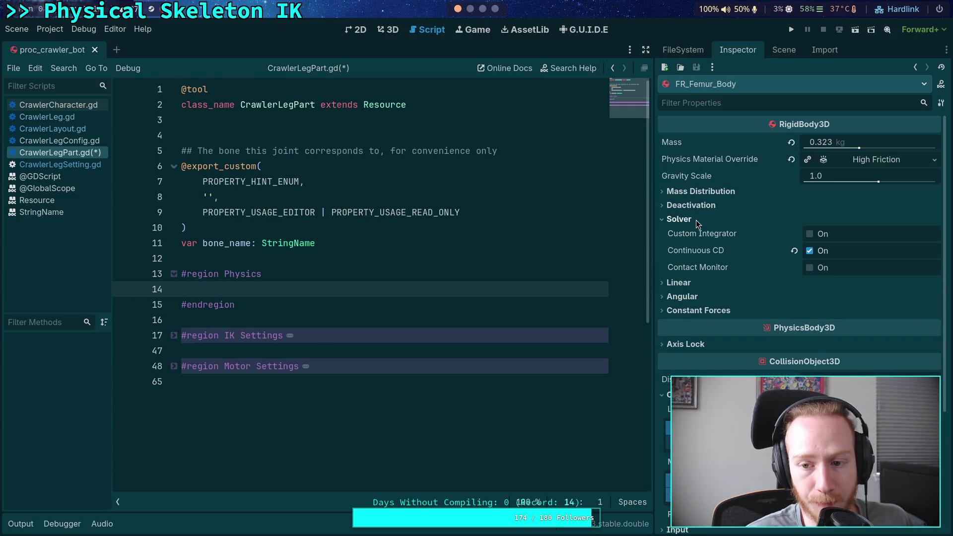
{"action": "left_click", "coordinate": [697, 221]}
{"action": "left_click", "coordinate": [702, 207]}
{"action": "left_click", "coordinate": [702, 207]}
{"action": "left_click", "coordinate": [711, 192]}
{"action": "left_click", "coordinate": [709, 191]}
{"action": "left_click", "coordinate": [695, 220]}
{"action": "left_click", "coordinate": [696, 221]}
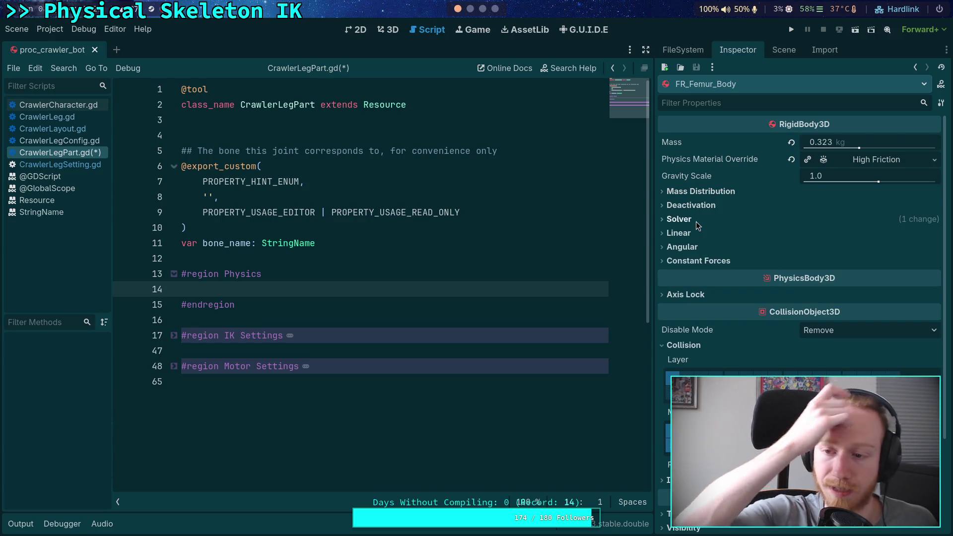
{"action": "left_click", "coordinate": [418, 291]}
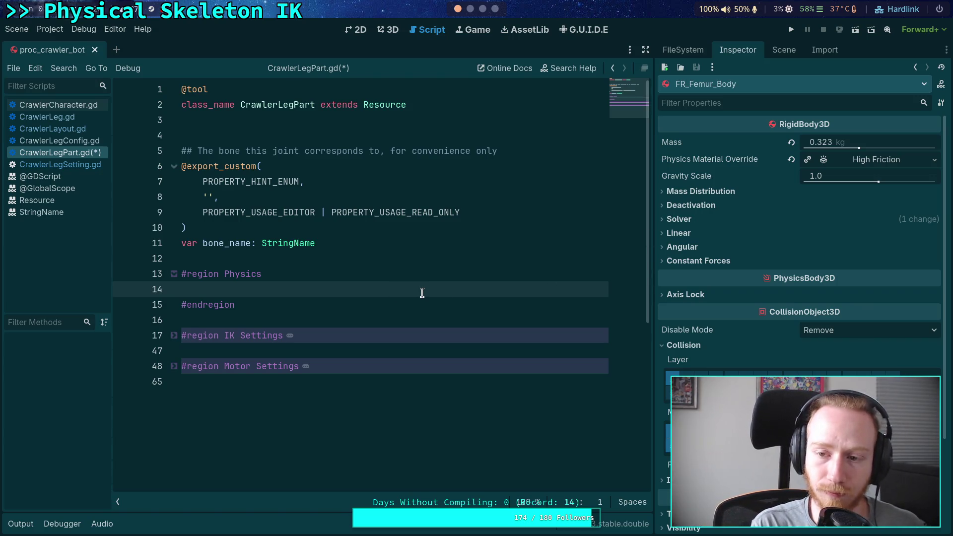
{"action": "type", "text": "var"}
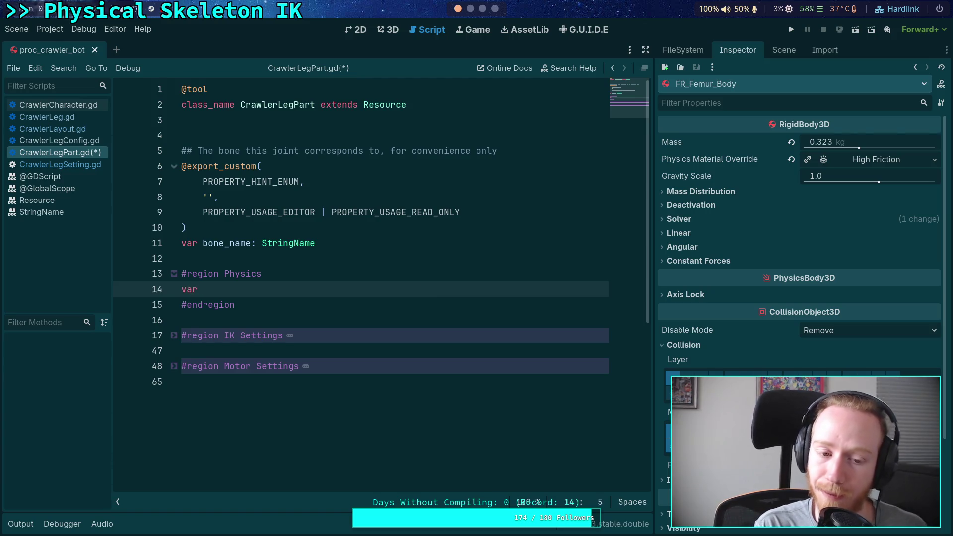
{"action": "key", "text": "BackSpace"}
{"action": "key", "text": "BackSpace"}
{"action": "key", "text": "BackSpace"}
{"action": "type", "text": "@export"}
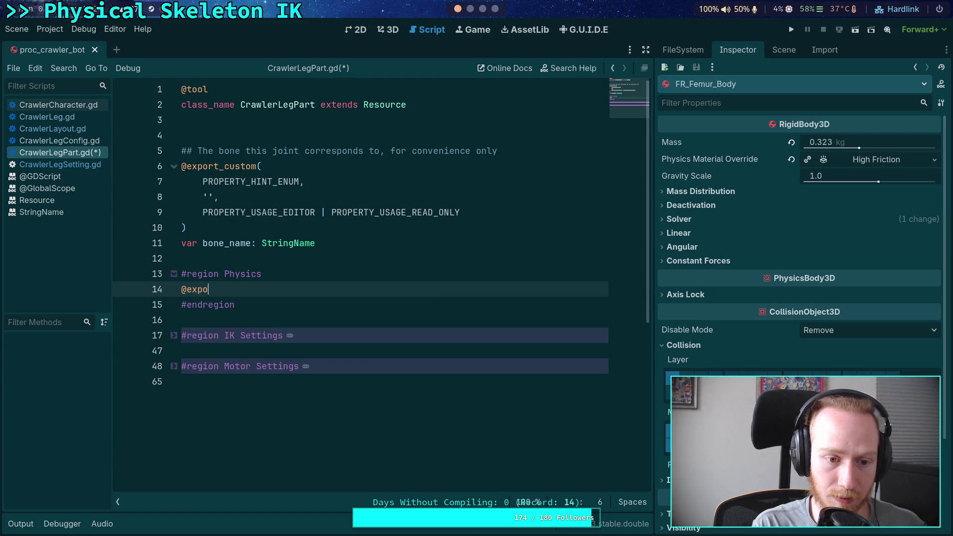
{"action": "type", "text": "_group('"}
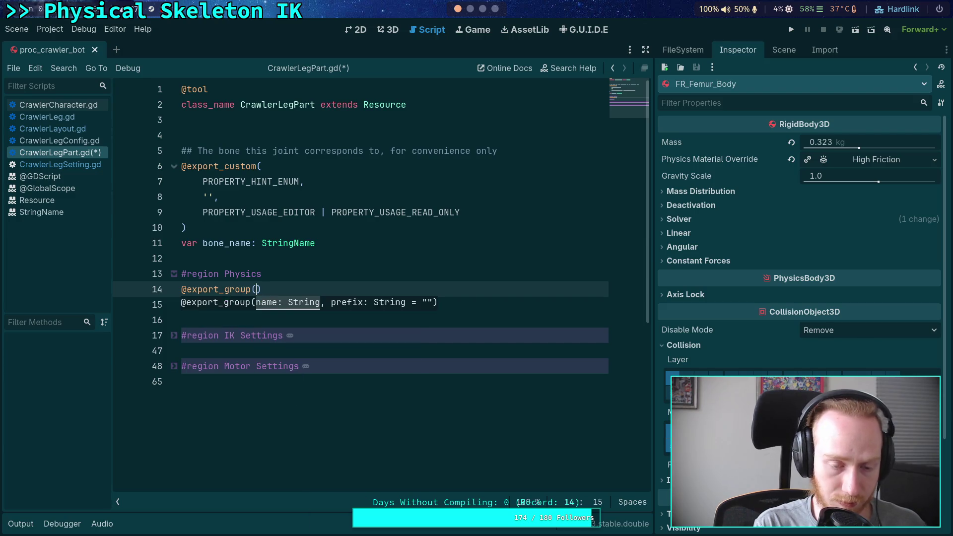
{"action": "type", "text": "Physics"}
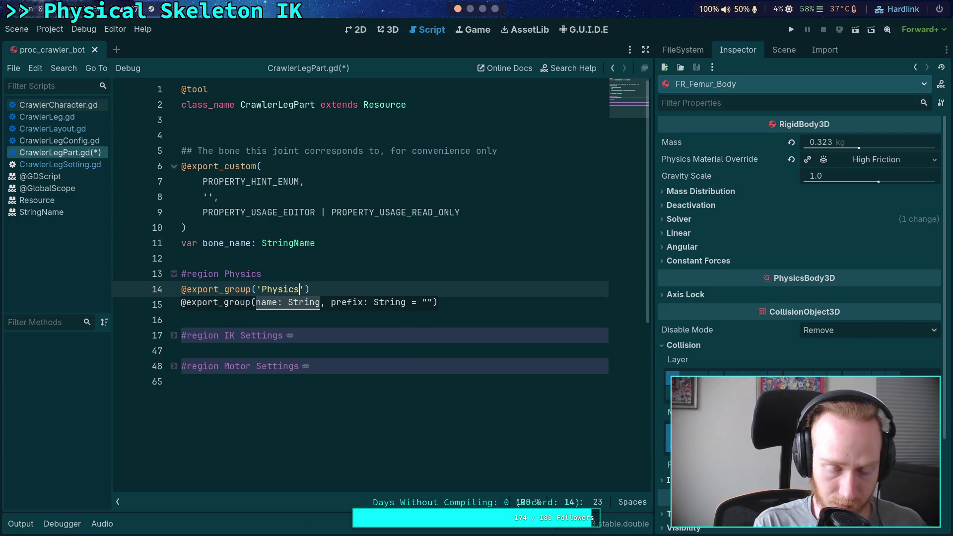
{"action": "key", "text": "Return"}
{"action": "key", "text": "Return"}
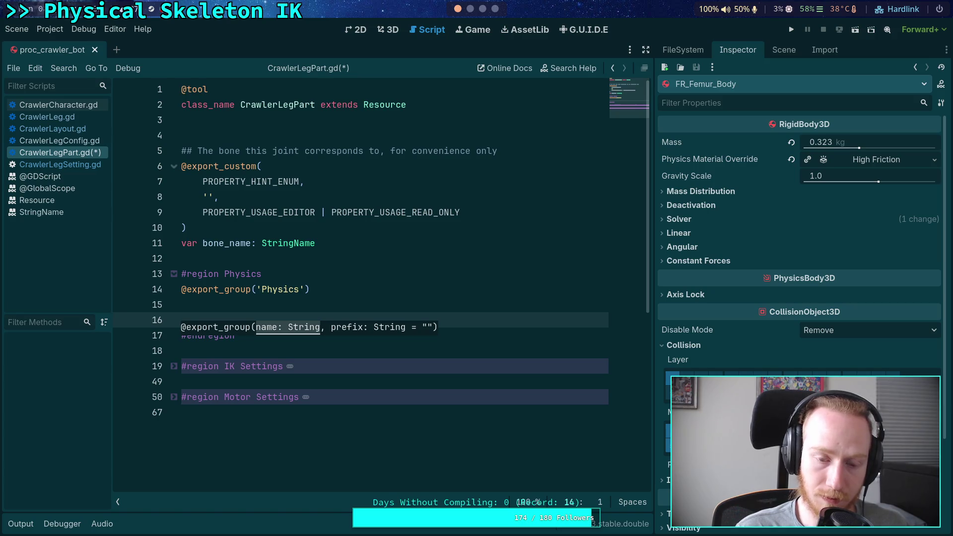
Export physics_material: PhysicsMaterial, commented 'Physics material to apply to the leg rigid body'.
{"action": "type", "text": "@export var "}
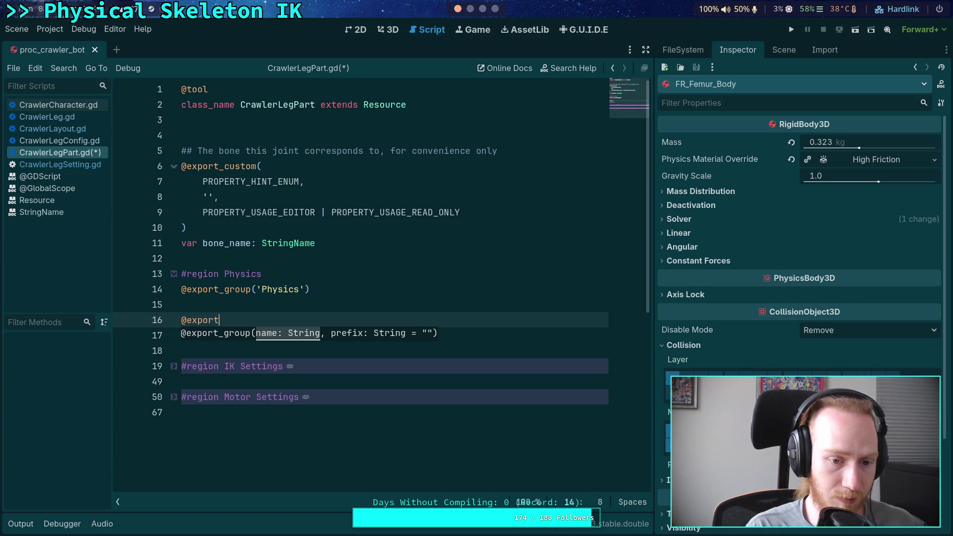
{"action": "type", "text": "physics_mate"}
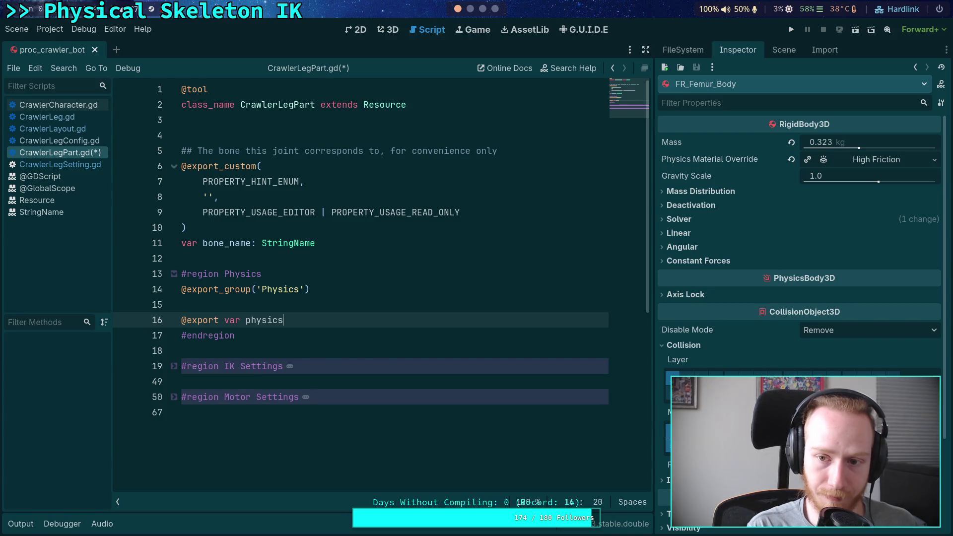
{"action": "type", "text": "rial: "}
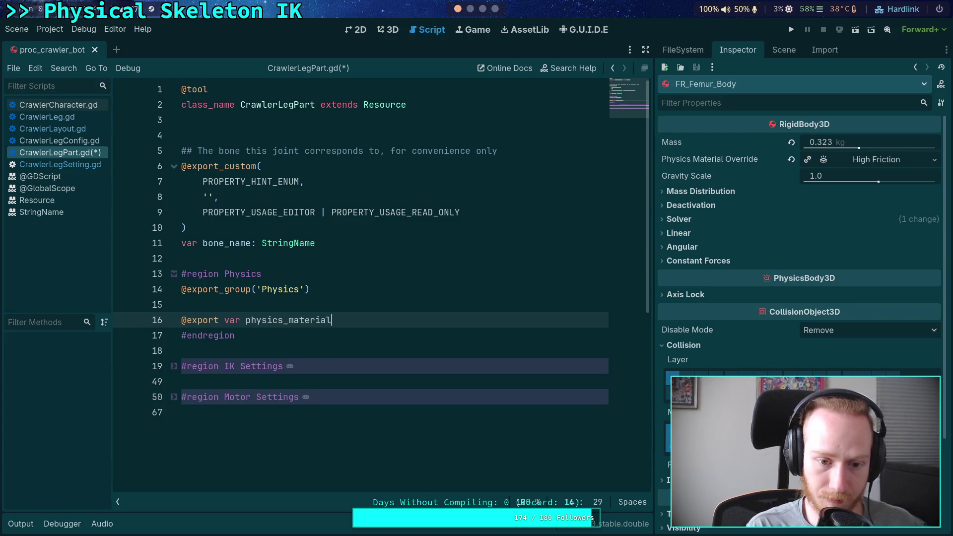
{"action": "type", "text": "PhysicsMat"}
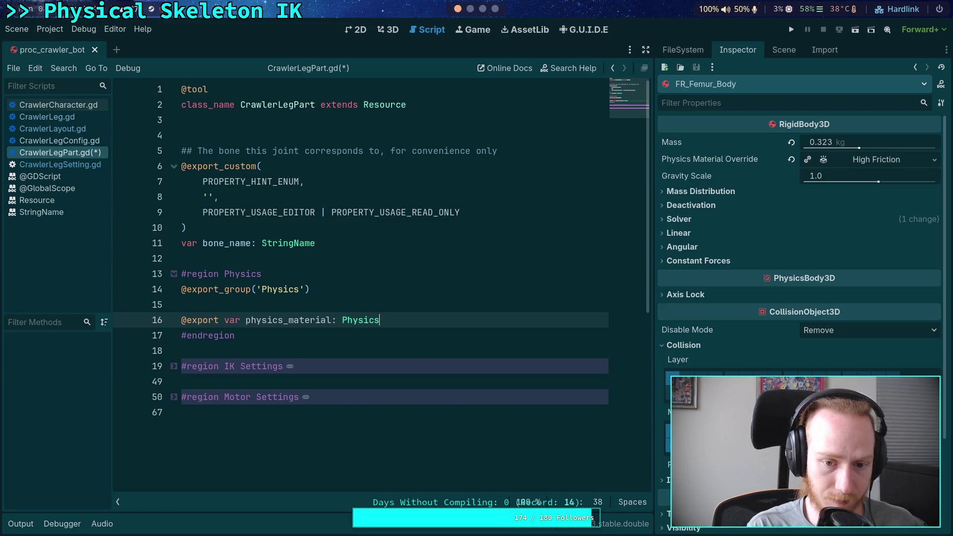
{"action": "key", "text": "Return"}
{"action": "key", "text": "BackSpace"}
{"action": "key", "text": "BackSpace"}
{"action": "key", "text": "BackSpace"}
{"action": "key", "text": "Escape"}
{"action": "key", "text": "Up"}
{"action": "key", "text": "Return"}
{"action": "type", "text": "##"}
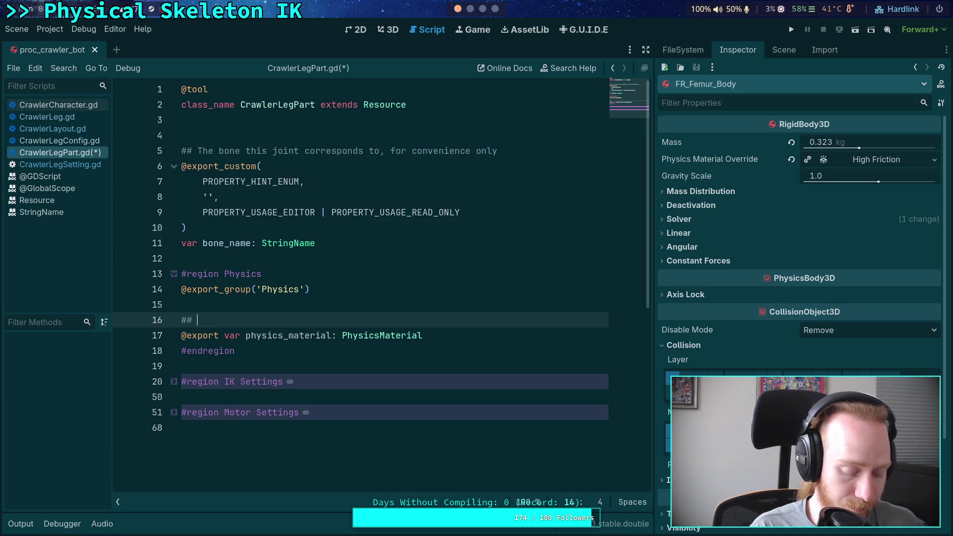
{"action": "type", "text": "Physi"}
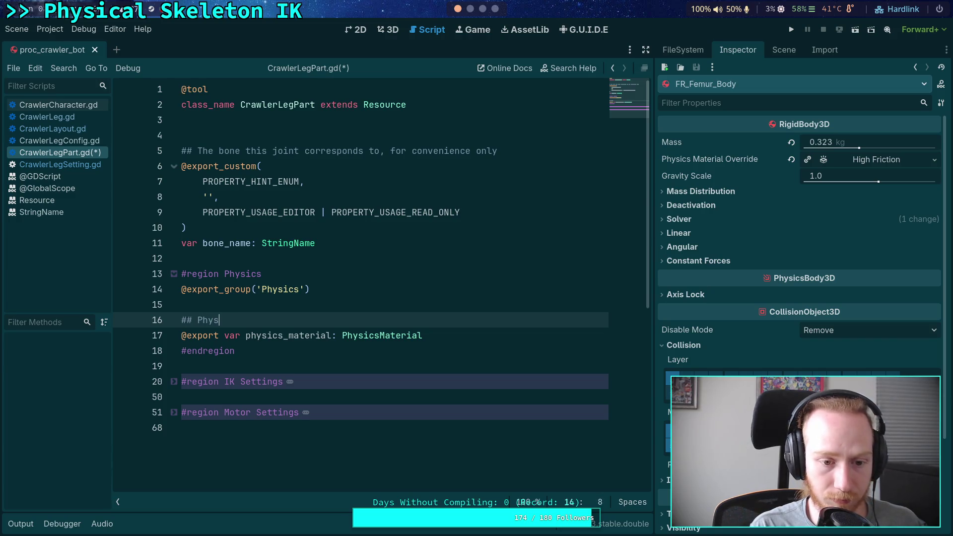
{"action": "type", "text": "cs material t"}
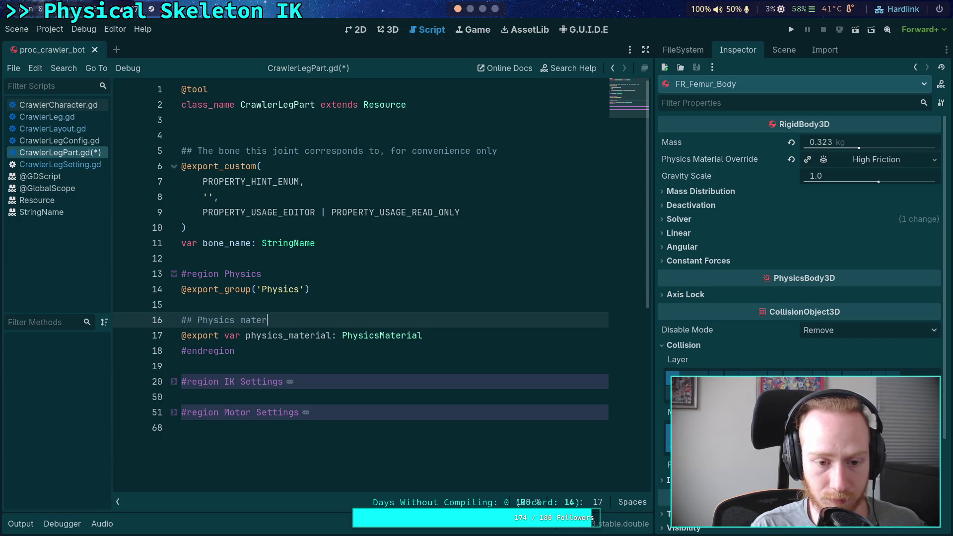
{"action": "type", "text": "o apply to the ley"}
{"action": "key", "text": "BackSpace"}
{"action": "type", "text": "g part"}
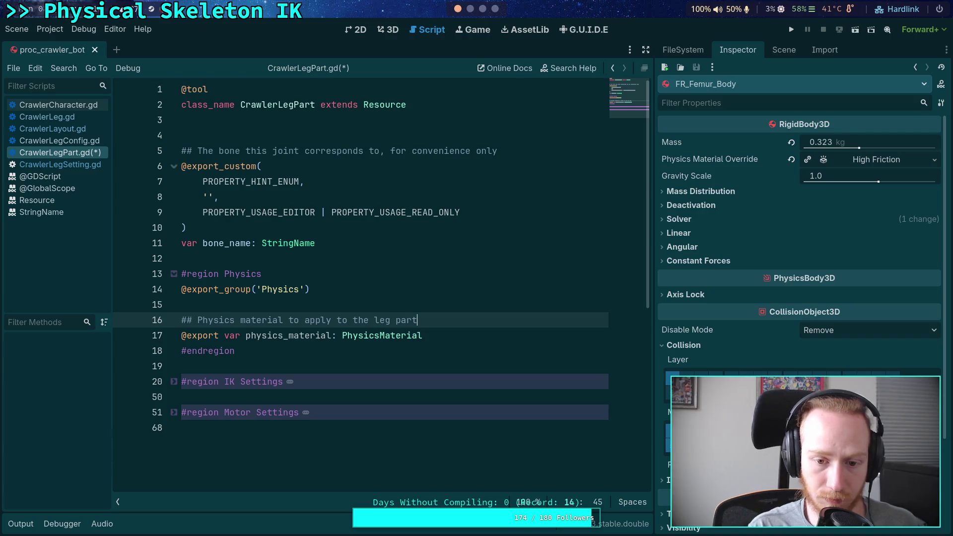
{"action": "key", "text": "BackSpace"}
{"action": "key", "text": "BackSpace"}
{"action": "key", "text": "BackSpace"}
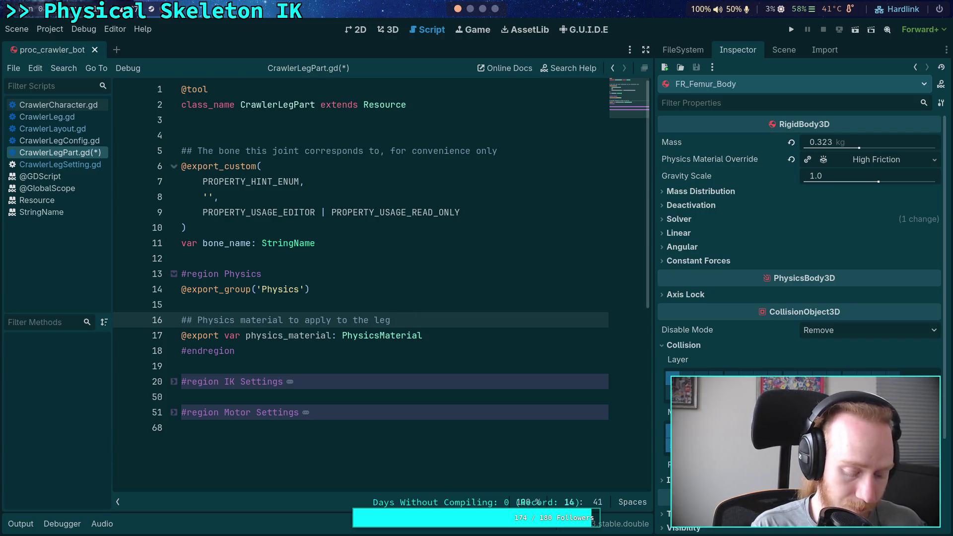
{"action": "type", "text": "rigid body"}
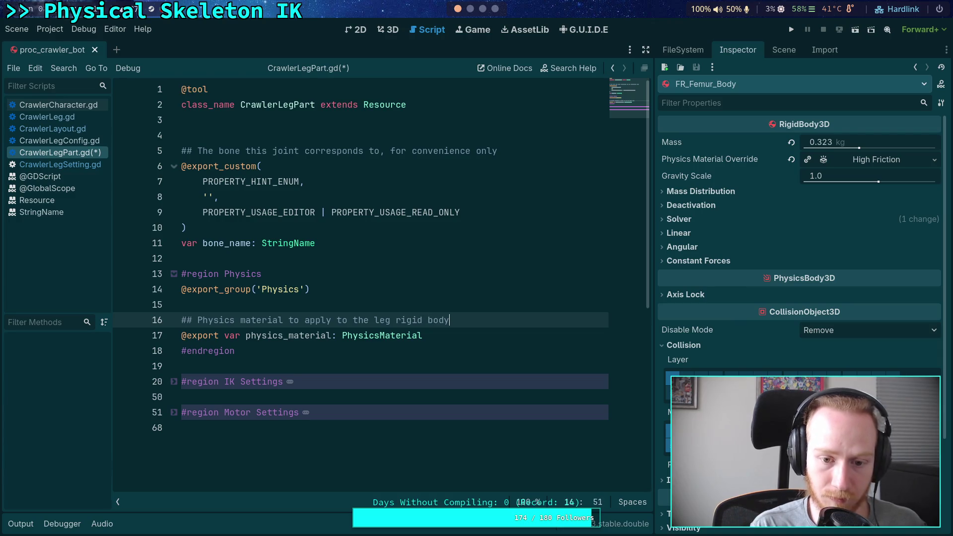
{"action": "left_click", "coordinate": [485, 329]}
{"action": "key", "text": "Return"}
{"action": "key", "text": "Return"}
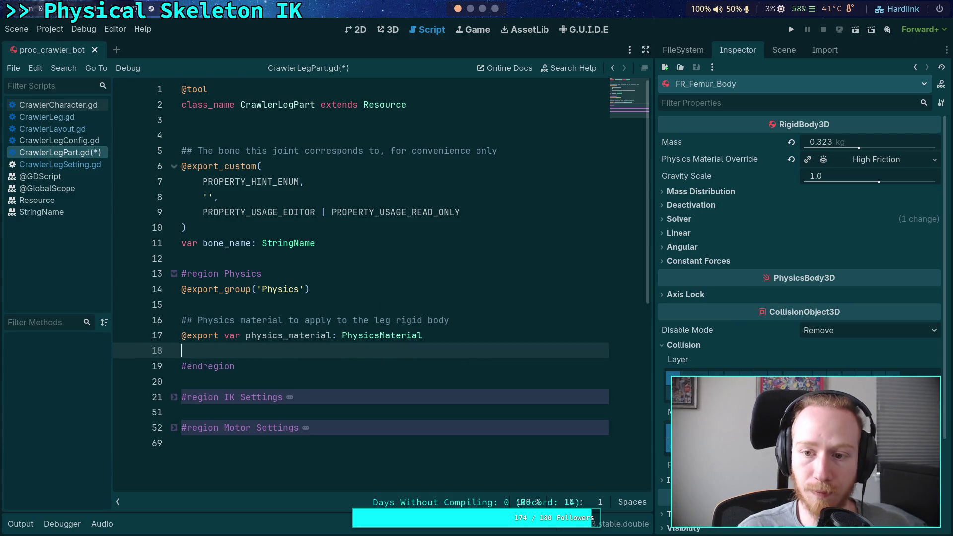
{"action": "type", "text": "##"}
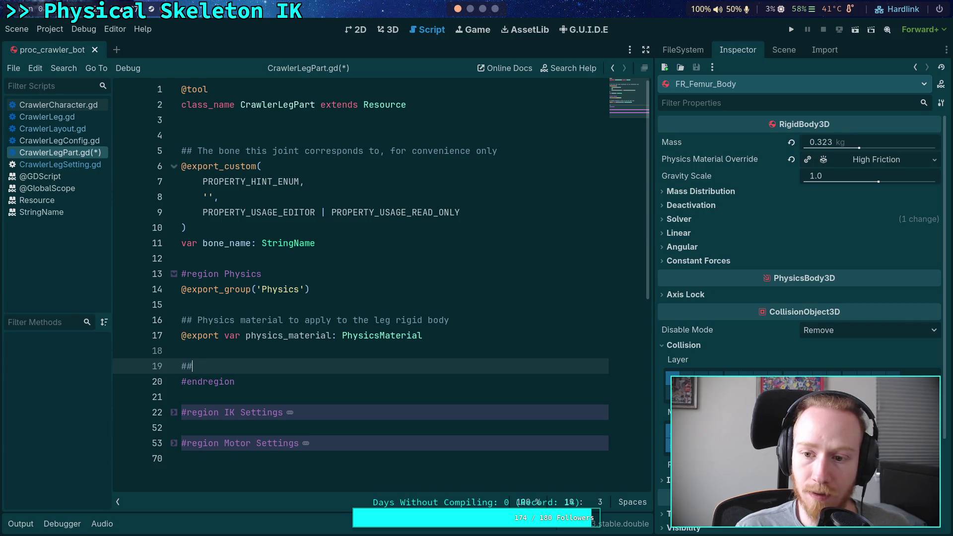
{"action": "left_click", "coordinate": [677, 219]}
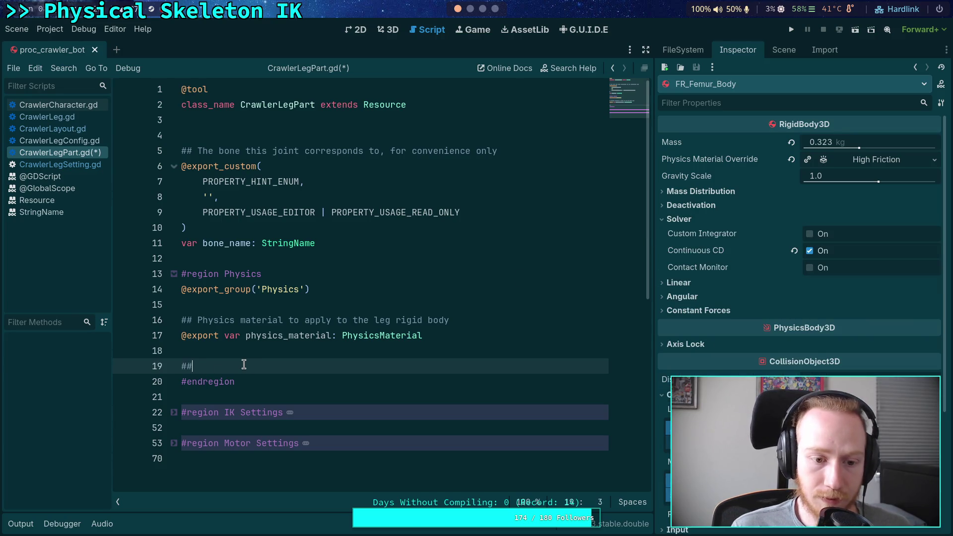
{"action": "key", "text": "BackSpace"}
{"action": "key", "text": "BackSpace"}
{"action": "type", "text": "@export var "}
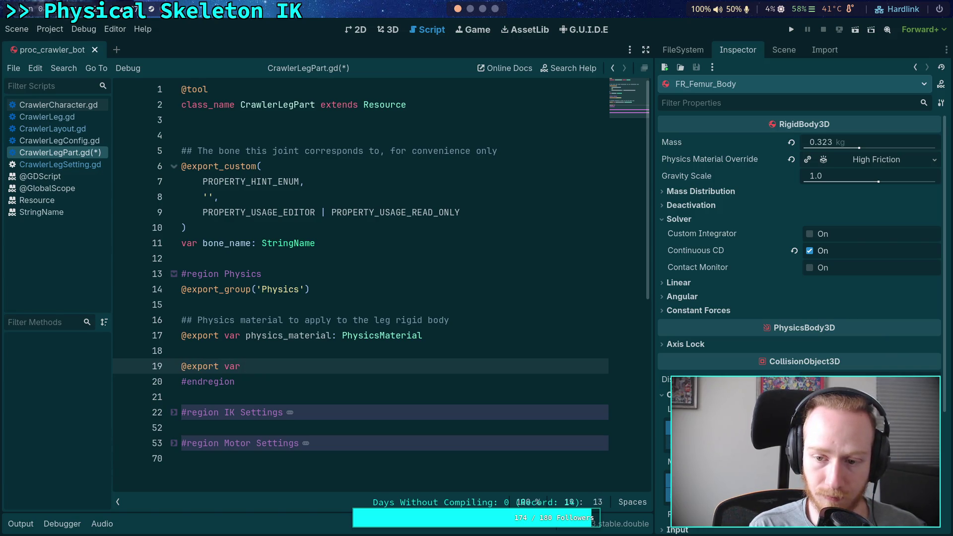
{"action": "type", "text": "continu"}
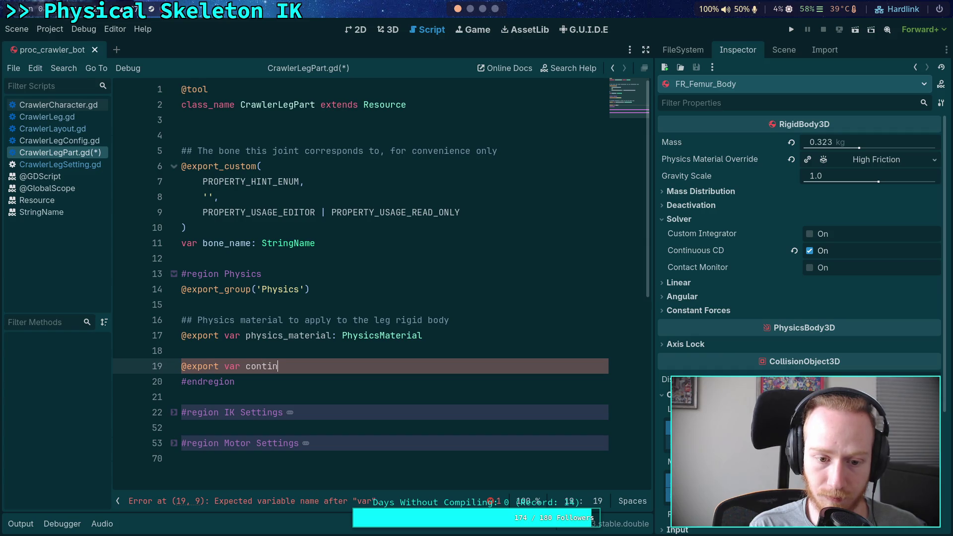
{"action": "type", "text": "ous_"}
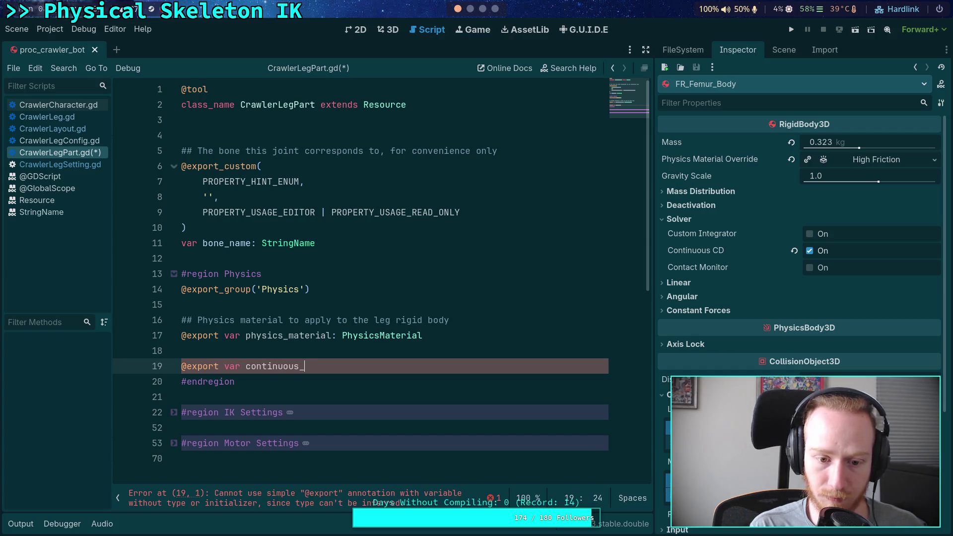
{"action": "type", "text": "CD"}
{"action": "mouse_move", "coordinate": [702, 253]}
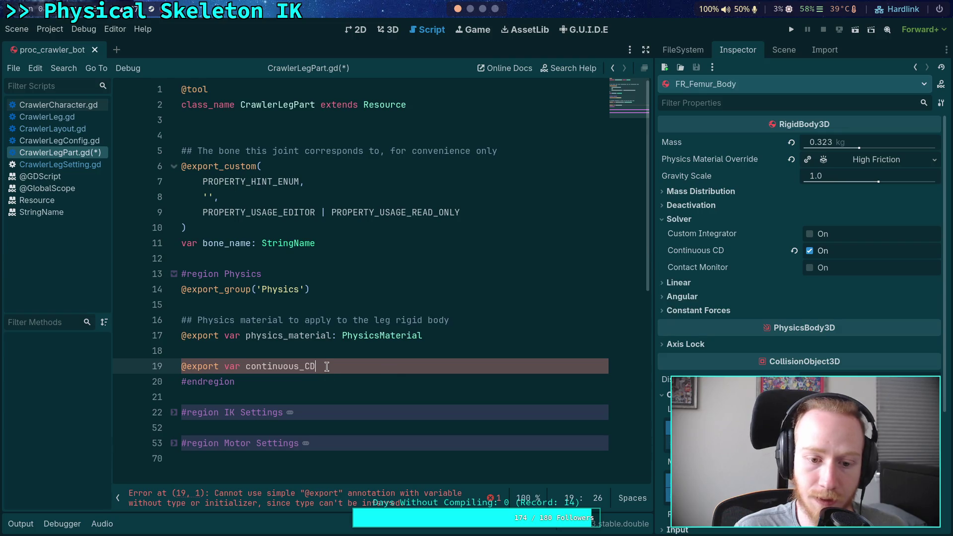
{"action": "key", "text": "BackSpace"}
{"action": "key", "text": "BackSpace"}
{"action": "type", "text": "cd:"}
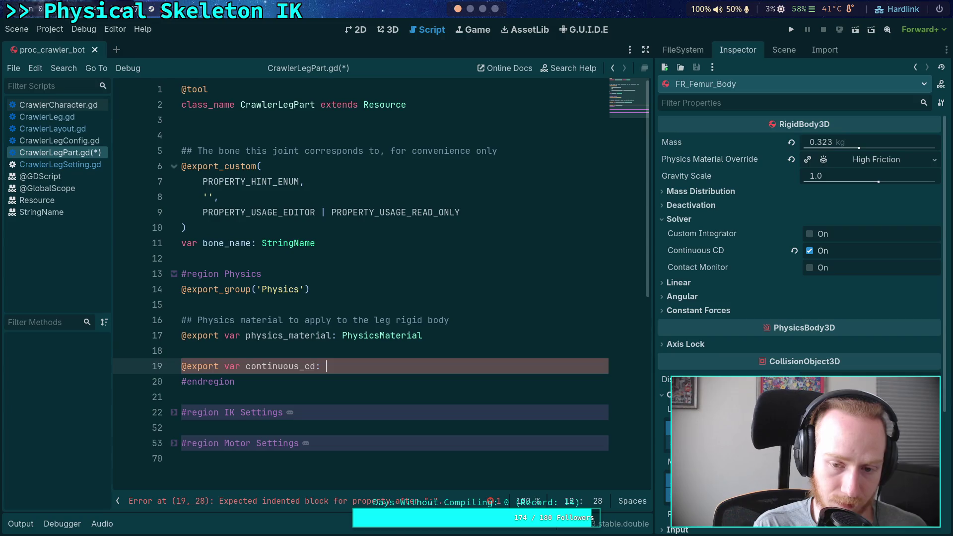
{"action": "type", "text": " bool = true"}
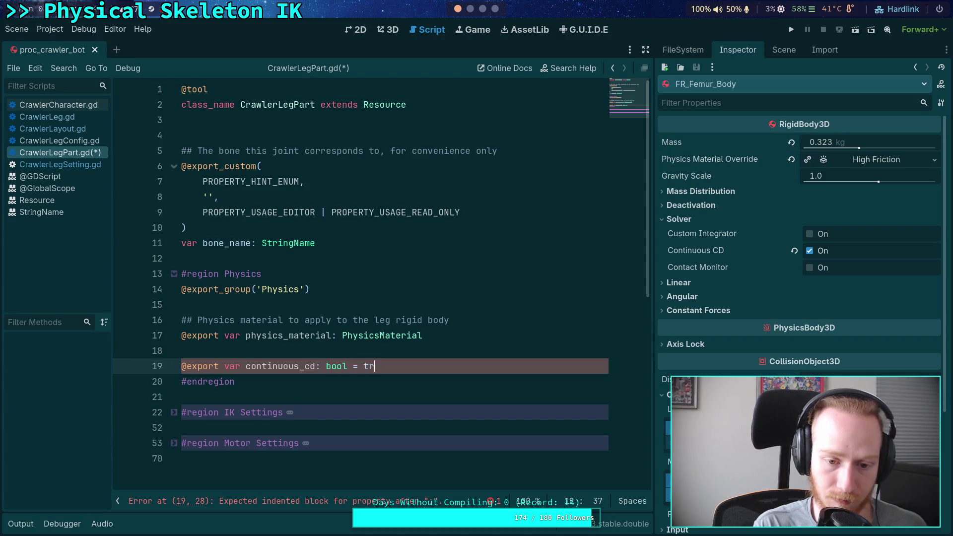
Document continuous_cd with a ## comment about enabling continuous collision detection on the rigid body.
{"action": "key", "text": "ctrl+shift+Return"}
{"action": "type", "text": "## If"}
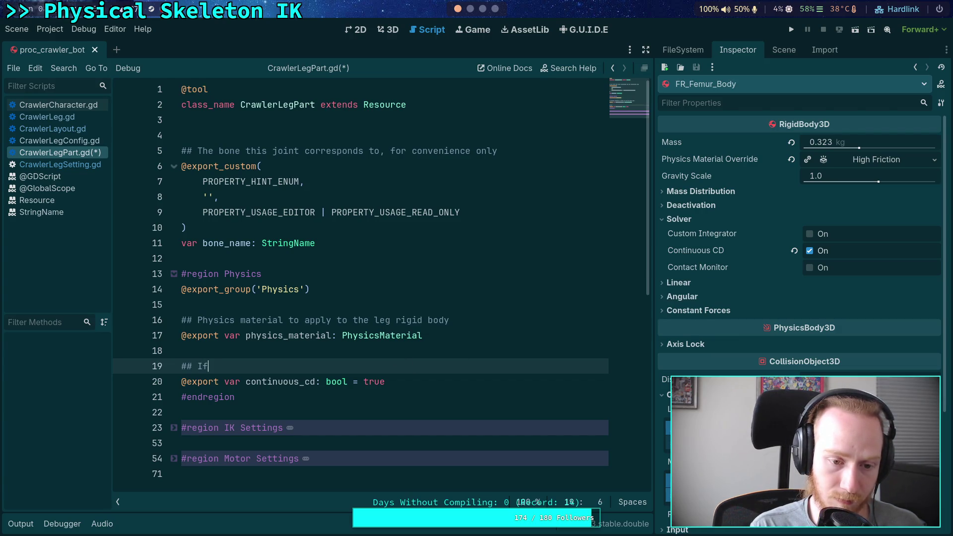
{"action": "type", "text": "ontinuous collision "}
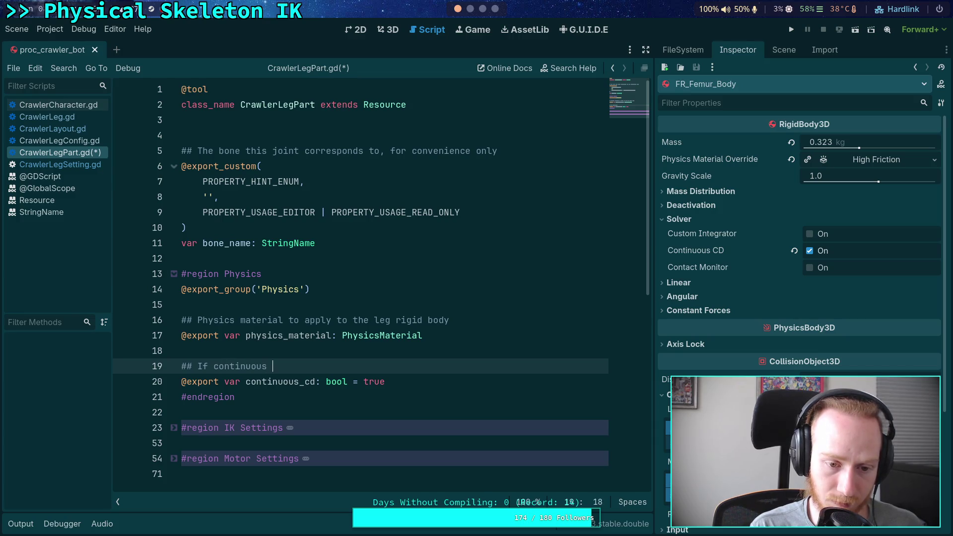
{"action": "type", "text": "detection "}
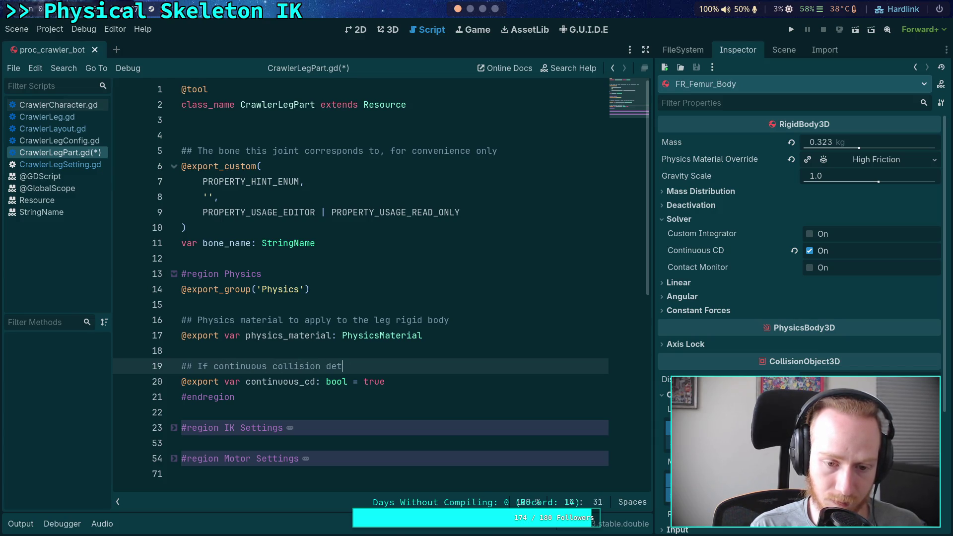
{"action": "type", "text": "should be enab"}
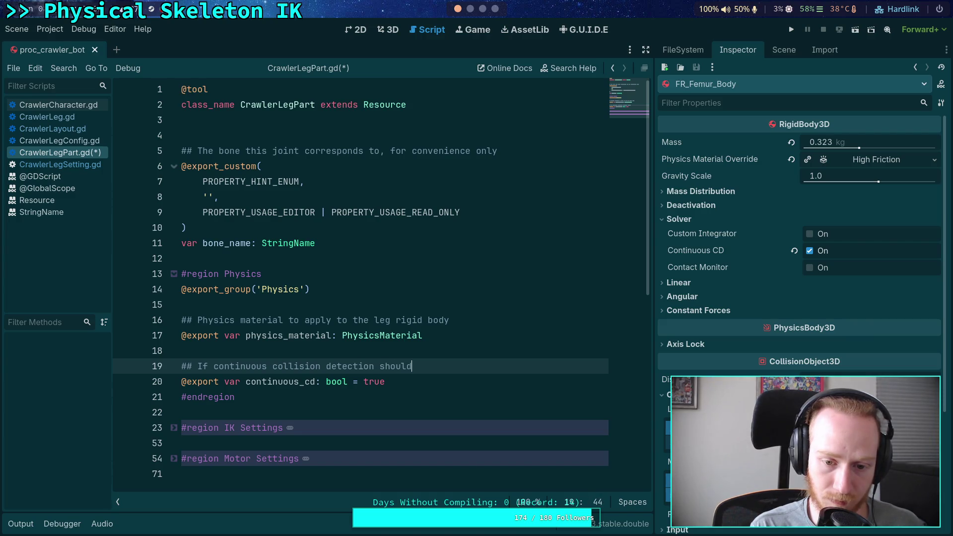
{"action": "type", "text": "led on the rigih"}
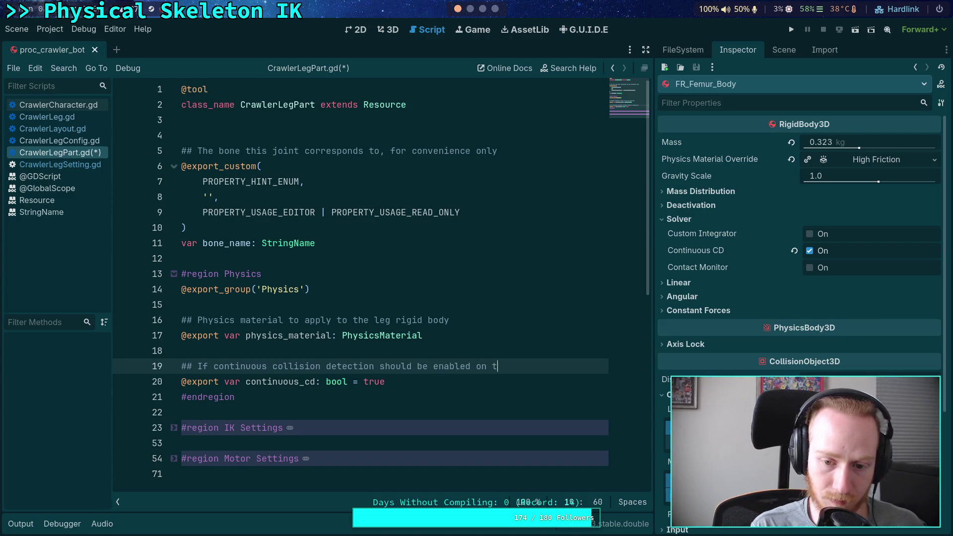
{"action": "key", "text": "BackSpace"}
{"action": "type", "text": "d body"}
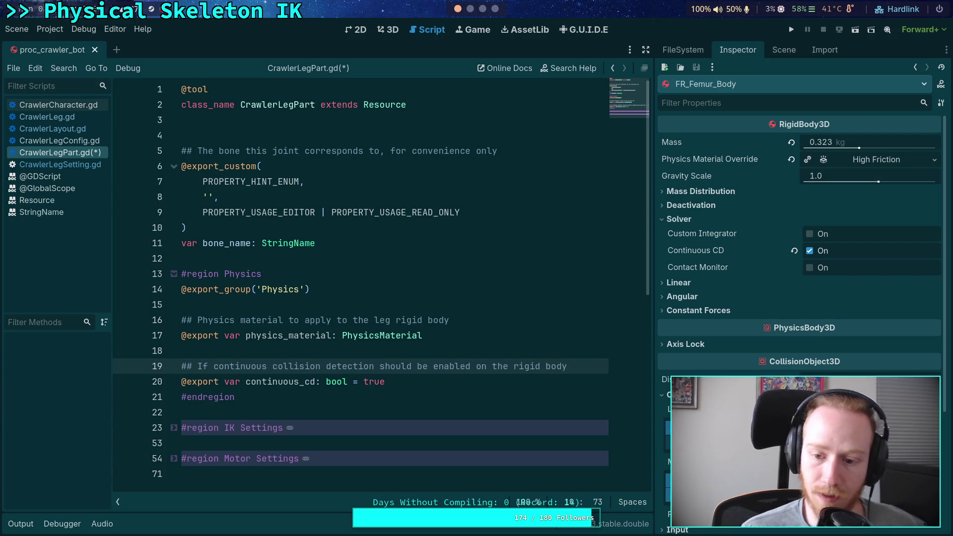
{"action": "scroll", "coordinate": [506, 328], "scroll_direction": "down", "scroll_amount": 1}
{"action": "scroll", "coordinate": [813, 309], "scroll_direction": "down", "scroll_amount": 2}
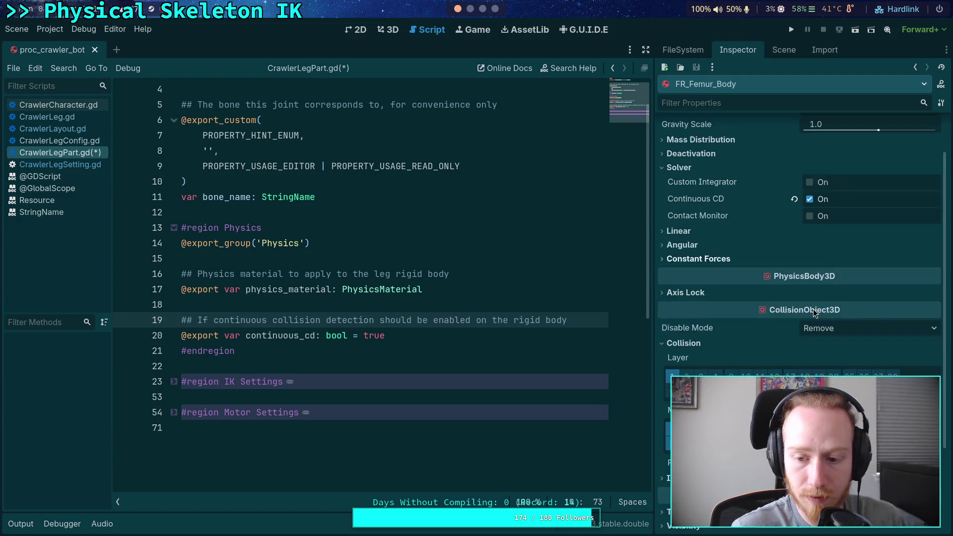
{"action": "scroll", "coordinate": [812, 309], "scroll_direction": "down", "scroll_amount": 2}
{"action": "scroll", "coordinate": [806, 313], "scroll_direction": "down", "scroll_amount": 2}
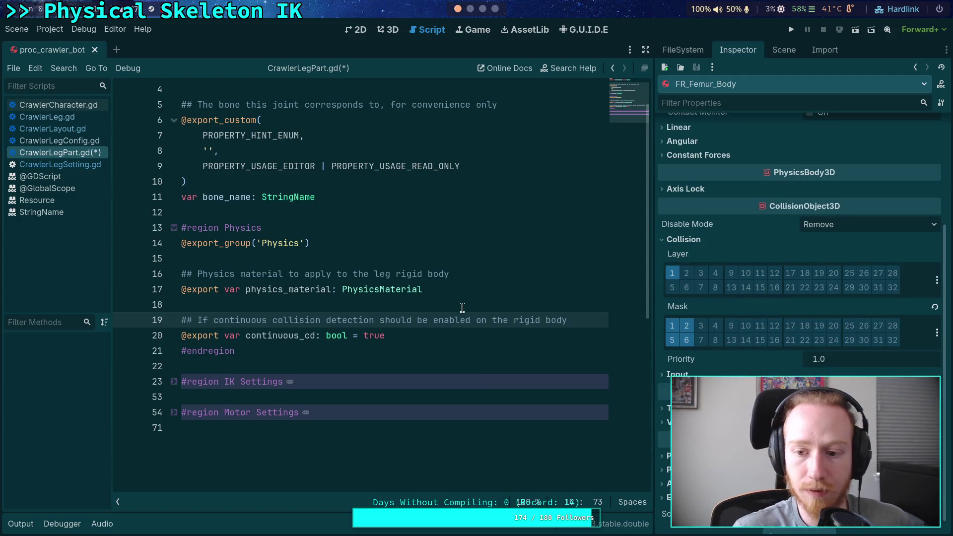
{"action": "left_click", "coordinate": [486, 326]}
{"action": "key", "text": "Down"}
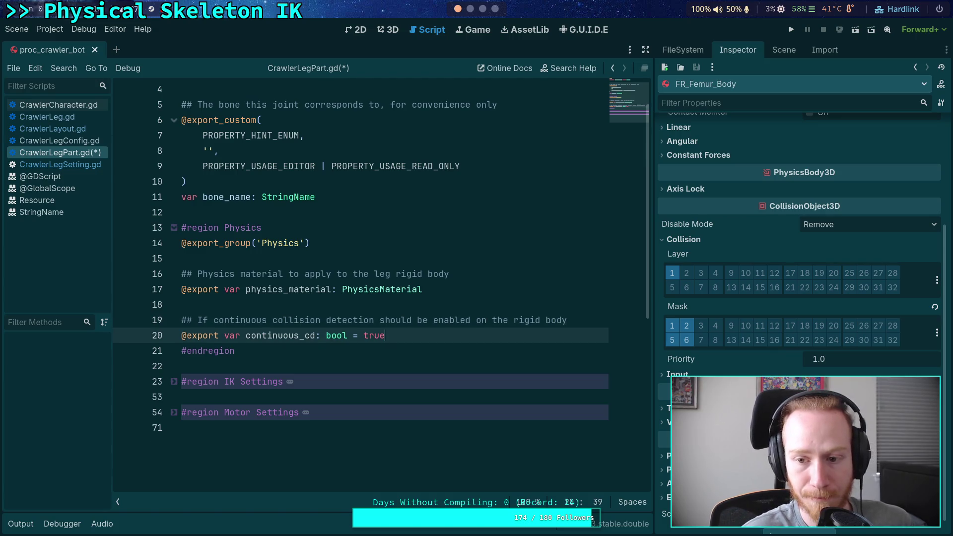
{"action": "key", "text": "Return"}
{"action": "key", "text": "Return"}
{"action": "type", "text": "@export_"}
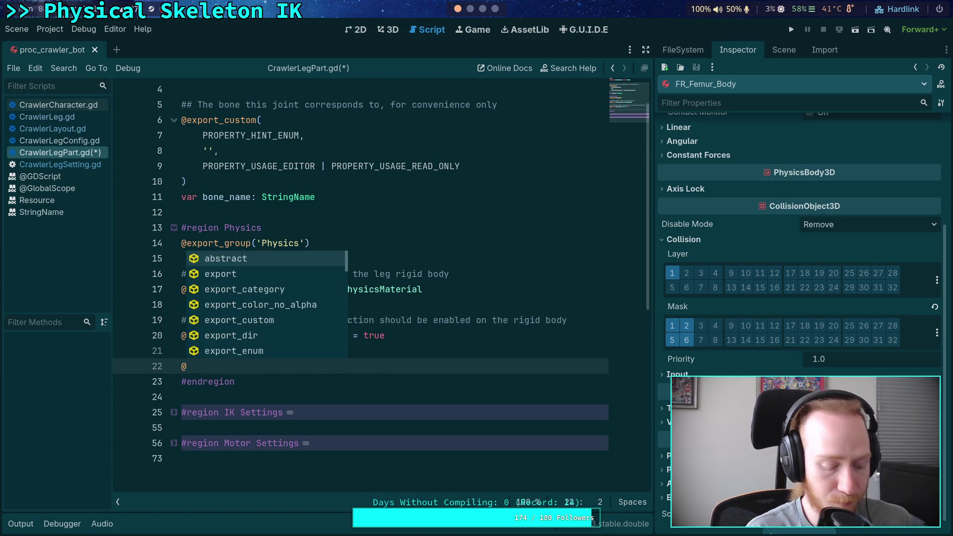
{"action": "type", "text": "ph"}
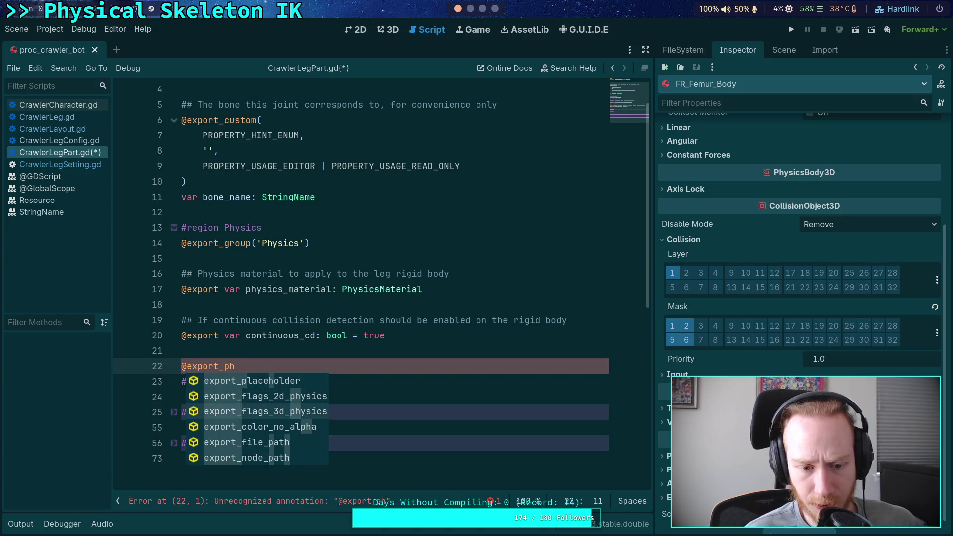
{"action": "key", "text": "Down"}
{"action": "key", "text": "Down"}
{"action": "key", "text": "Return"}
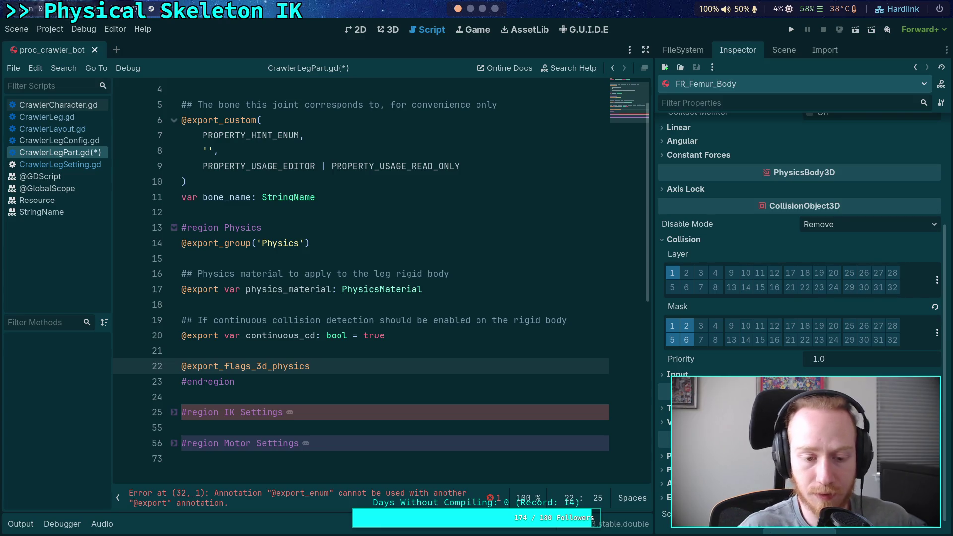
Complete the export as var collision_layer: int = 1, leaving blank lines after it.
{"action": "type", "text": "var "}
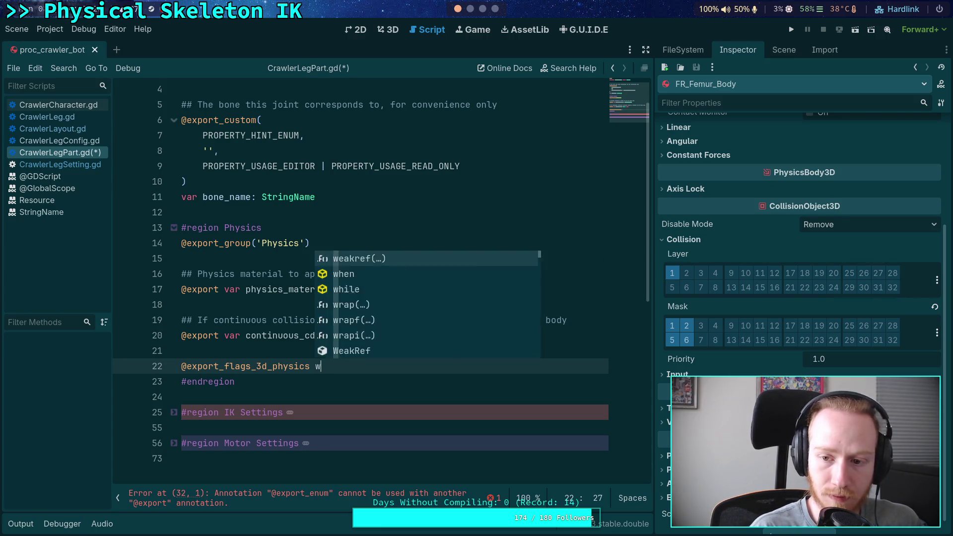
{"action": "type", "text": "colli"}
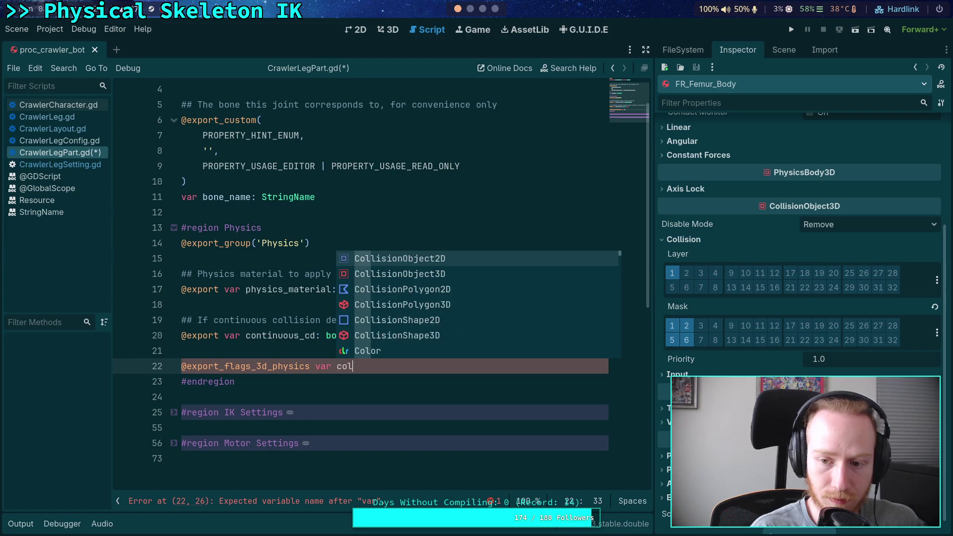
{"action": "key", "text": "BackSpace"}
{"action": "key", "text": "BackSpace"}
{"action": "key", "text": "BackSpace"}
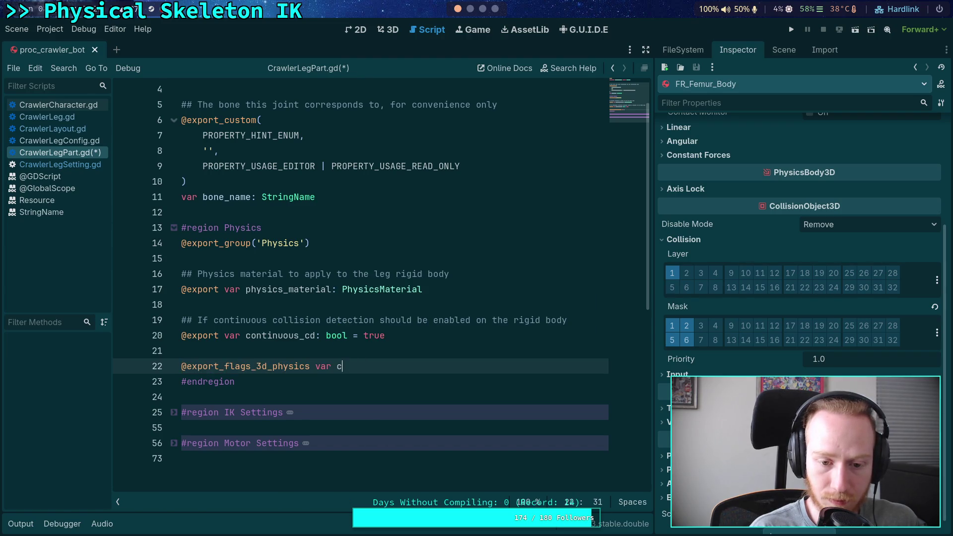
{"action": "type", "text": "collision_lay"}
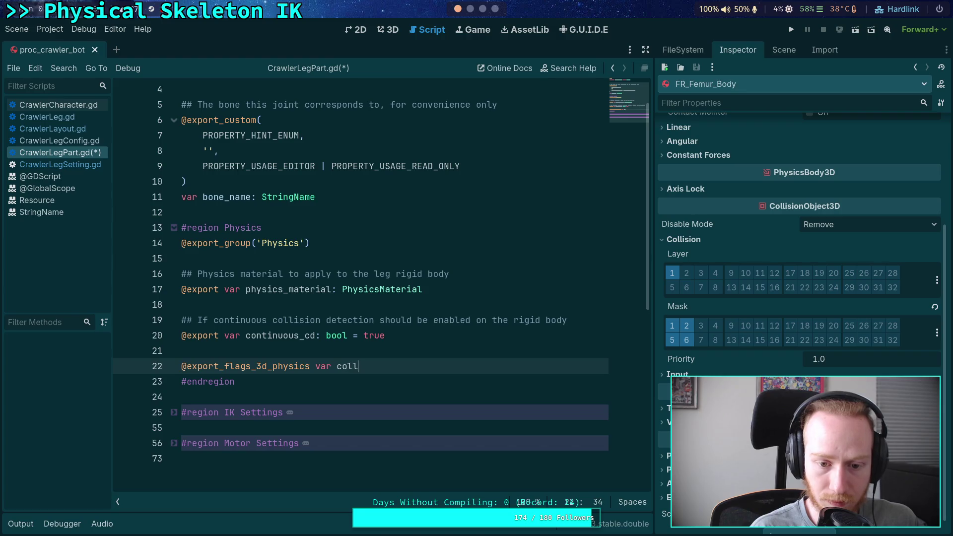
{"action": "type", "text": "er:"}
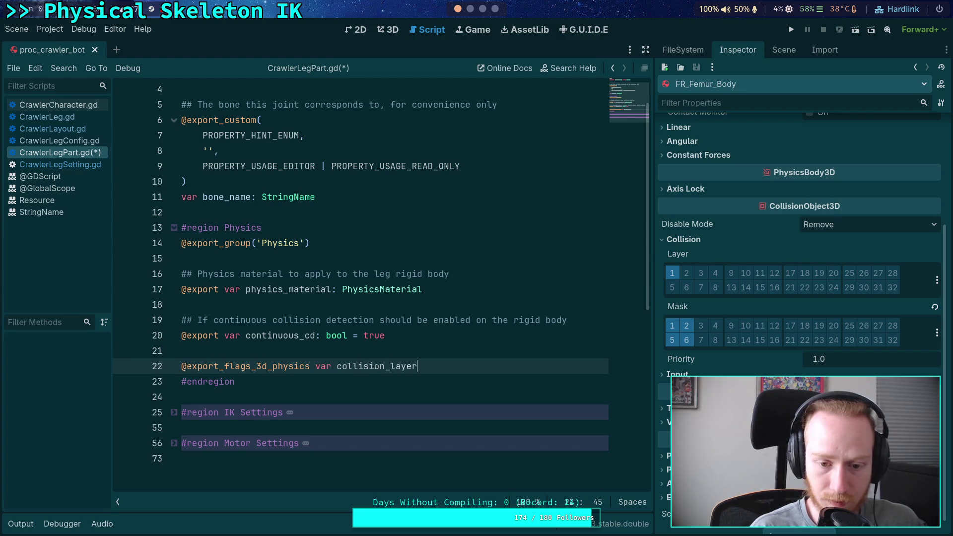
{"action": "type", "text": " int"}
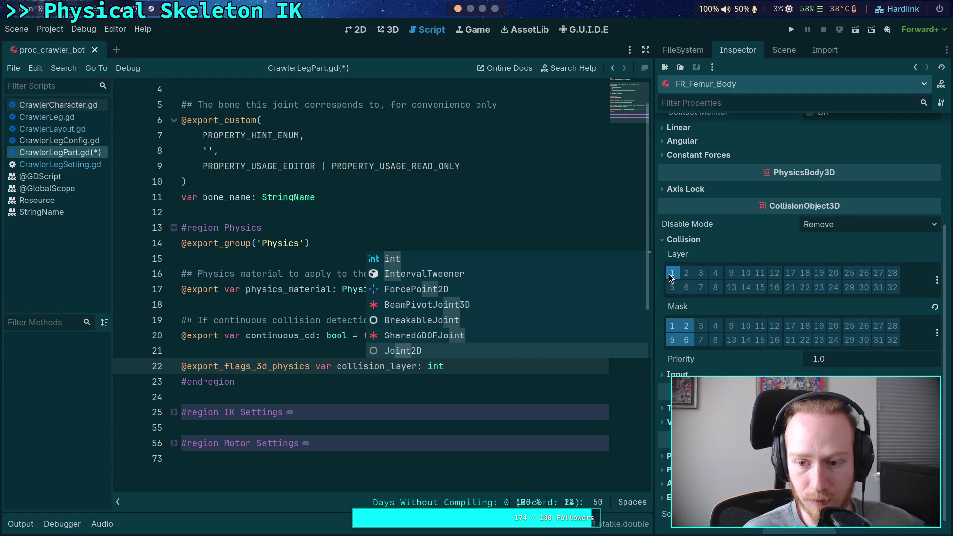
{"action": "left_click", "coordinate": [510, 361]}
{"action": "type", "text": "= 1"}
{"action": "key", "text": "Return"}
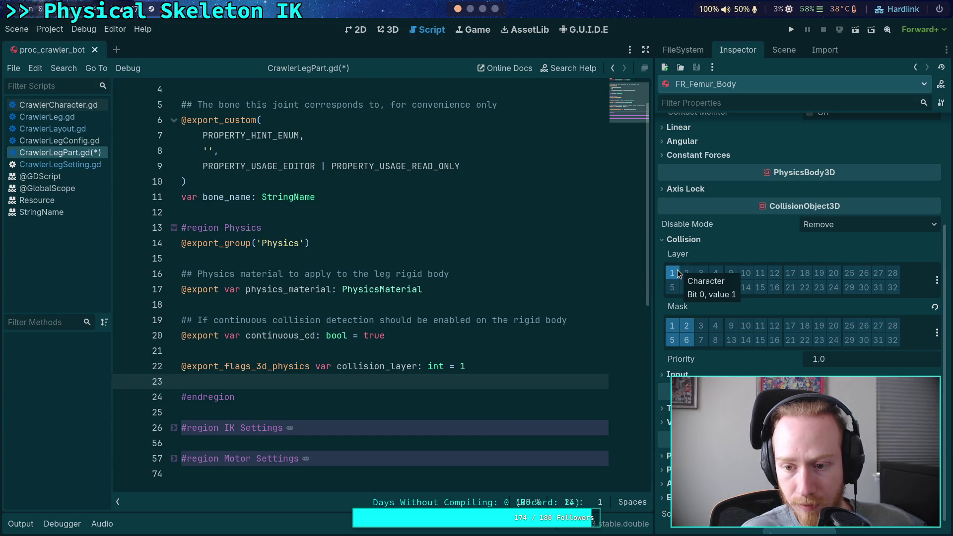
{"action": "key", "text": "Return"}
{"action": "type", "text": "@export_fl"}
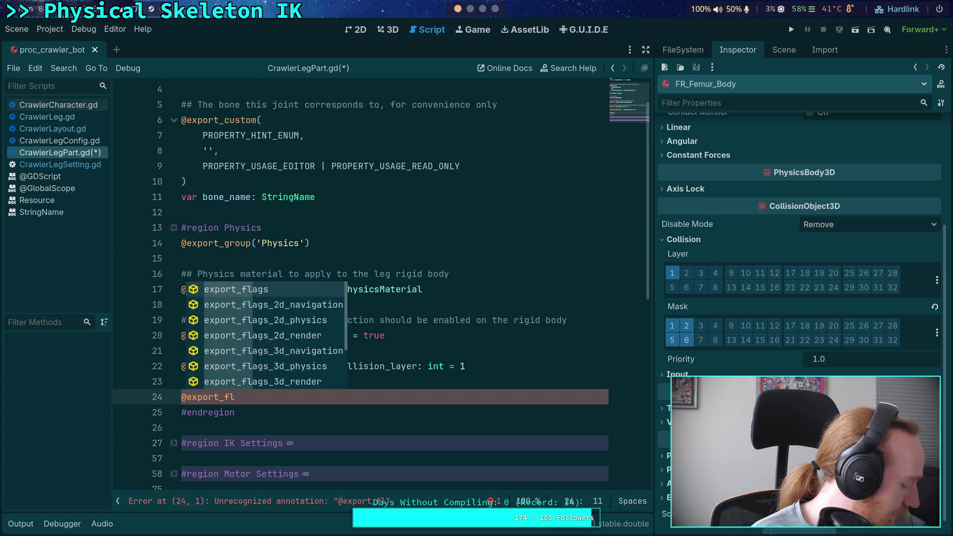
{"action": "key", "text": "Down"}
{"action": "key", "text": "Down"}
{"action": "key", "text": "Down"}
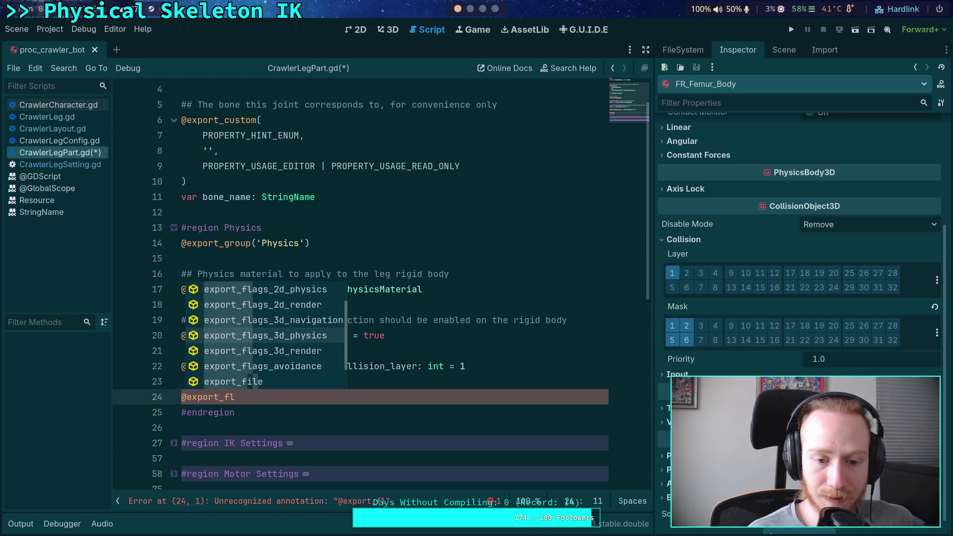
{"action": "key", "text": "Return"}
{"action": "type", "text": "var collis"}
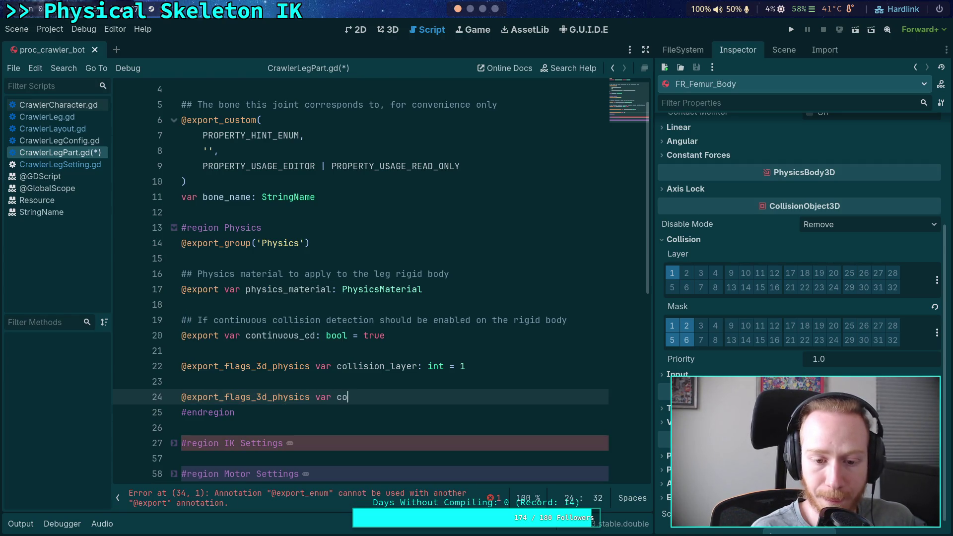
{"action": "type", "text": "ion_mask"}
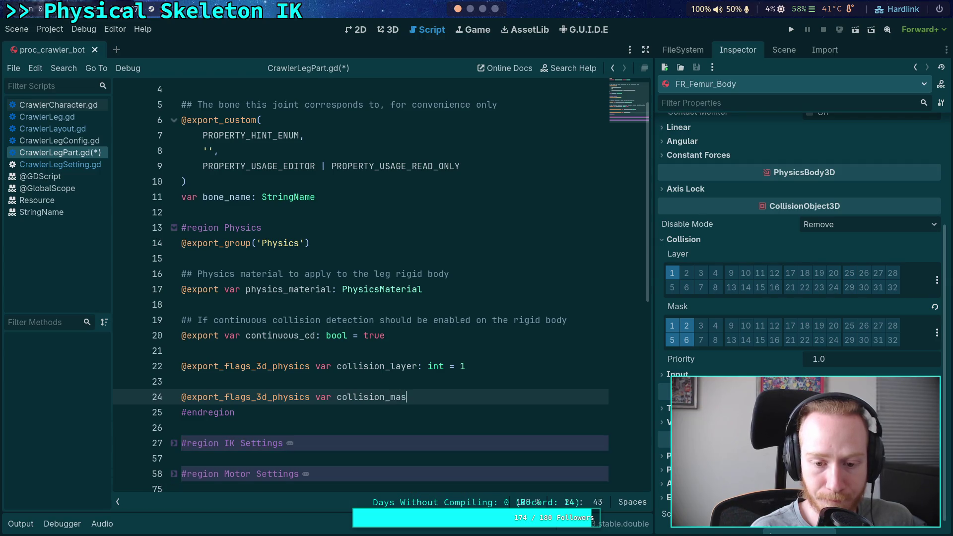
{"action": "type", "text": ": int = 1"}
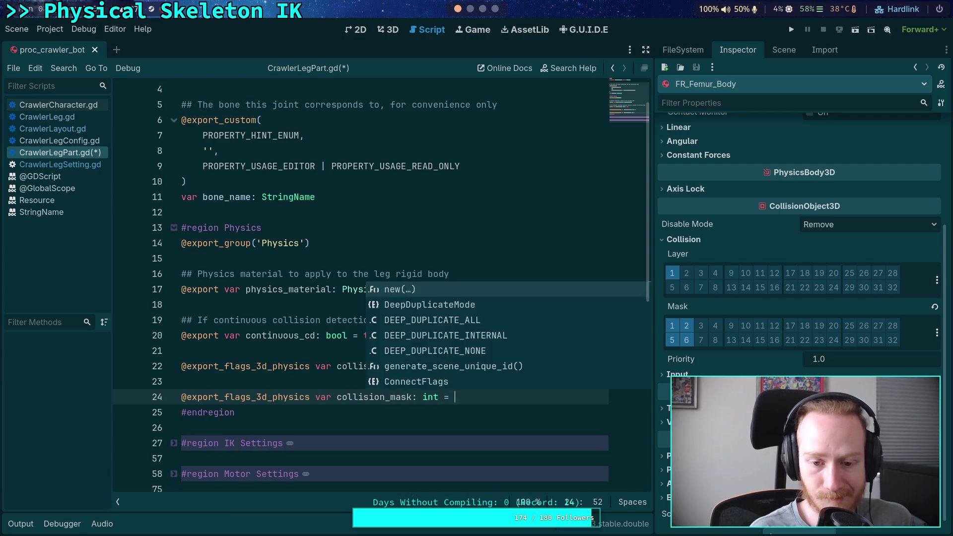
Start a 'Collision layer for the rigid body' comment line above collision_layer.
{"action": "key", "text": "Up"}
{"action": "key", "text": "Up"}
{"action": "key", "text": "Up"}
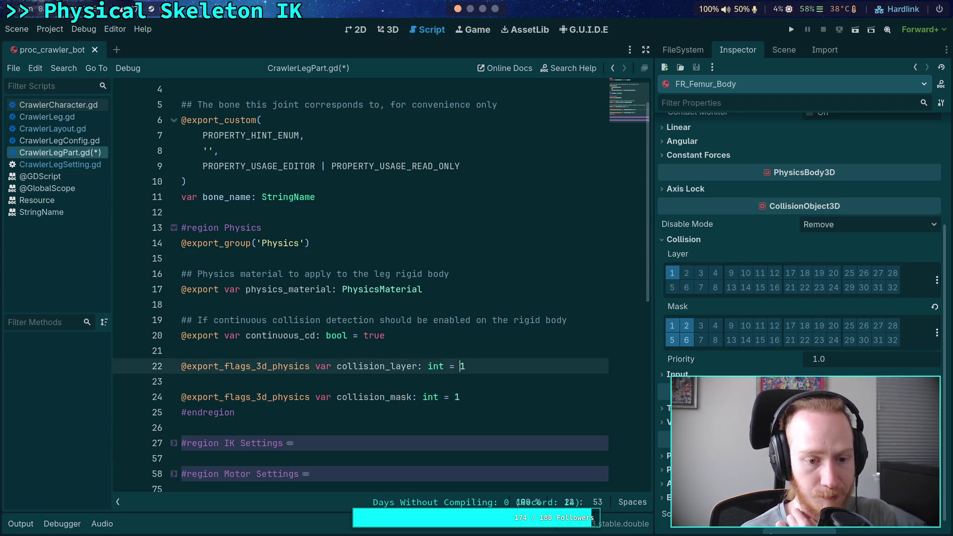
{"action": "key", "text": "Return"}
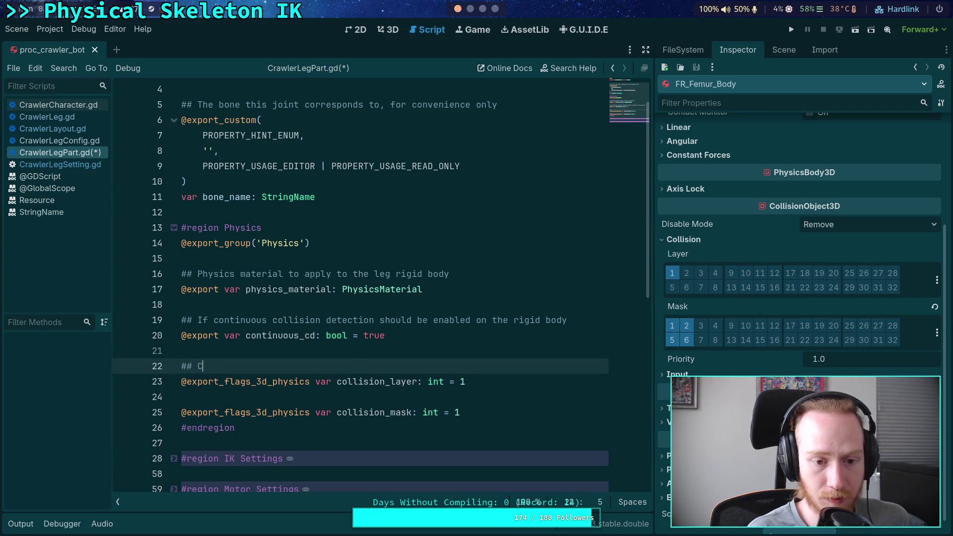
{"action": "type", "text": "Collision lay"}
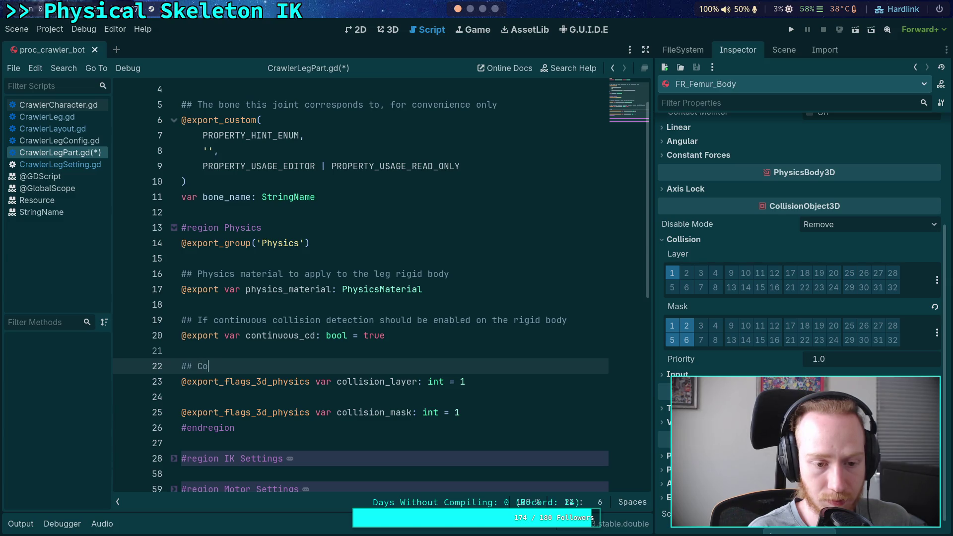
{"action": "type", "text": "er for the rigid body"}
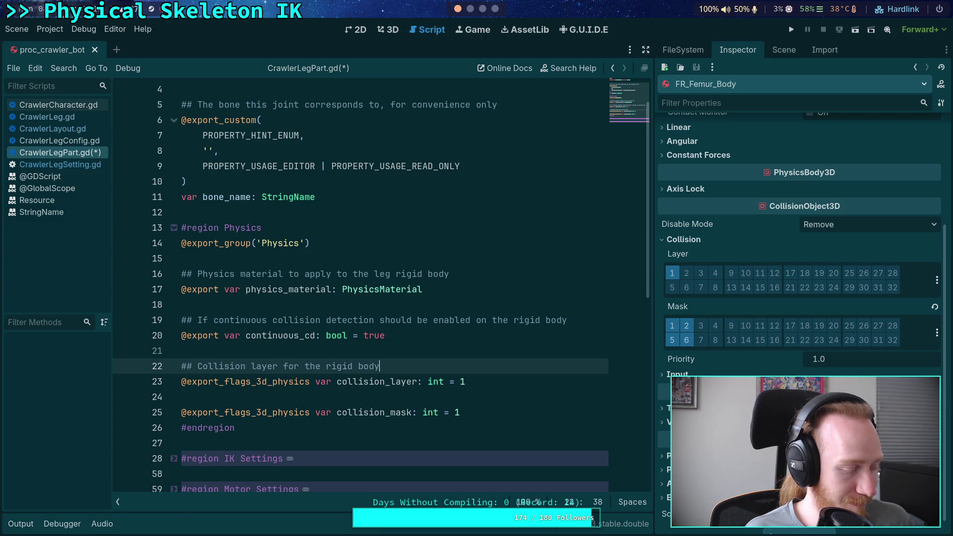
Add a '## Collision mask for the rigid' doc comment above collision_mask.
{"action": "key", "text": "Down"}
{"action": "key", "text": "Down"}
{"action": "key", "text": "Return"}
{"action": "type", "text": "##"}
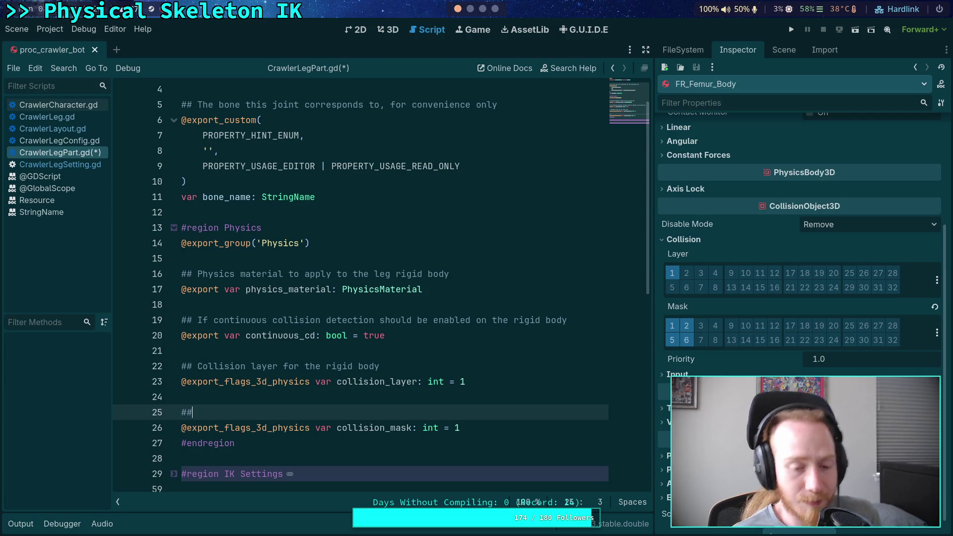
{"action": "type", "text": "h"}
{"action": "key", "text": "BackSpace"}
{"action": "key", "text": "BackSpace"}
{"action": "type", "text": "Collision "}
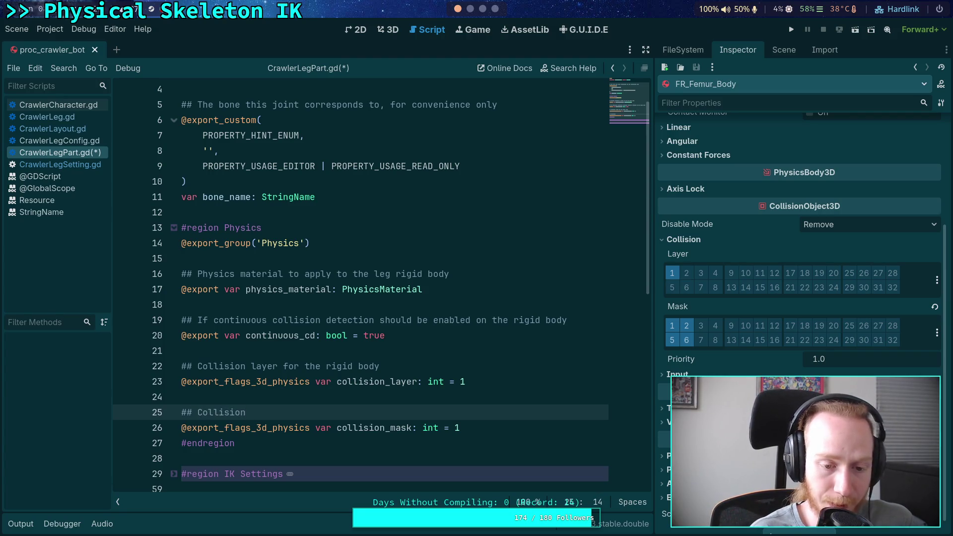
{"action": "type", "text": "maks"}
{"action": "key", "text": "BackSpace"}
{"action": "key", "text": "BackSpace"}
{"action": "type", "text": "sk for the "}
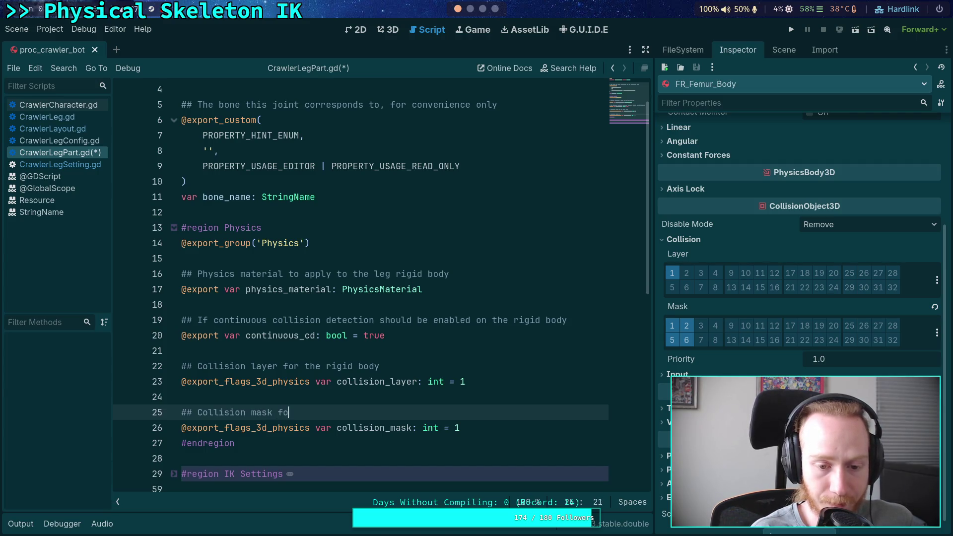
{"action": "type", "text": "rigid"}
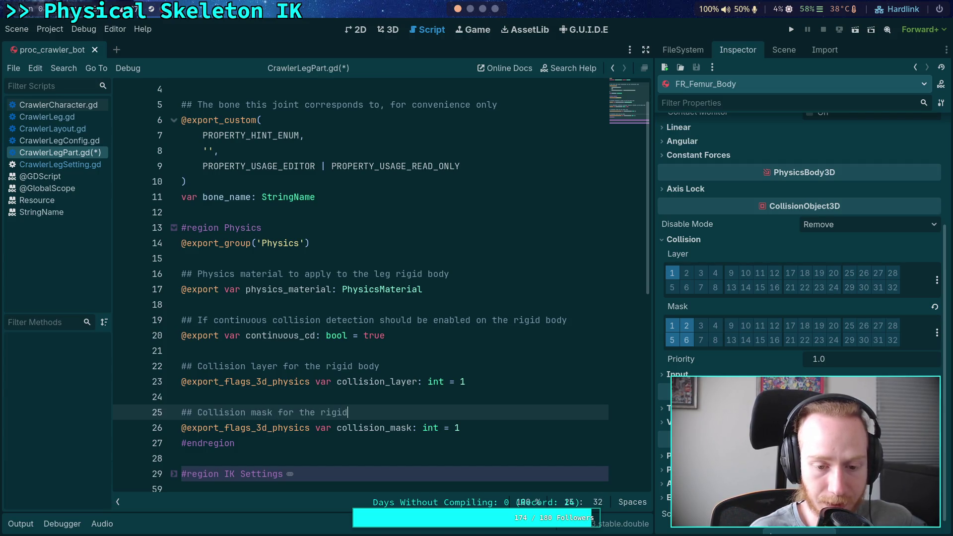
Shorten the comments to 'Collision mask' and 'Collision layer', and trim continuous_cd's trailing words.
{"action": "left_click", "coordinate": [271, 412], "text": "shift"}
{"action": "key", "text": "BackSpace"}
{"action": "left_click", "coordinate": [277, 366]}
{"action": "key", "text": "shift+End"}
{"action": "key", "text": "BackSpace"}
{"action": "left_click_drag", "start_coordinate": [474, 319], "coordinate": [565, 319]}
{"action": "key", "text": "BackSpace"}
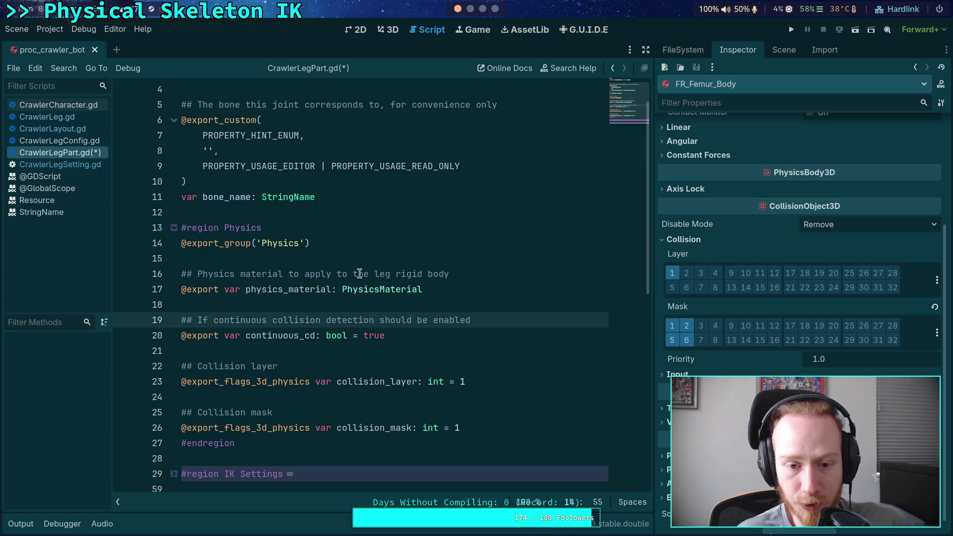
Trim the tail of the physics_material comment and save the script.
{"action": "left_click_drag", "start_coordinate": [483, 274], "coordinate": [284, 274]}
{"action": "key", "text": "BackSpace"}
{"action": "key", "text": "ctrl+s"}
{"action": "left_click", "coordinate": [182, 350]}
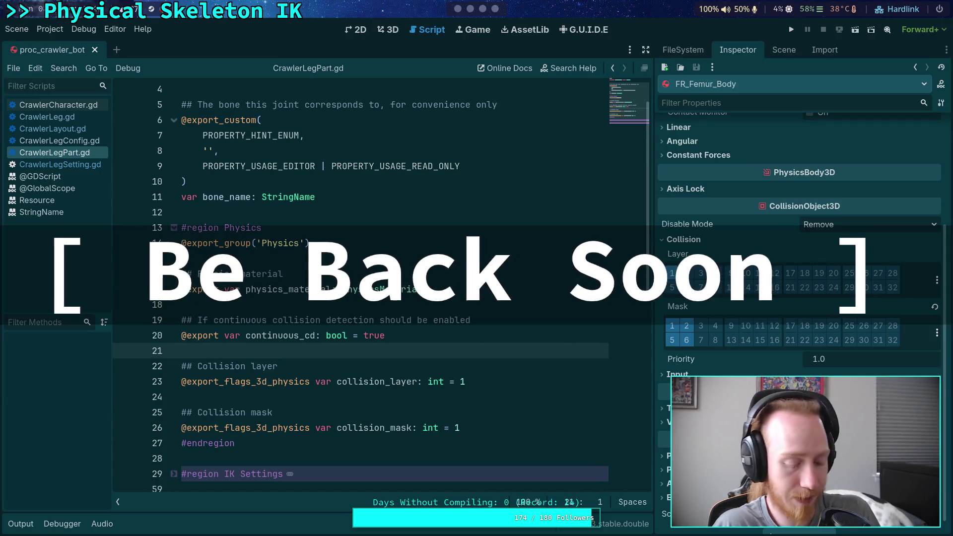
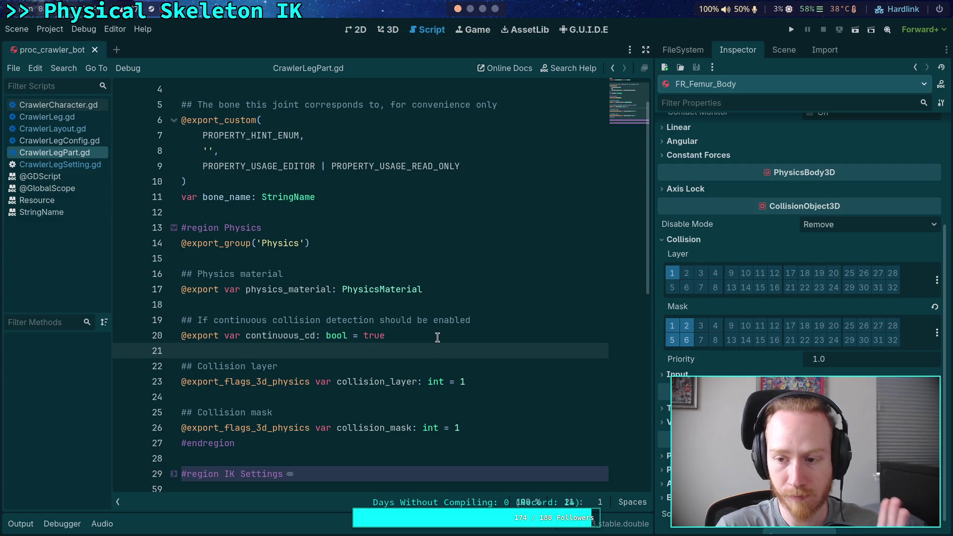
Dismiss the property help popup and return to the script.
{"action": "scroll", "coordinate": [799, 248], "scroll_direction": "up", "scroll_amount": 3}
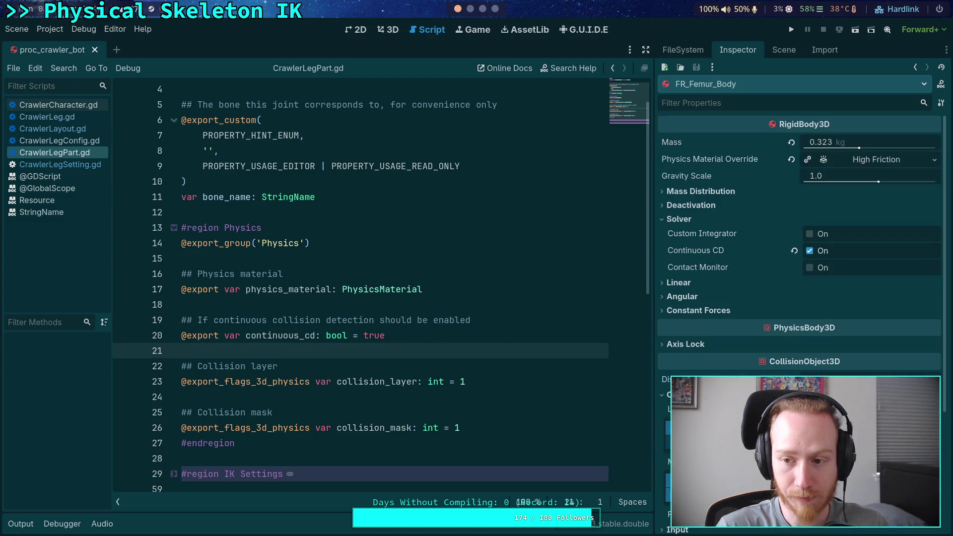
{"action": "mouse_move", "coordinate": [665, 379]}
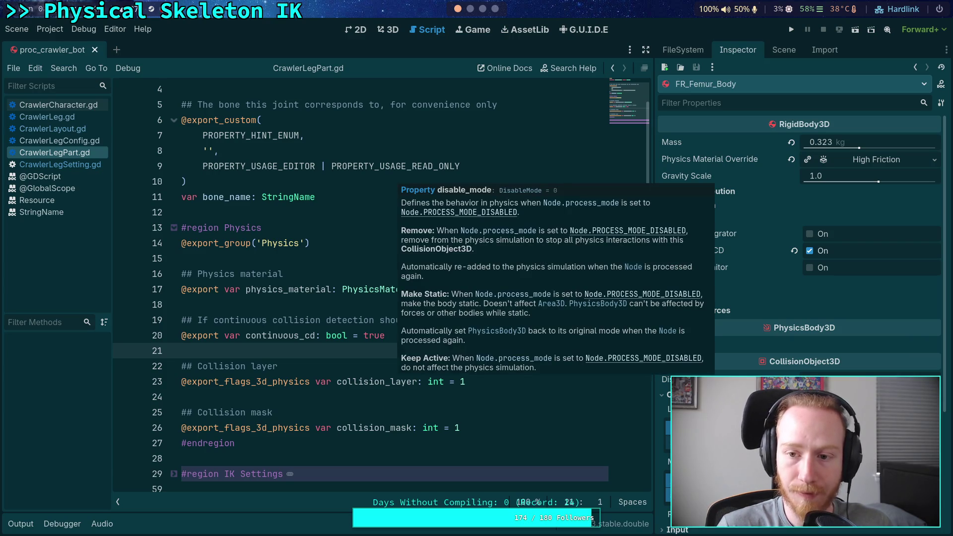
{"action": "left_click", "coordinate": [327, 368]}
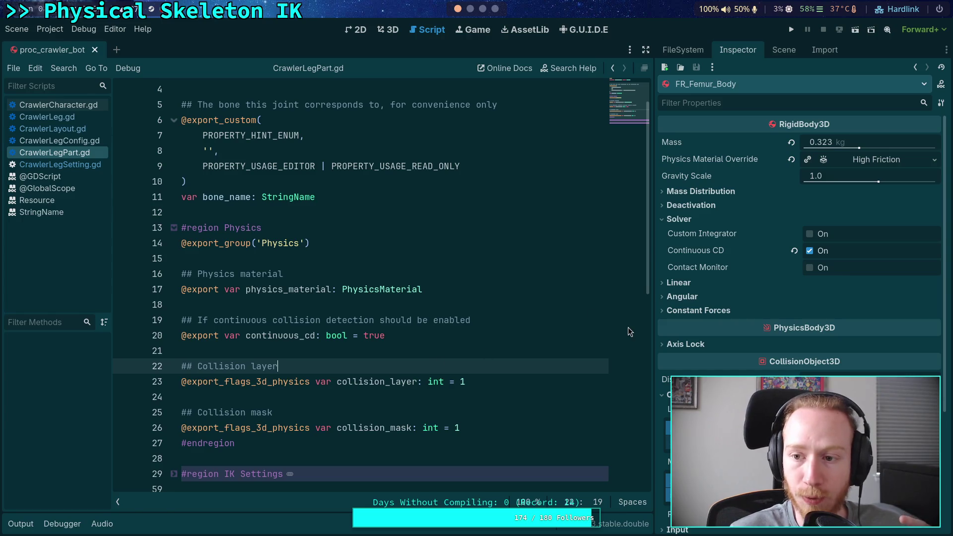
Inspect FR_Femur_Body's CollisionShape3D: FemurShape radius 0.03 m, height 0.32 m, and its transform.
{"action": "left_click", "coordinate": [779, 51]}
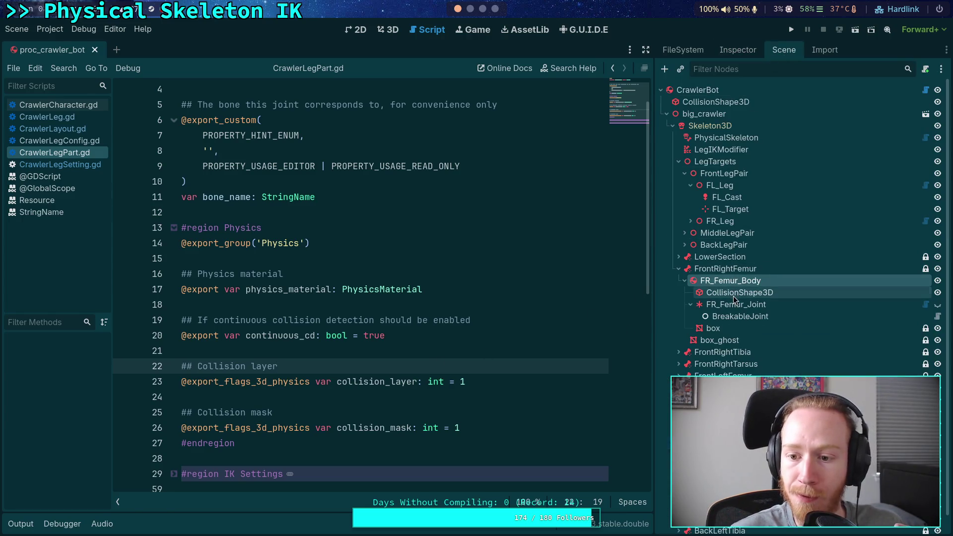
{"action": "left_click", "coordinate": [744, 51]}
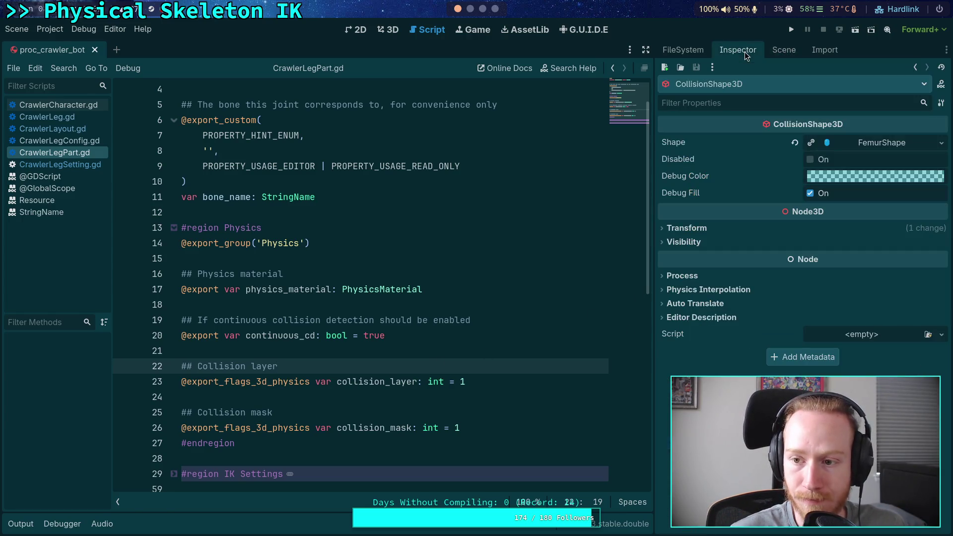
{"action": "left_click", "coordinate": [871, 145]}
{"action": "left_click", "coordinate": [686, 312]}
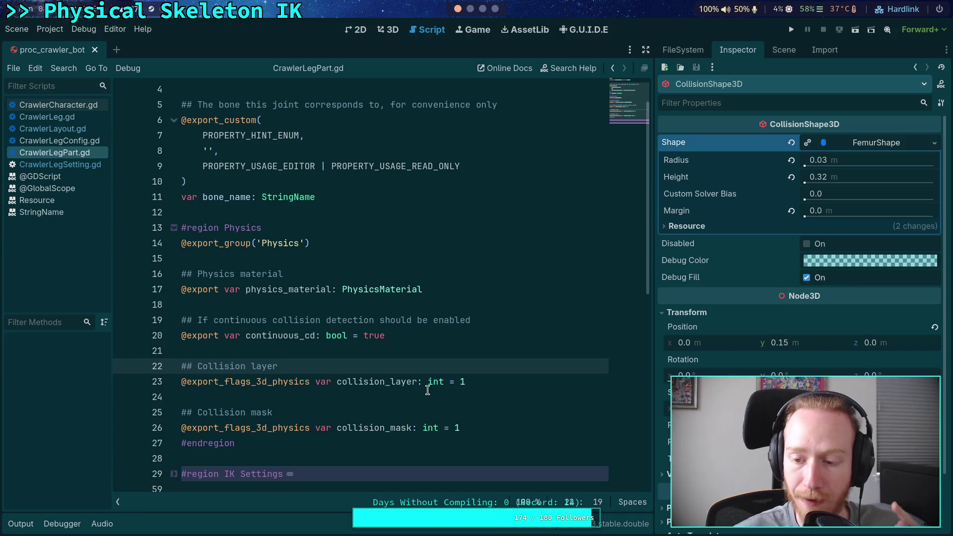
{"action": "left_click", "coordinate": [454, 402]}
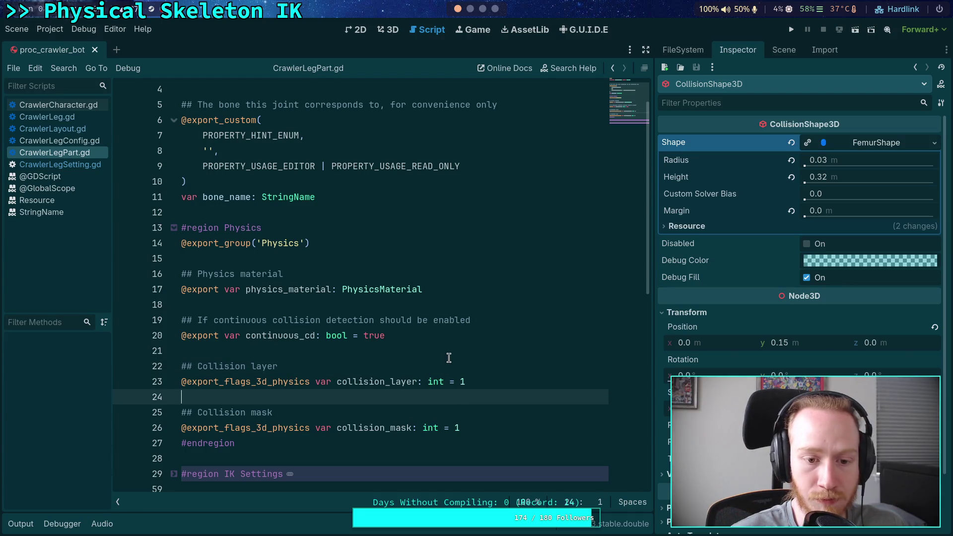
{"action": "left_click", "coordinate": [432, 260]}
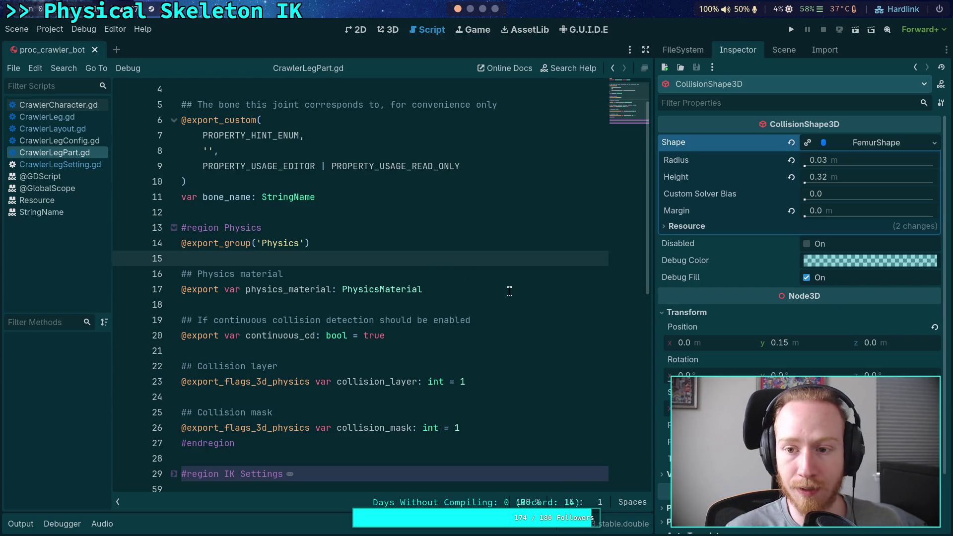
{"action": "key", "text": "Return"}
{"action": "key", "text": "Return"}
{"action": "left_click", "coordinate": [182, 273]}
{"action": "type", "text": "@export va"}
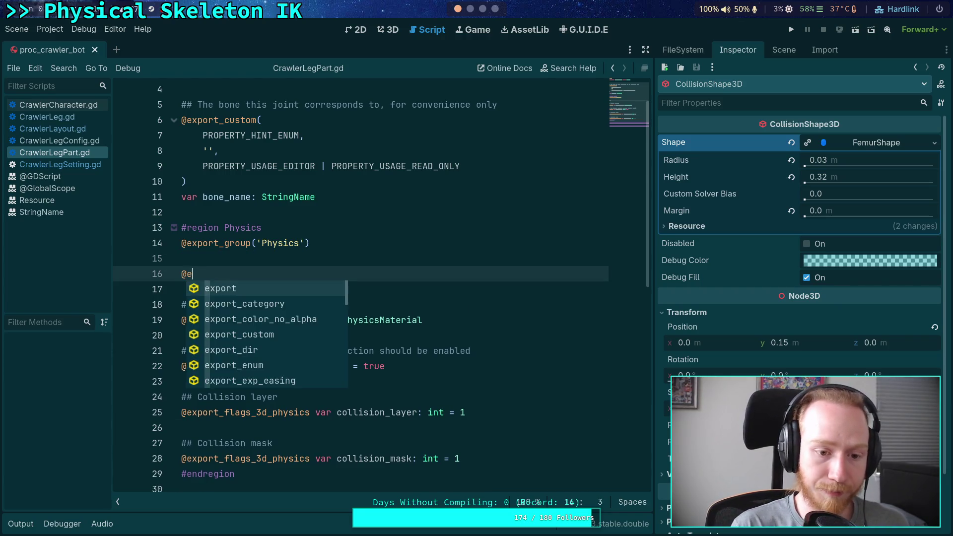
{"action": "type", "text": "r"}
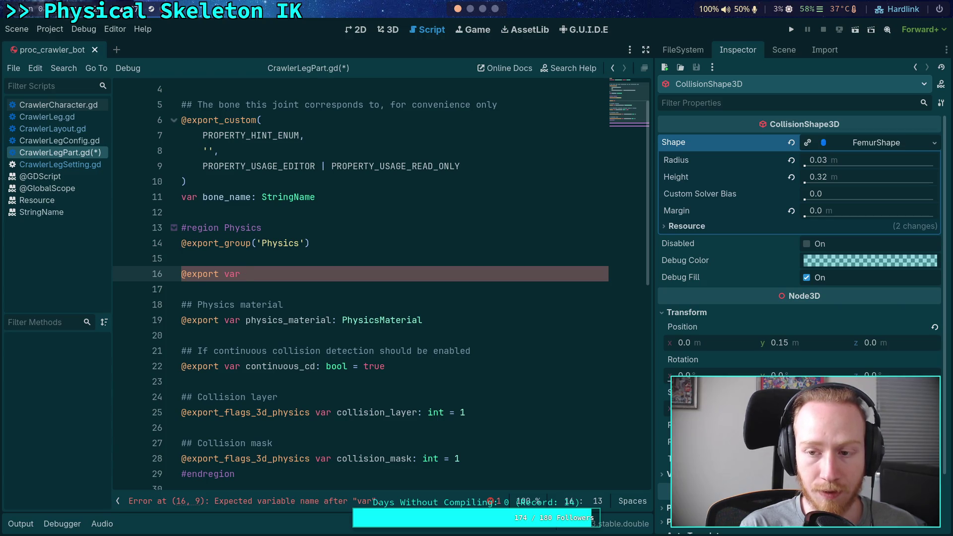
{"action": "type", "text": "shape:"}
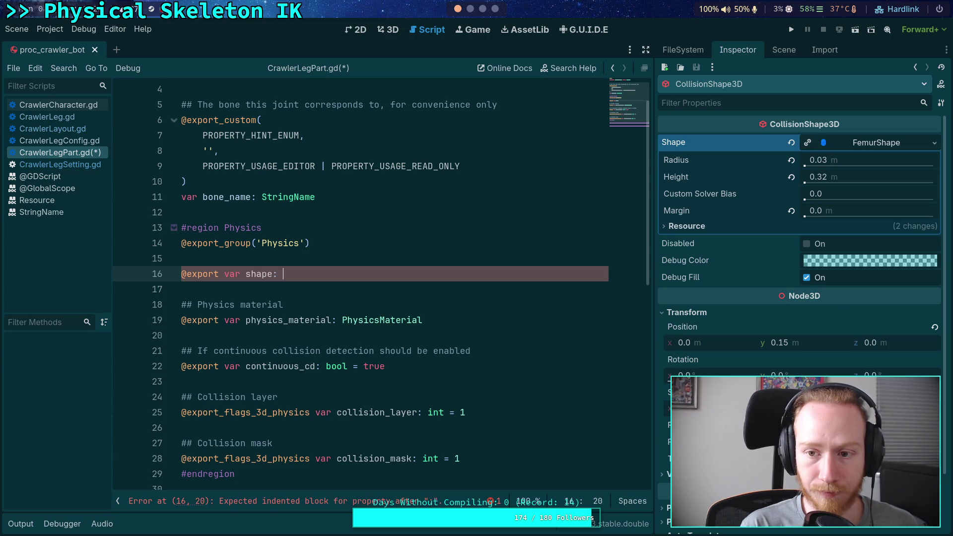
{"action": "mouse_move", "coordinate": [675, 137]}
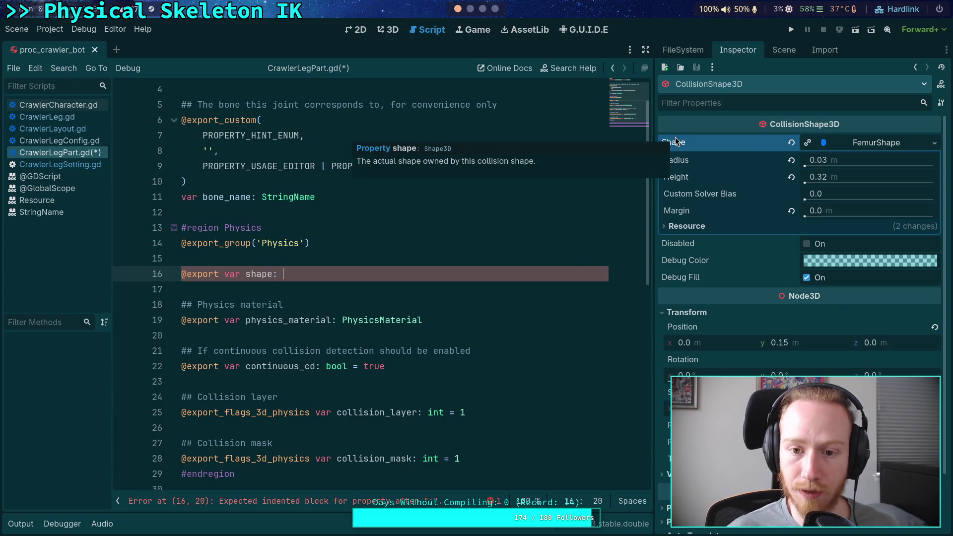
{"action": "type", "text": "Shape3D"}
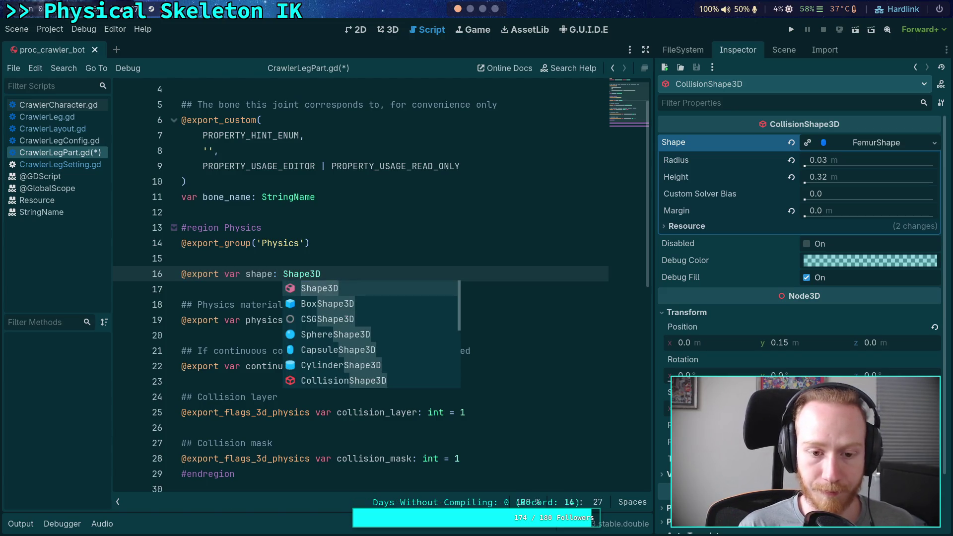
{"action": "key", "text": "ctrl+s"}
{"action": "key", "text": "Up"}
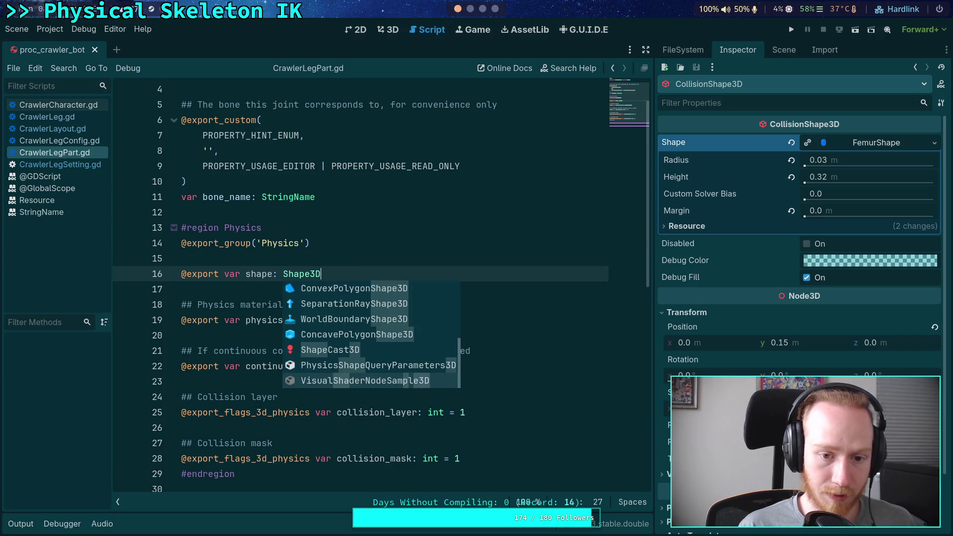
{"action": "key", "text": "Escape"}
Add a '## Shape' doc comment above the shape export.
{"action": "key", "text": "ctrl+shift+Return"}
{"action": "type", "text": "## "}
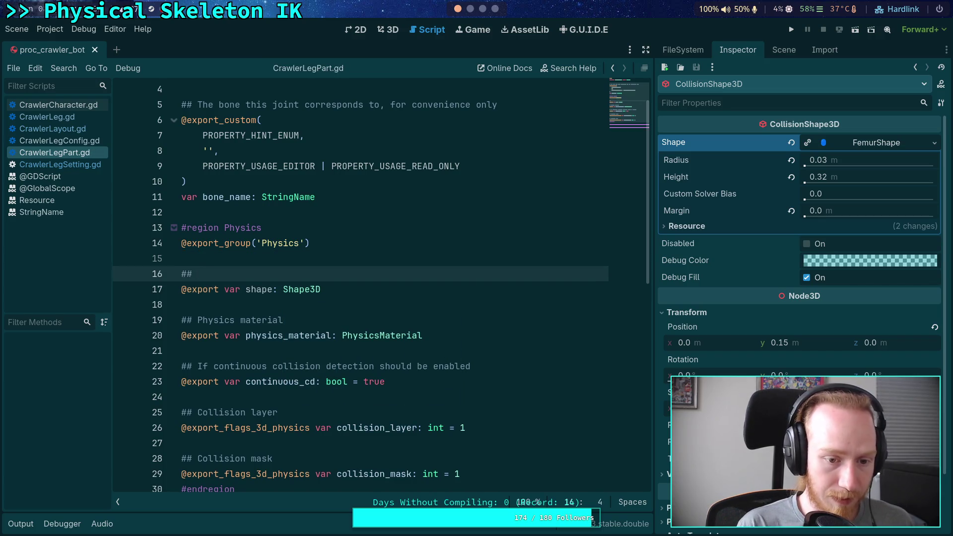
{"action": "type", "text": "Shape"}
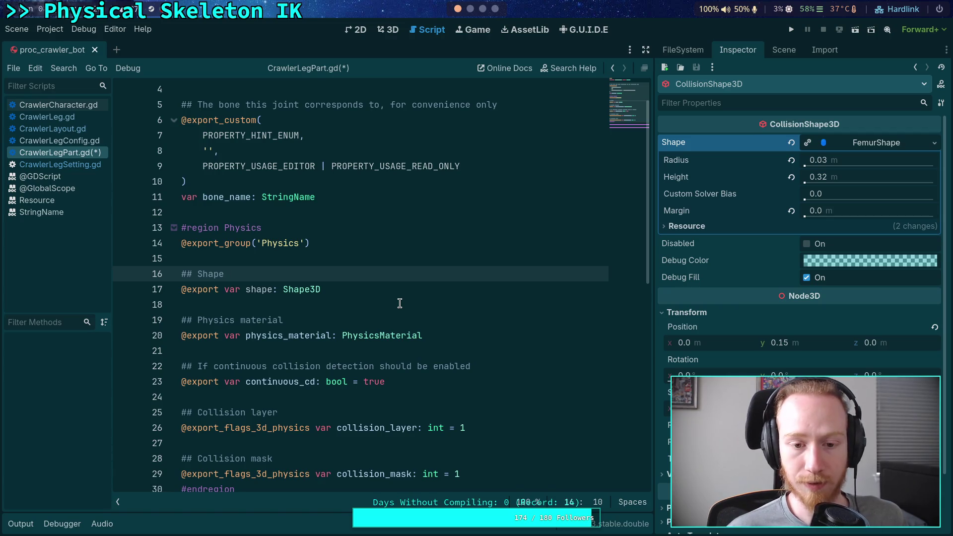
{"action": "scroll", "coordinate": [399, 304], "scroll_direction": "down", "scroll_amount": 2}
{"action": "left_click", "coordinate": [340, 254]}
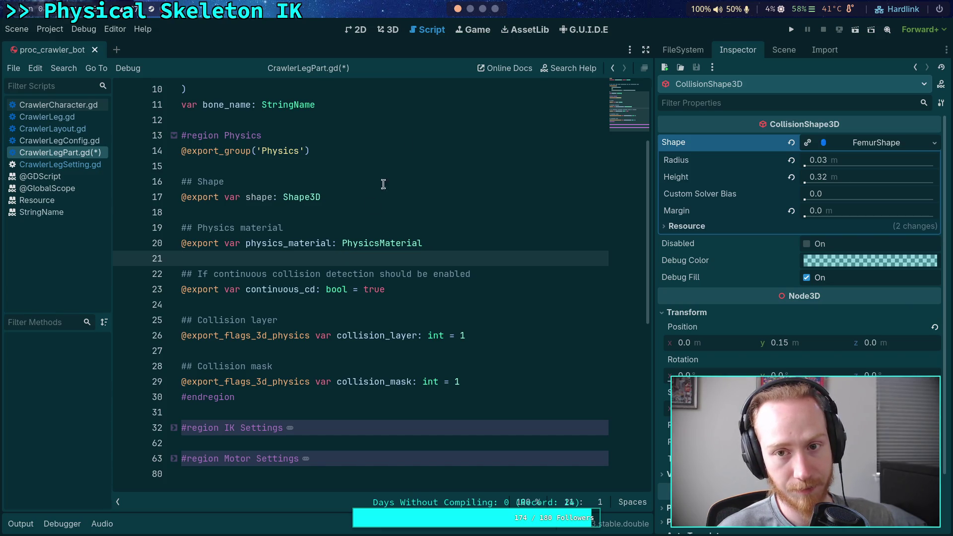
{"action": "key", "text": "super+4"}
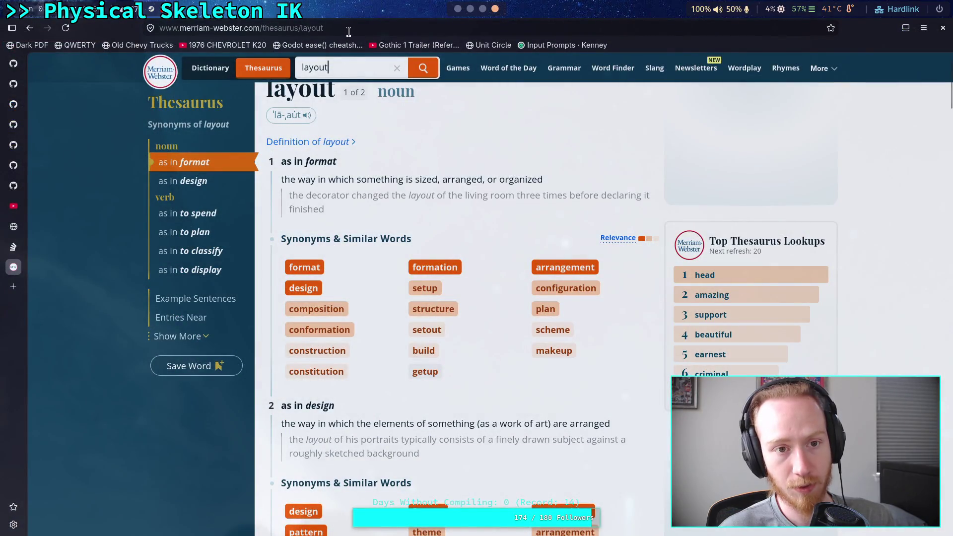
Search Brave for 'name for generic 3d cebe' and open the Cube Wikipedia article.
{"action": "left_click", "coordinate": [349, 30]}
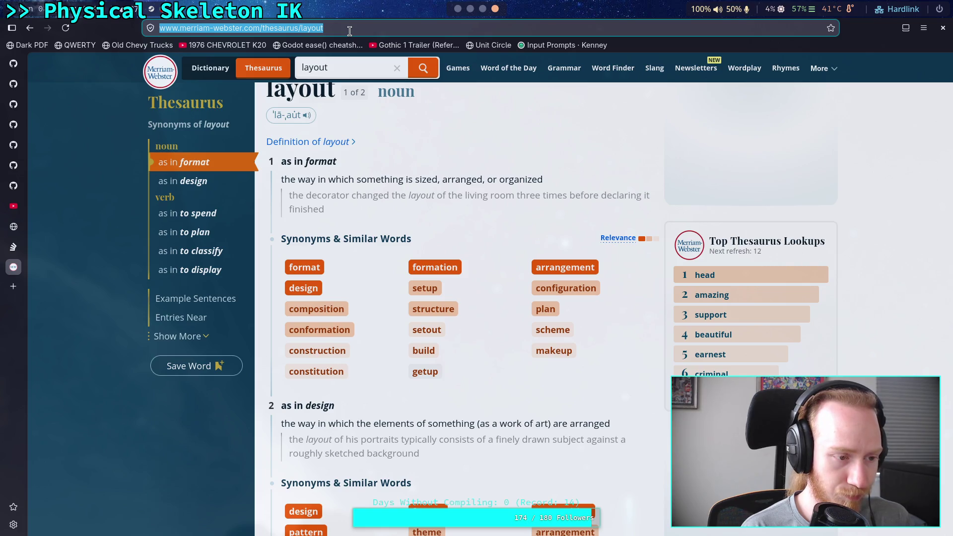
{"action": "type", "text": "name for "}
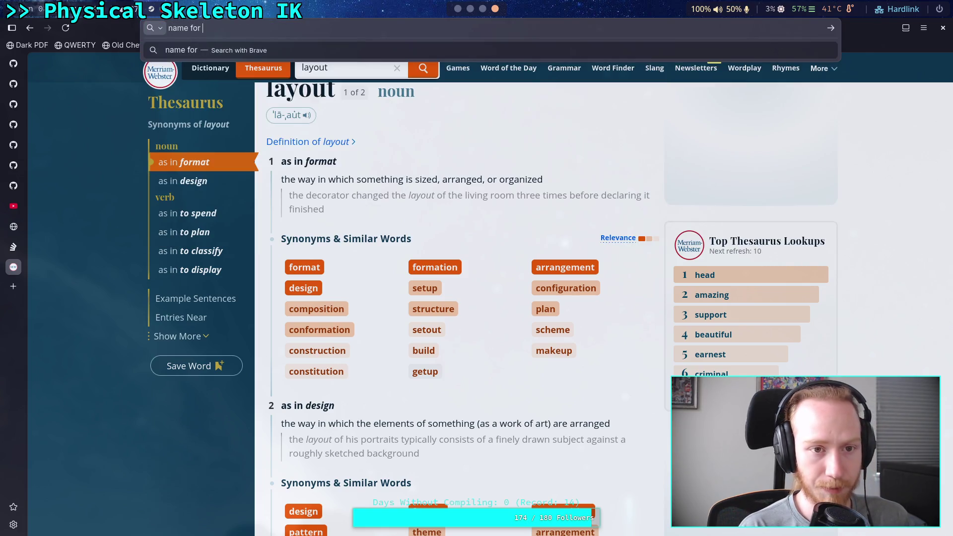
{"action": "type", "text": "generic 3d "}
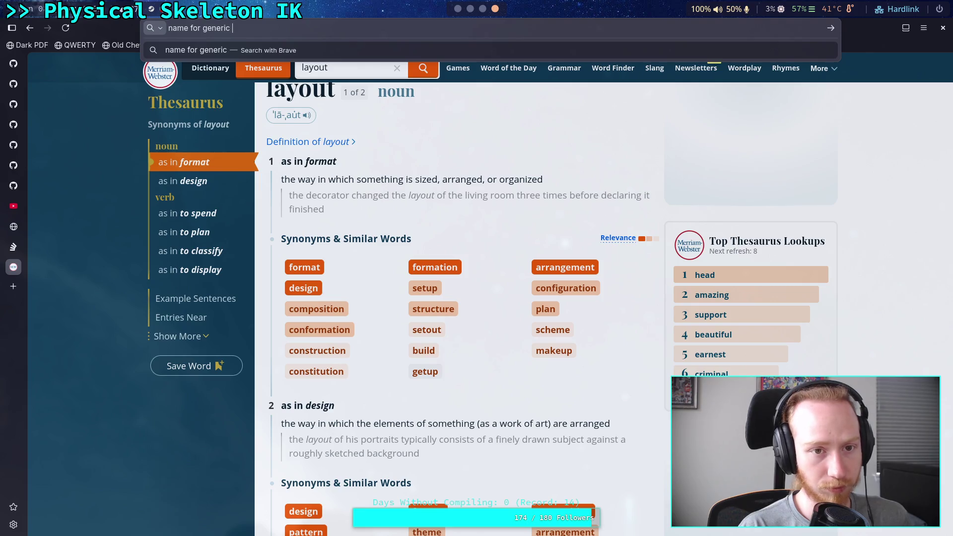
{"action": "type", "text": "cebe"}
{"action": "key", "text": "Return"}
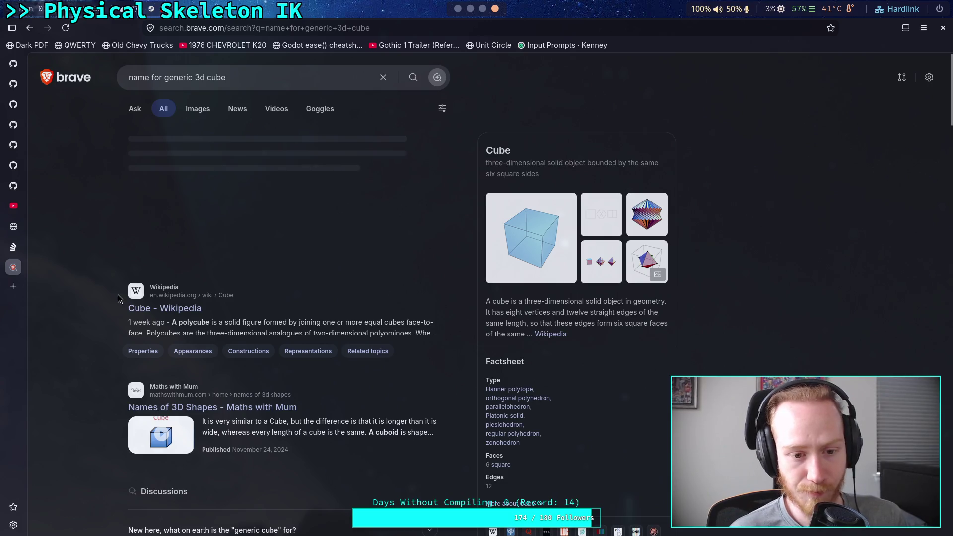
{"action": "left_click", "coordinate": [155, 307]}
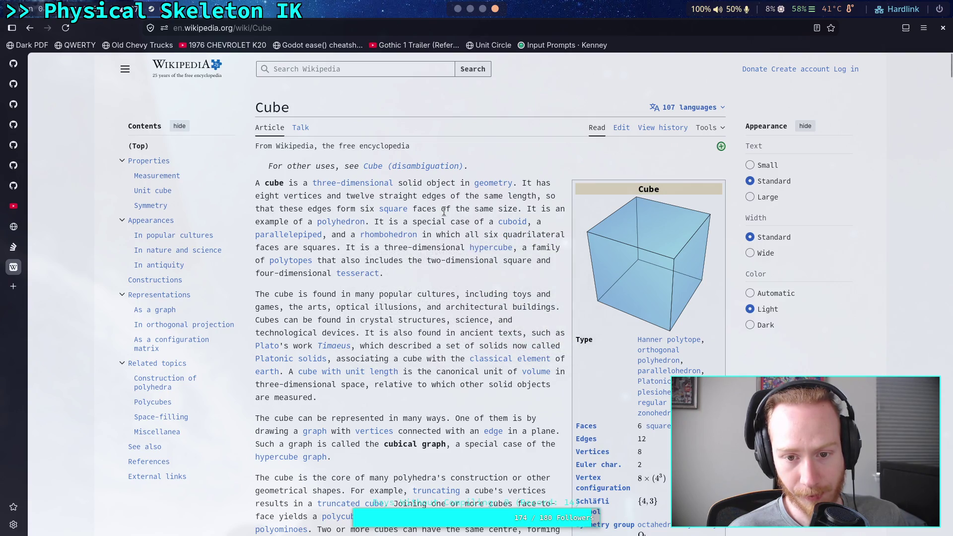
Close the Cube article and return to the Physics exports in Godot.
{"action": "mouse_move", "coordinate": [526, 227]}
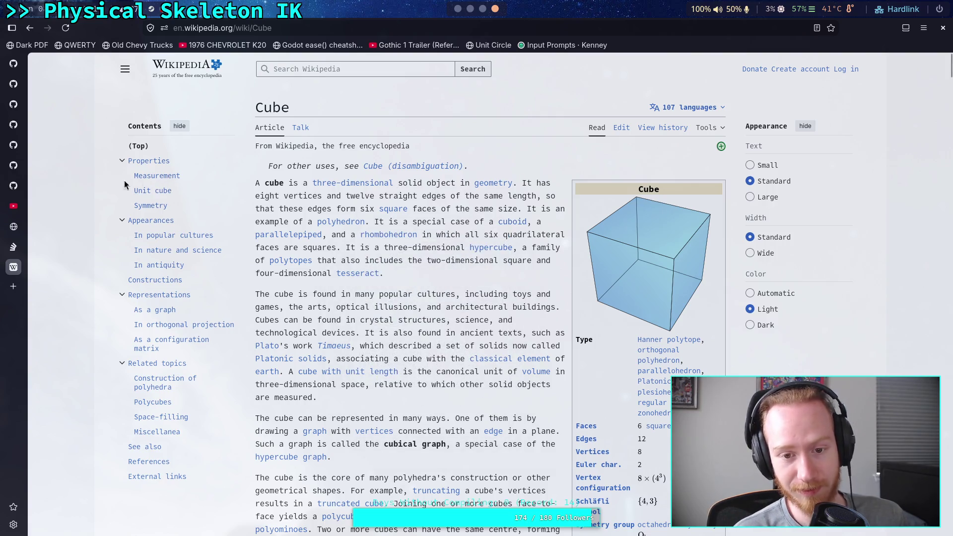
{"action": "left_click", "coordinate": [5, 260]}
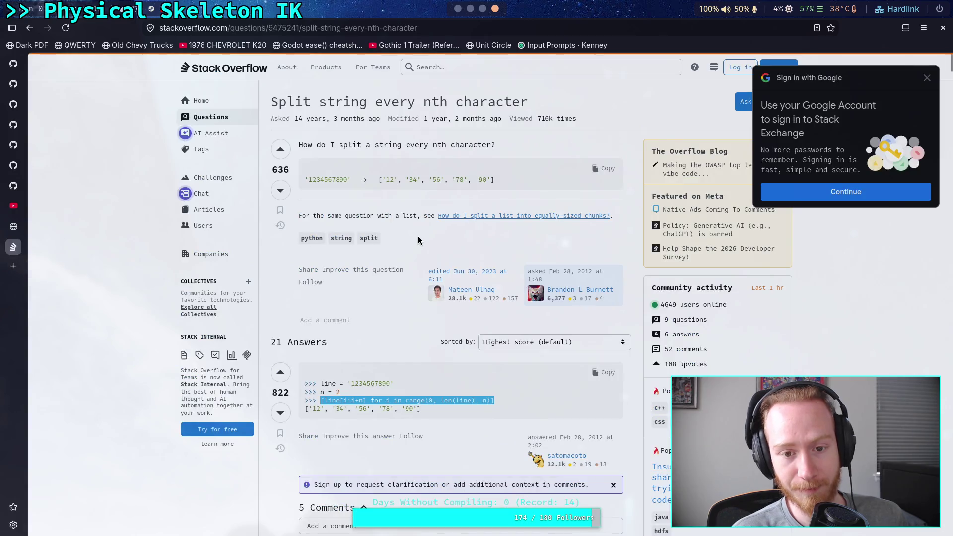
{"action": "key", "text": "super+1"}
{"action": "left_click", "coordinate": [506, 246]}
{"action": "left_click", "coordinate": [499, 261]}
{"action": "left_click", "coordinate": [510, 206]}
{"action": "left_click", "coordinate": [493, 196]}
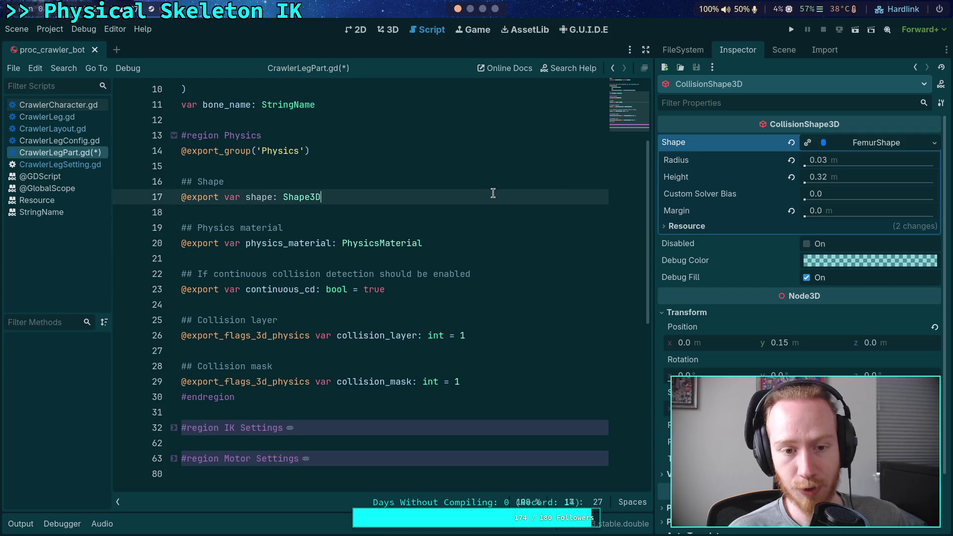
{"action": "left_click", "coordinate": [912, 142]}
{"action": "left_click", "coordinate": [915, 142]}
{"action": "left_click", "coordinate": [934, 142]}
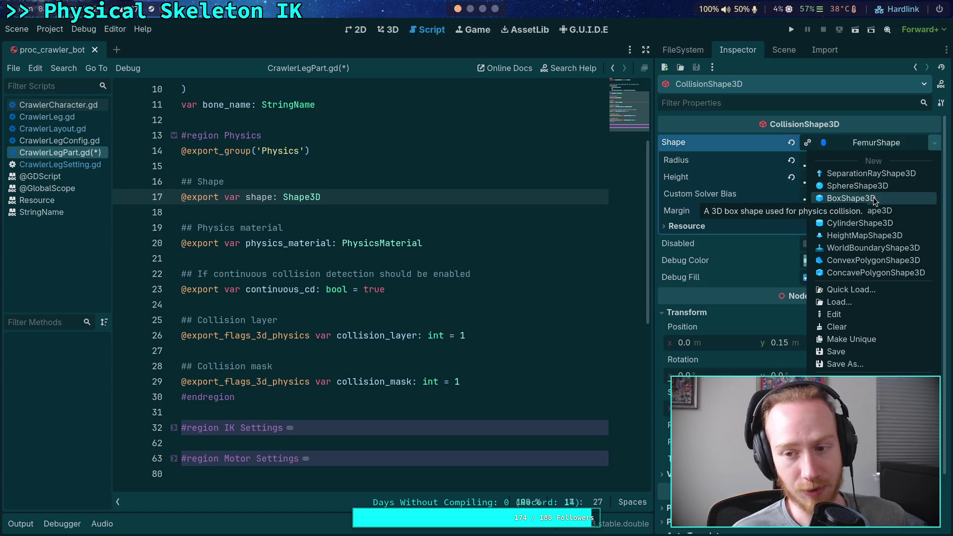
{"action": "left_click", "coordinate": [722, 142]}
{"action": "left_click", "coordinate": [336, 223]}
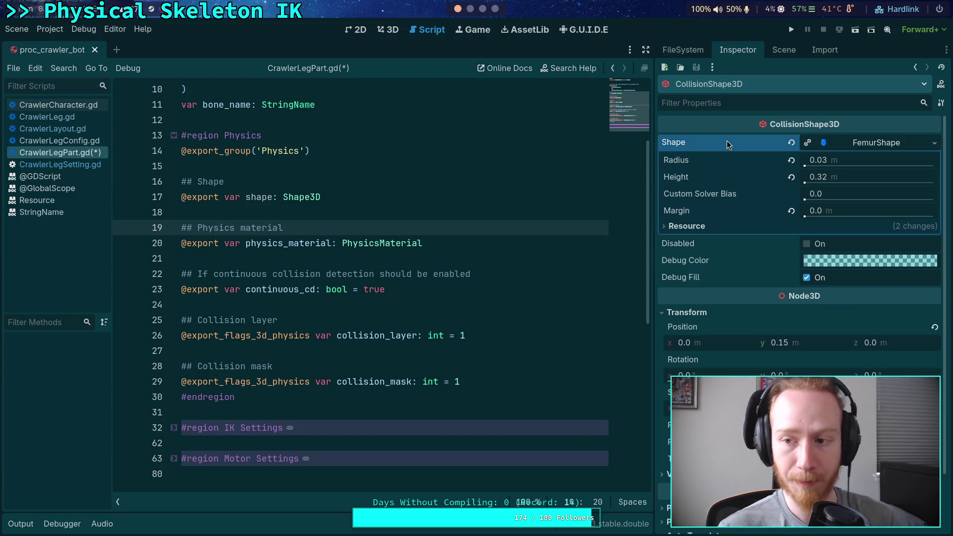
{"action": "left_click", "coordinate": [841, 143]}
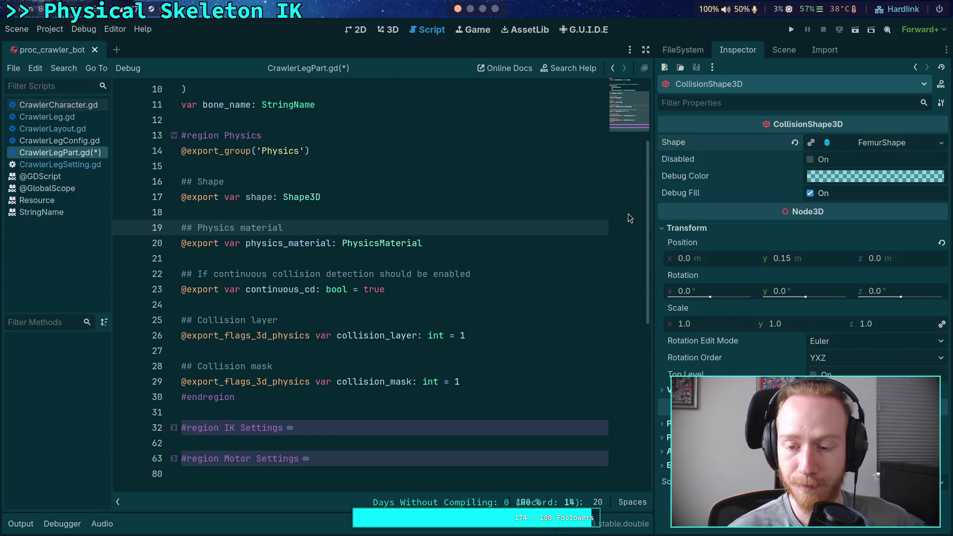
{"action": "left_click", "coordinate": [427, 203]}
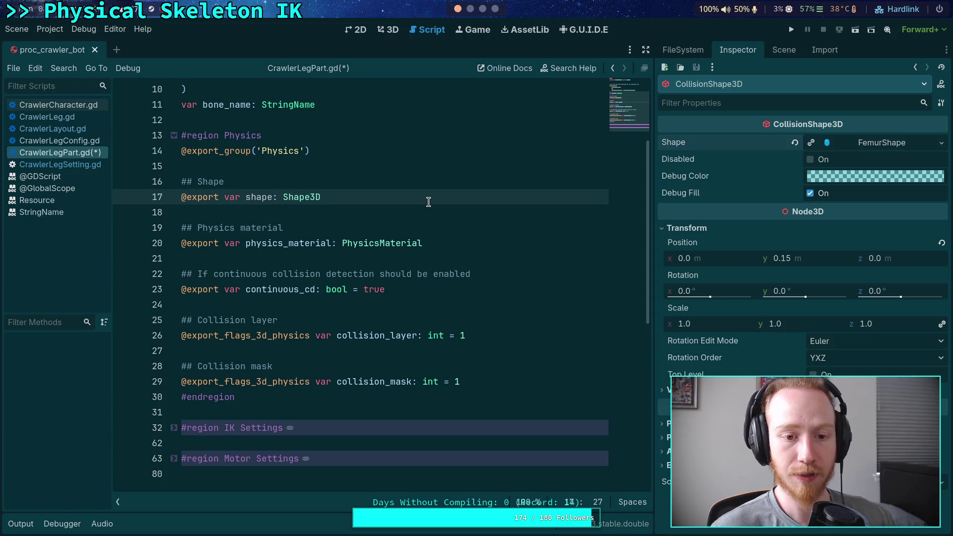
Select and review the continuous_cd comment and export lines.
{"action": "left_click", "coordinate": [374, 175]}
{"action": "left_click", "coordinate": [385, 166]}
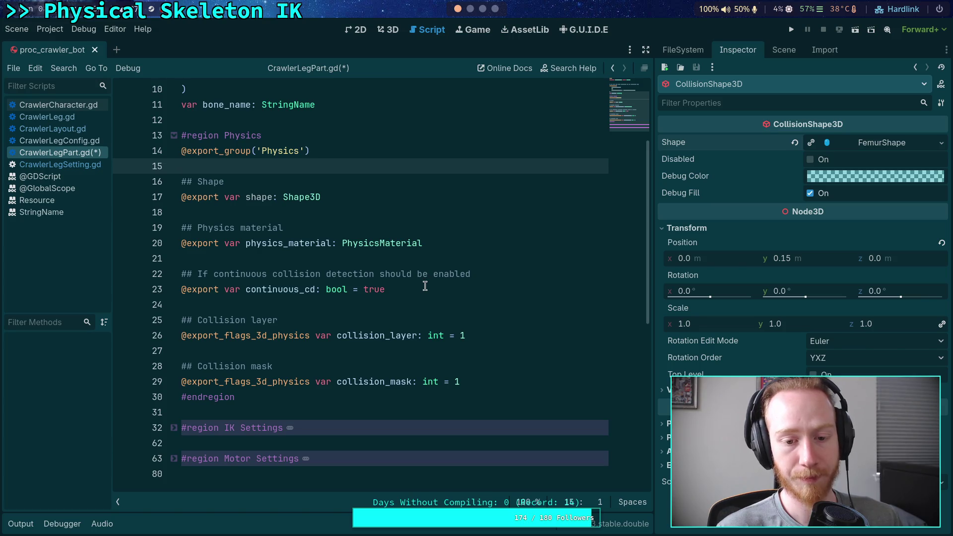
{"action": "left_click_drag", "start_coordinate": [425, 286], "coordinate": [179, 274]}
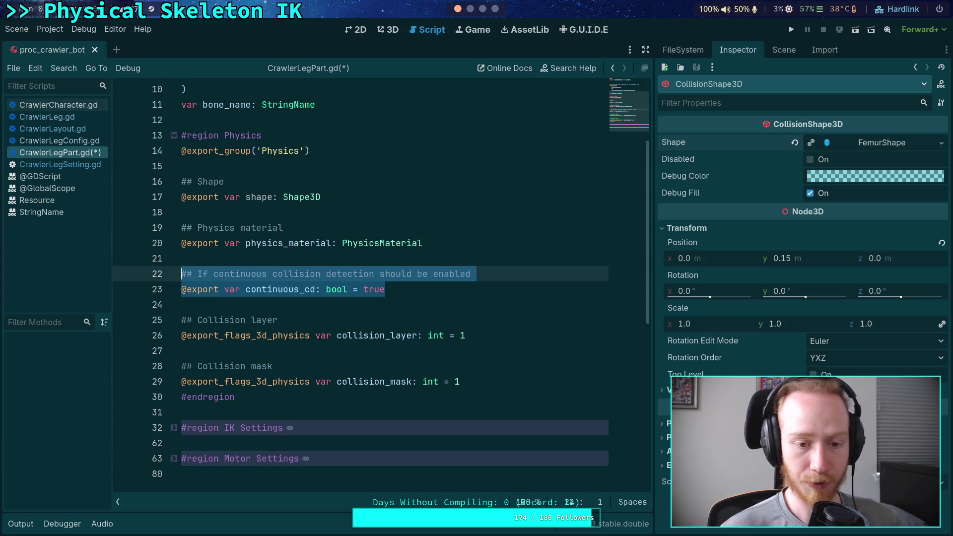
{"action": "left_click", "coordinate": [346, 193]}
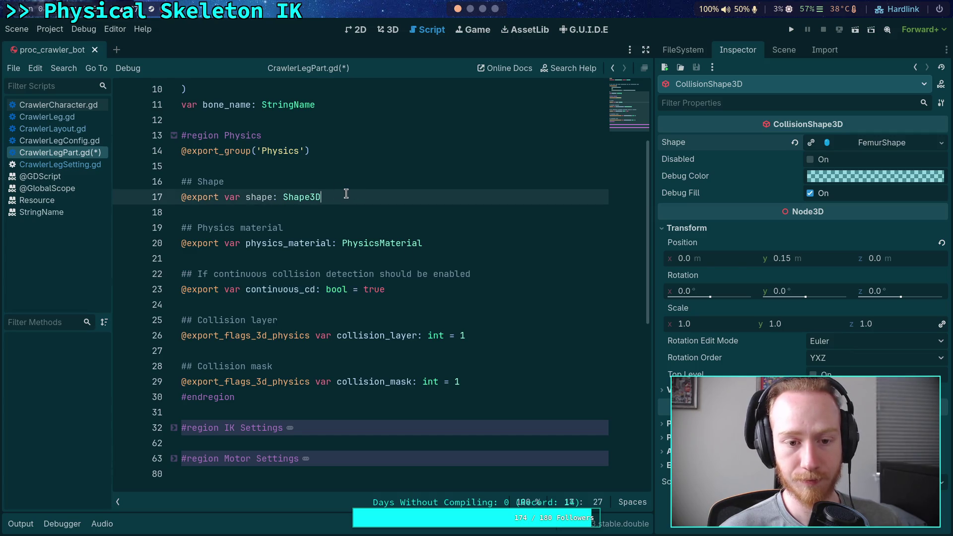
Review the physics_material comment and export lines, then save CrawlerLegPart.gd.
{"action": "mouse_move", "coordinate": [424, 243]}
{"action": "left_mouse_down"}
{"action": "mouse_move", "coordinate": [183, 243]}
{"action": "mouse_move", "coordinate": [181, 227]}
{"action": "left_mouse_up"}
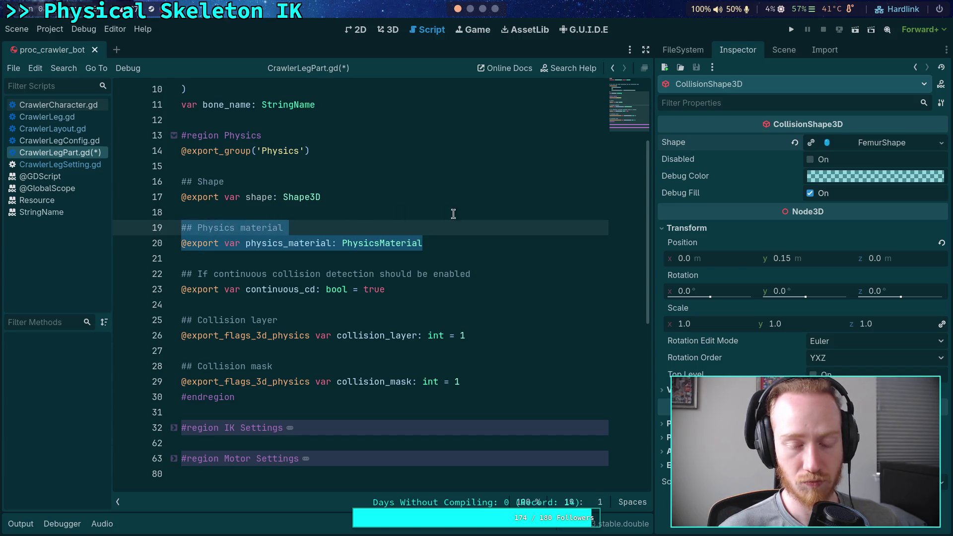
{"action": "left_click", "coordinate": [355, 194]}
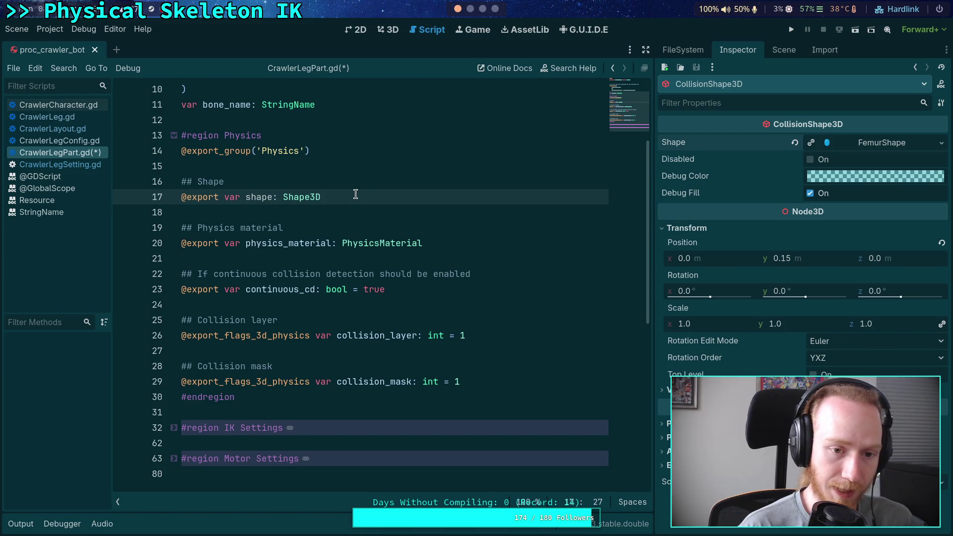
{"action": "key", "text": "ctrl+s"}
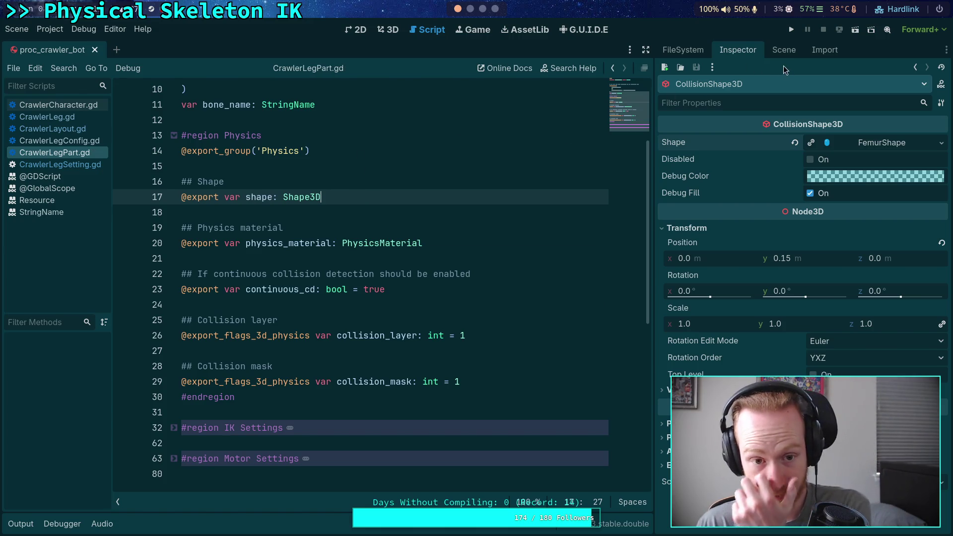
{"action": "left_click", "coordinate": [799, 51]}
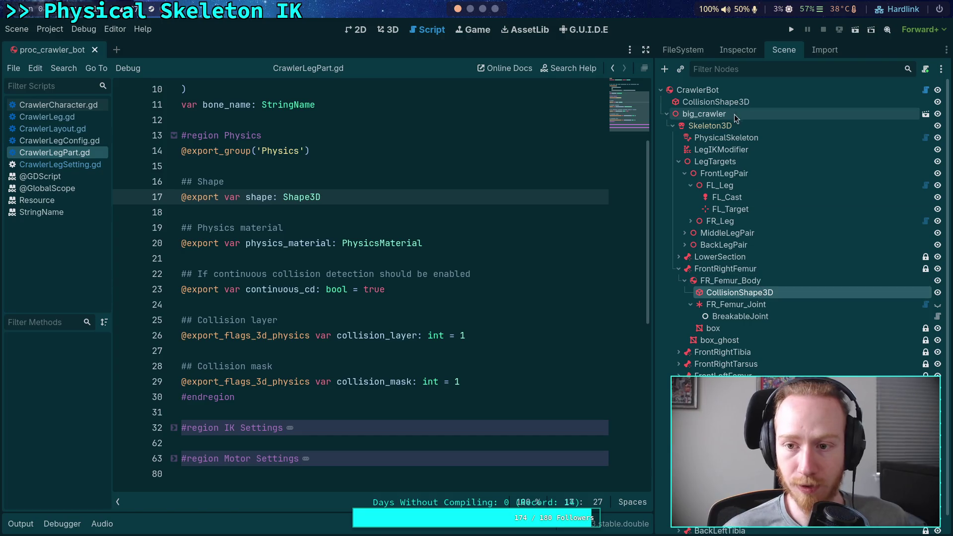
Select CrawlerBot and open FrontRightLegPlan's FemurPart Physics group in a widened Inspector.
{"action": "left_click", "coordinate": [740, 90]}
{"action": "left_click", "coordinate": [738, 50]}
{"action": "left_click", "coordinate": [859, 296]}
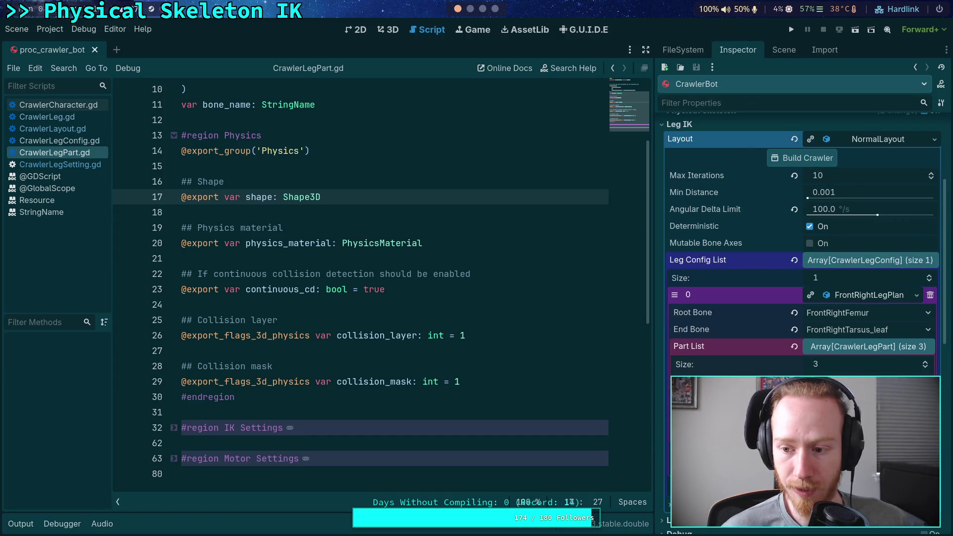
{"action": "left_click", "coordinate": [744, 382]}
{"action": "left_click", "coordinate": [701, 310]}
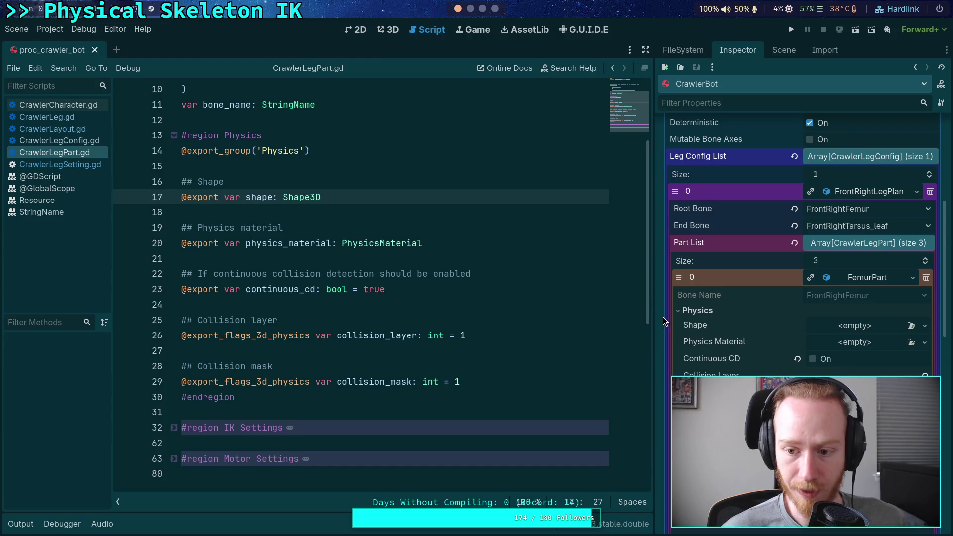
{"action": "left_click_drag", "start_coordinate": [656, 322], "coordinate": [615, 322]}
Reset Continuous CD to On and review Collision Mask, Shape and Physics Material options.
{"action": "left_click", "coordinate": [776, 359]}
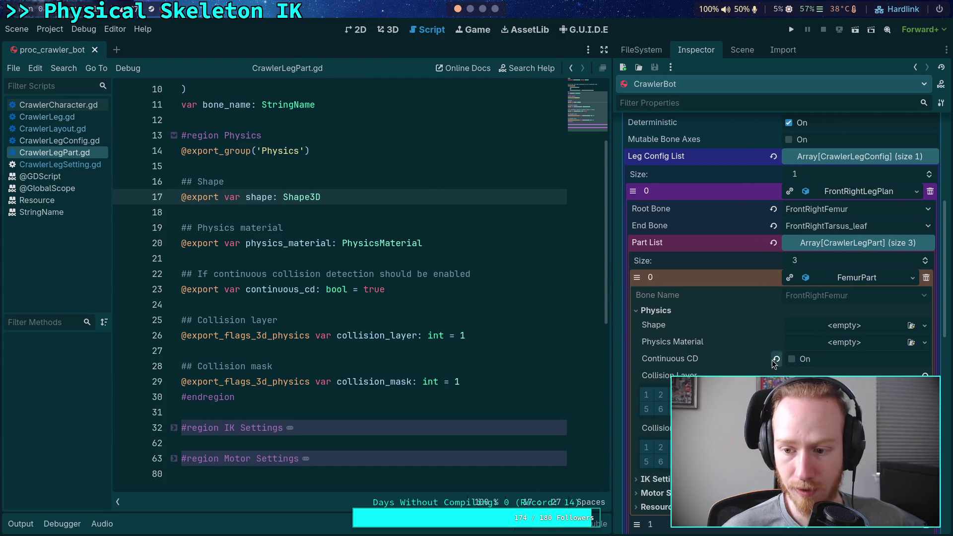
{"action": "left_click", "coordinate": [924, 376]}
{"action": "left_click", "coordinate": [646, 447]}
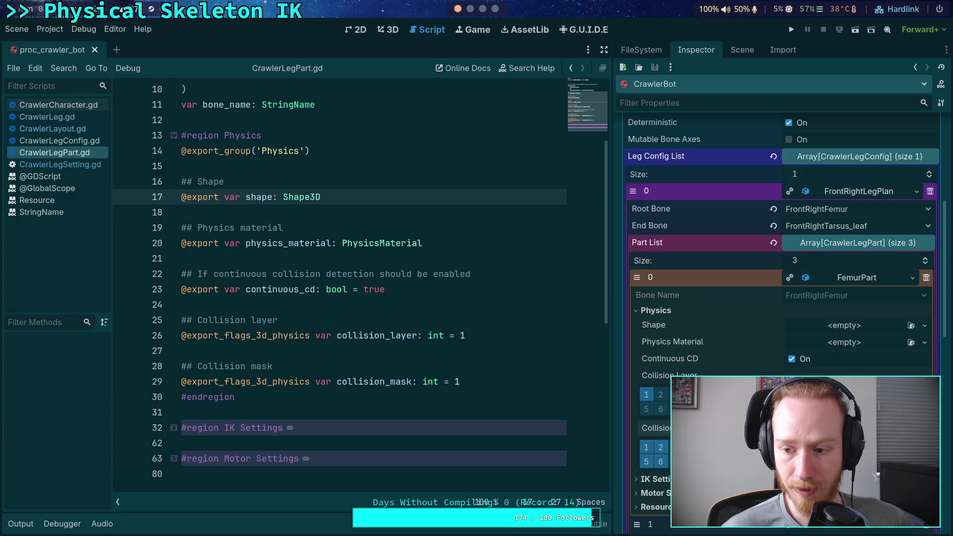
{"action": "scroll", "coordinate": [794, 397], "scroll_direction": "down", "scroll_amount": 2}
{"action": "left_click", "coordinate": [858, 276]}
{"action": "left_click", "coordinate": [728, 276]}
{"action": "left_click", "coordinate": [852, 292]}
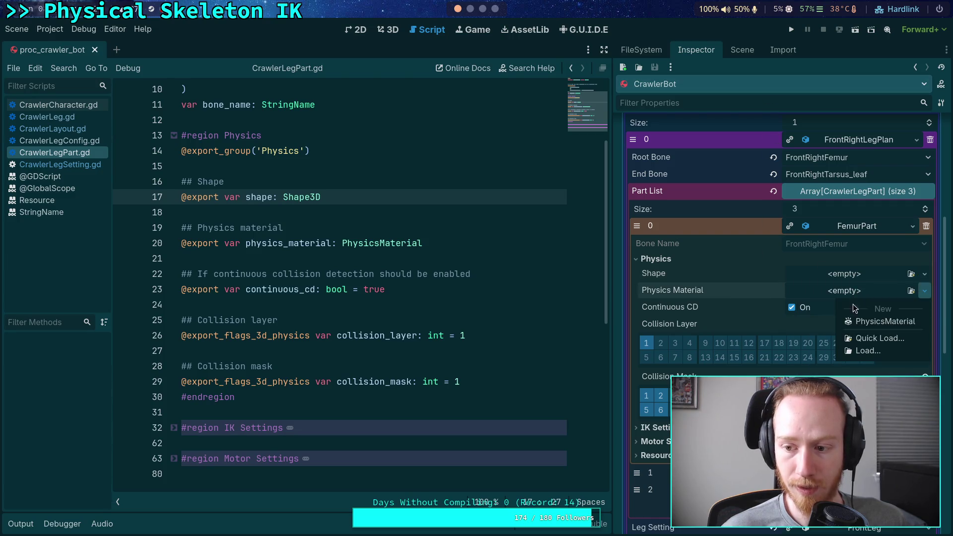
Skip Quick Load and give FemurPart a new PhysicsMaterial with Friction 0.8.
{"action": "left_click", "coordinate": [864, 336]}
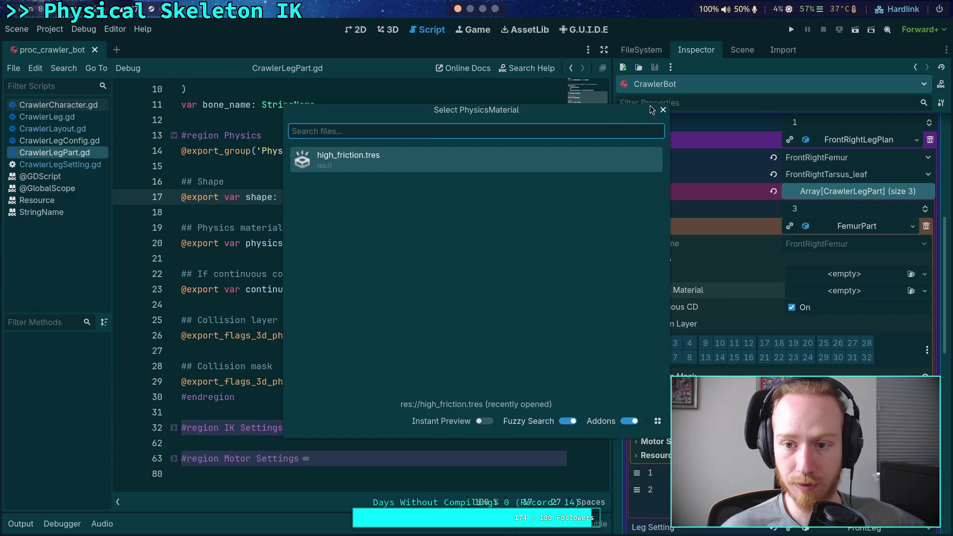
{"action": "left_click", "coordinate": [663, 110]}
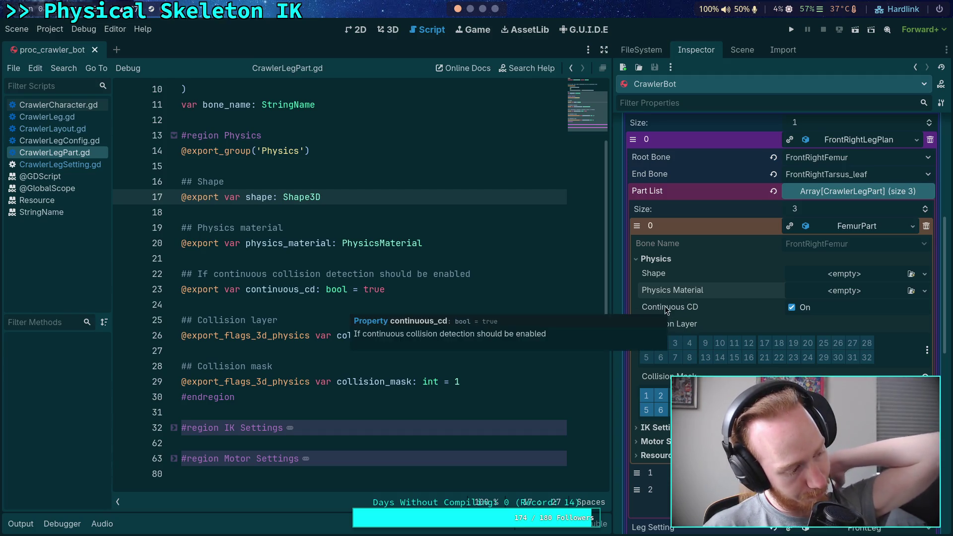
{"action": "left_click", "coordinate": [924, 292]}
{"action": "left_click", "coordinate": [873, 320]}
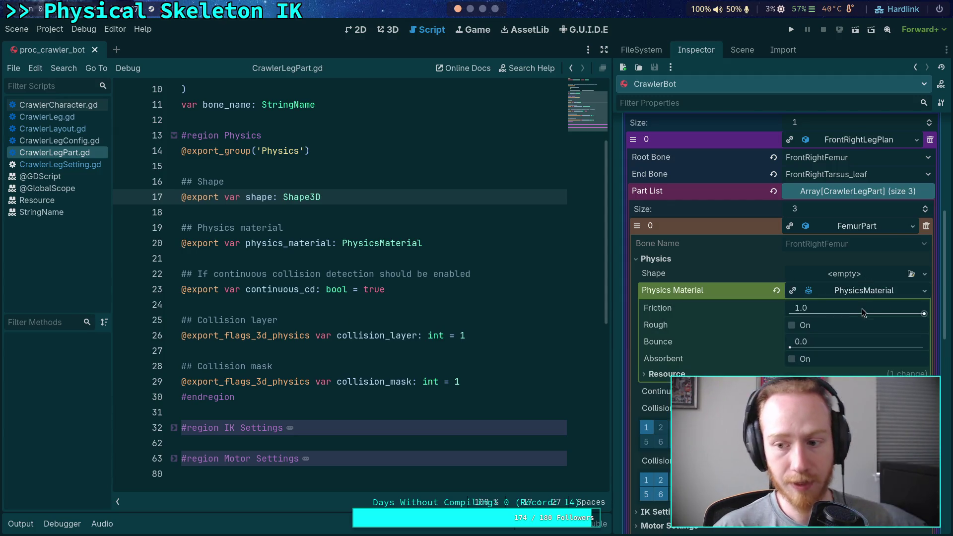
{"action": "left_click", "coordinate": [834, 310]}
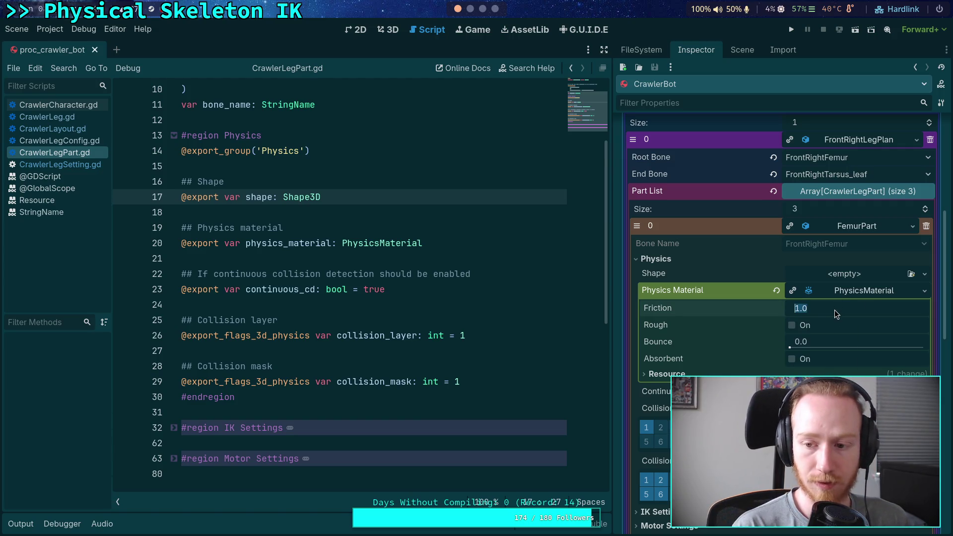
{"action": "type", "text": "0.8"}
{"action": "key", "text": "Return"}
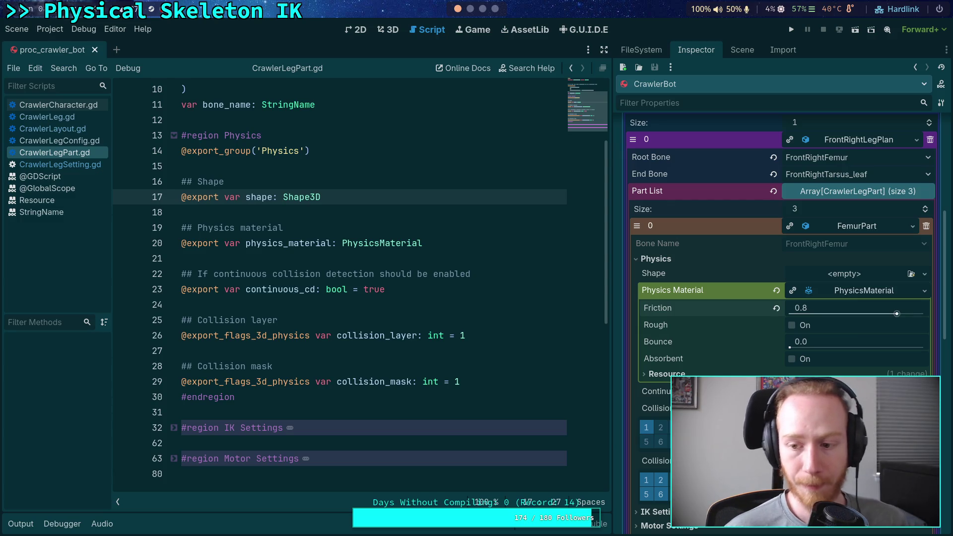
{"action": "left_click", "coordinate": [924, 291]}
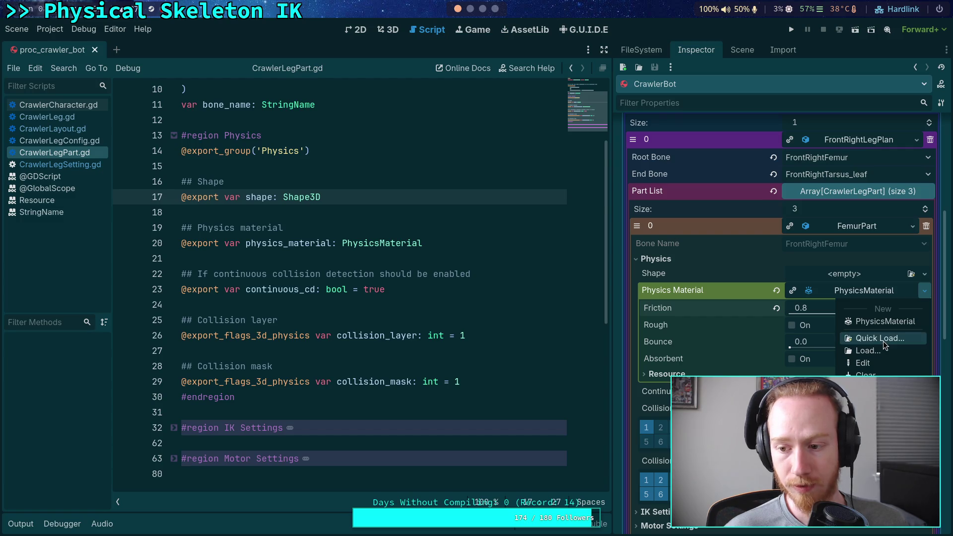
{"action": "left_click", "coordinate": [883, 341]}
{"action": "double_click", "coordinate": [386, 159]}
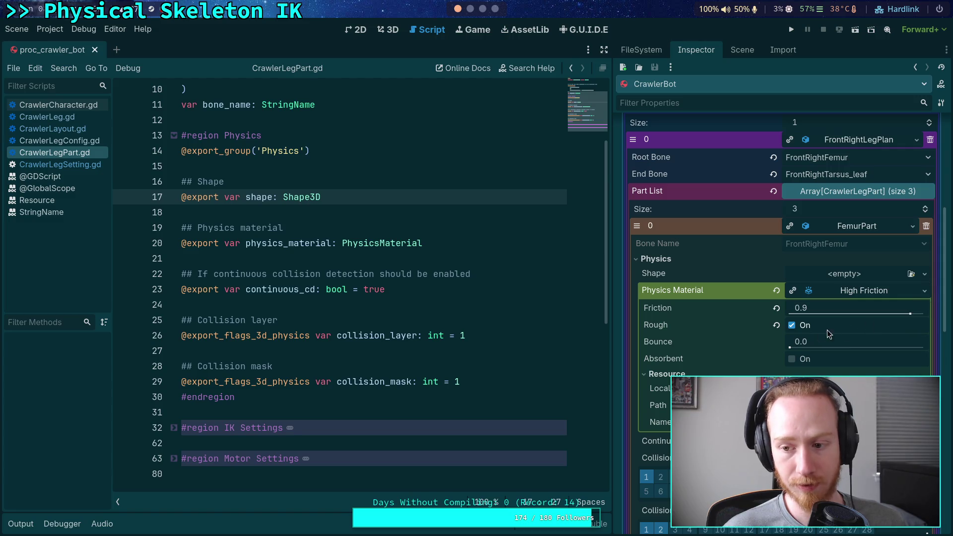
{"action": "mouse_move", "coordinate": [666, 324]}
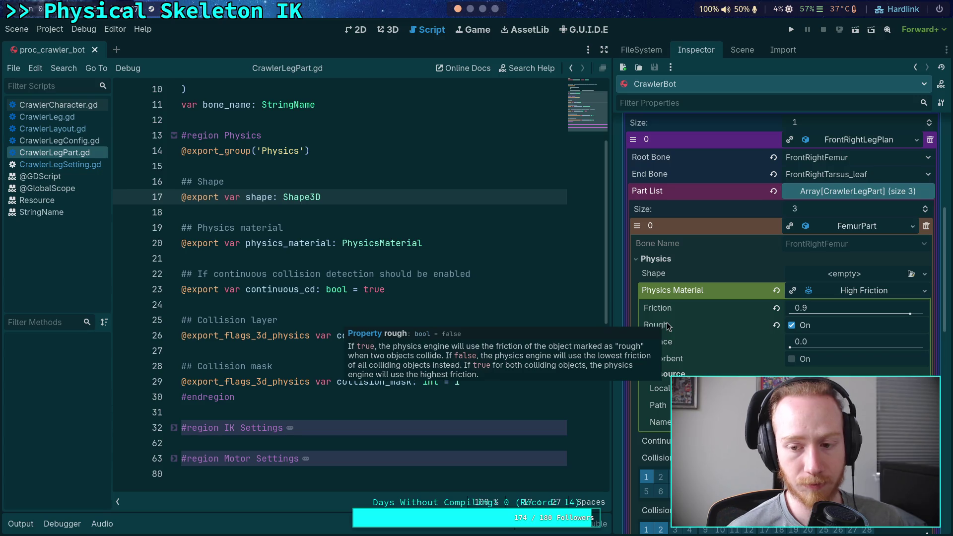
{"action": "left_click", "coordinate": [922, 295]}
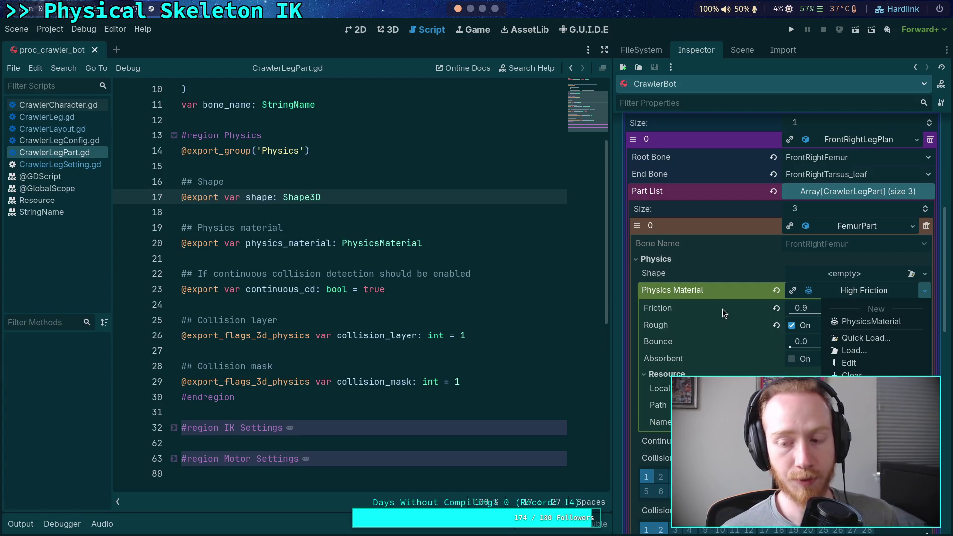
{"action": "left_click", "coordinate": [855, 290]}
{"action": "left_click", "coordinate": [922, 293]}
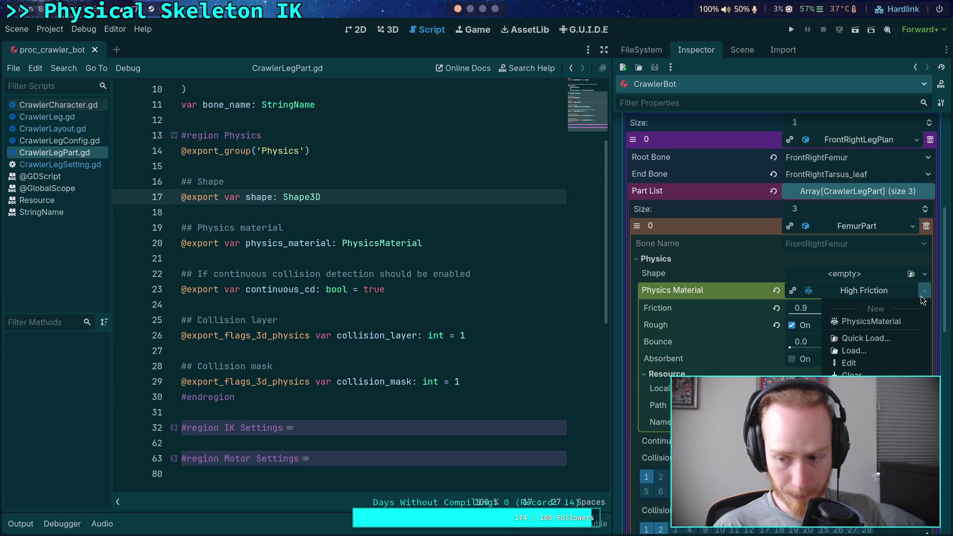
{"action": "left_click", "coordinate": [877, 321]}
{"action": "left_click", "coordinate": [842, 309]}
{"action": "type", "text": "0.8"}
{"action": "key", "text": "Return"}
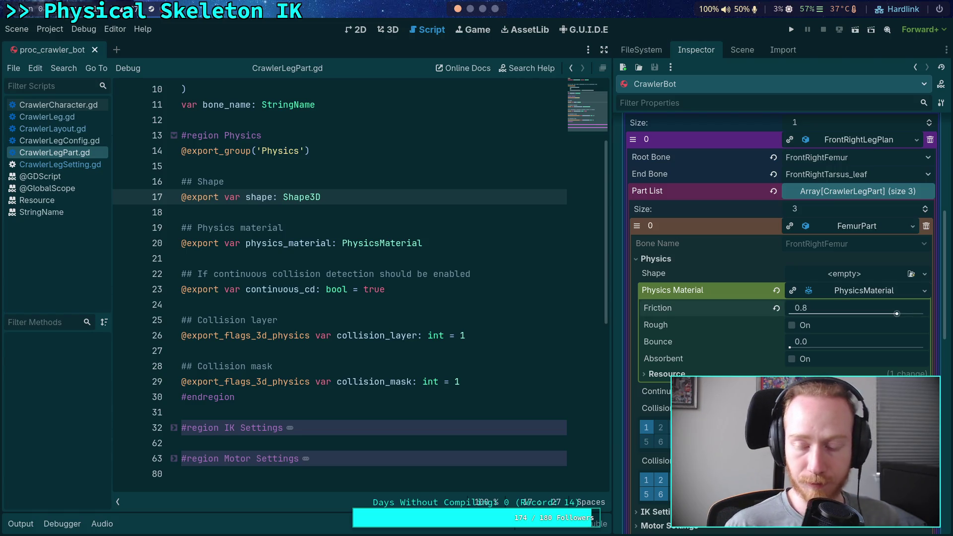
{"action": "left_click", "coordinate": [823, 340]}
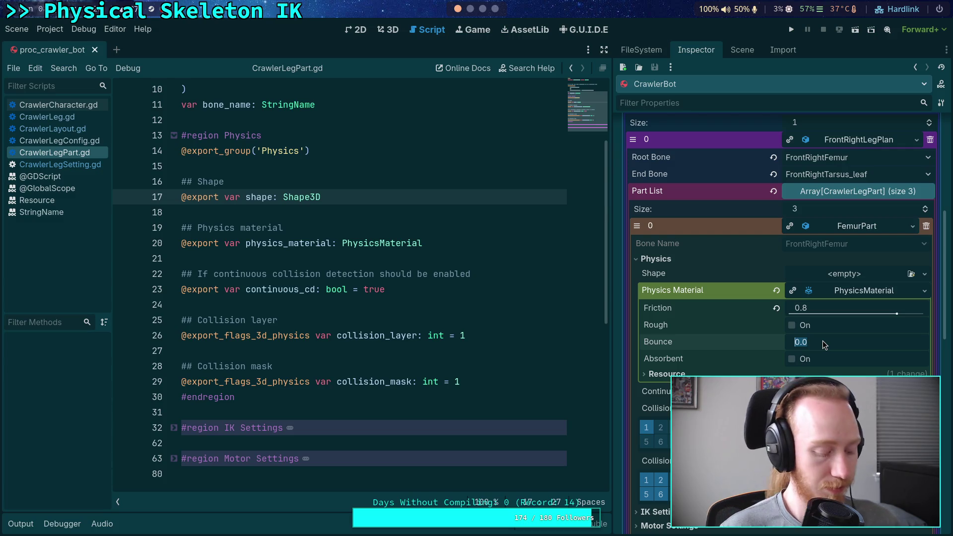
{"action": "type", "text": ".8"}
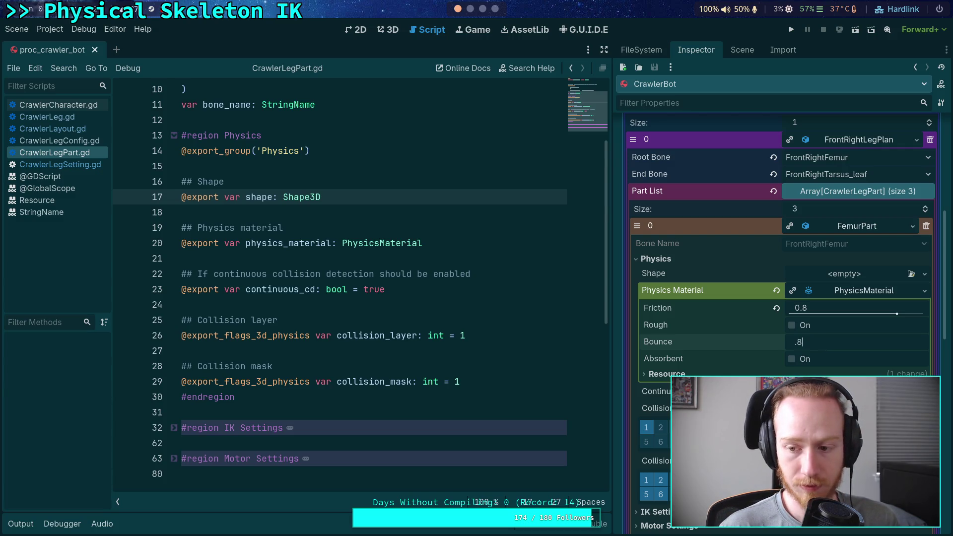
{"action": "key", "text": "BackSpace"}
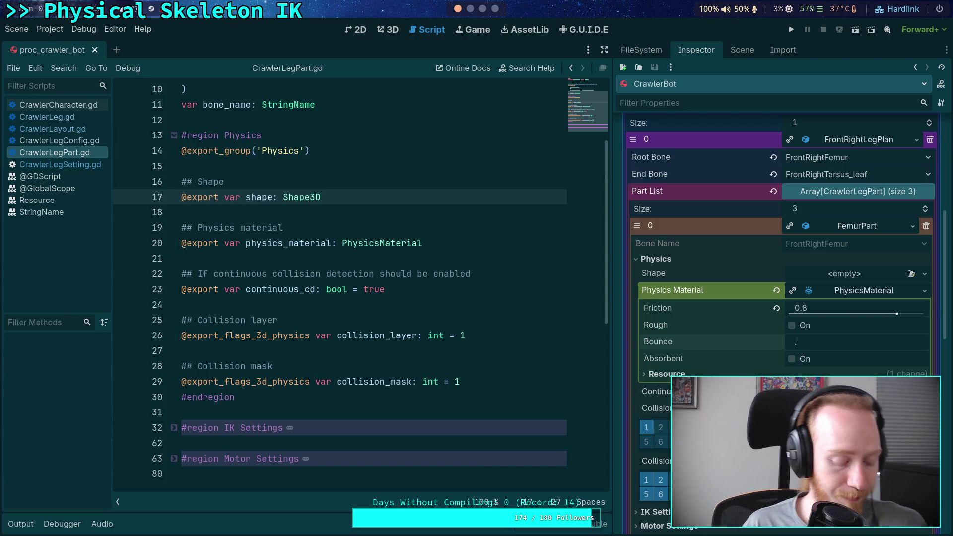
Commit Bounce 0.5 on FemurPart's PhysicsMaterial, then recheck the material options and Friction.
{"action": "type", "text": "5"}
{"action": "key", "text": "Return"}
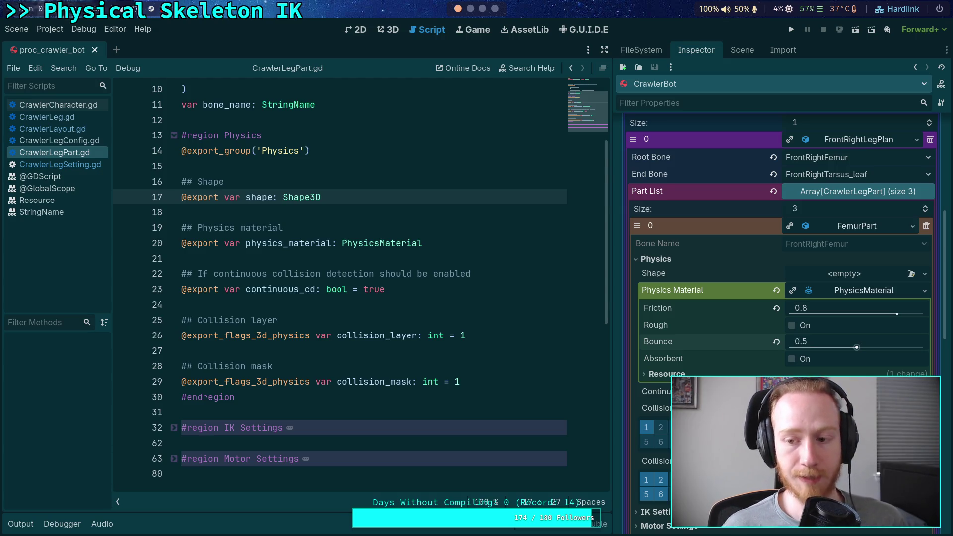
{"action": "left_click", "coordinate": [925, 293]}
{"action": "left_click", "coordinate": [924, 294]}
{"action": "left_click", "coordinate": [923, 293]}
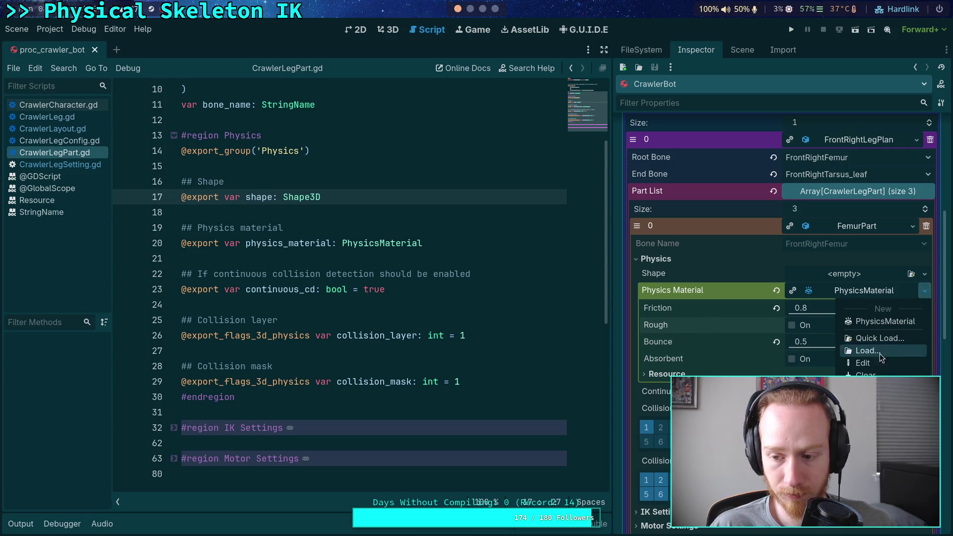
{"action": "left_click", "coordinate": [707, 302]}
{"action": "left_click", "coordinate": [809, 309]}
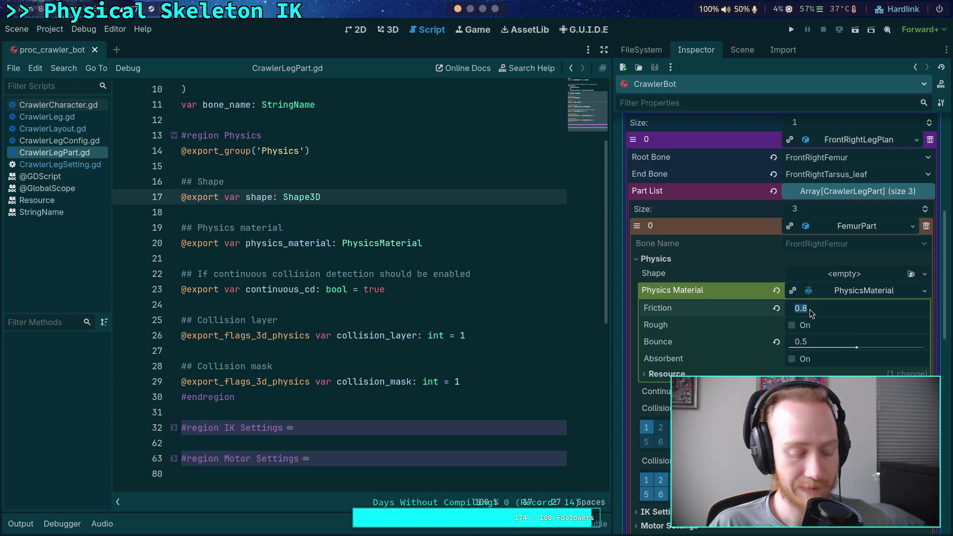